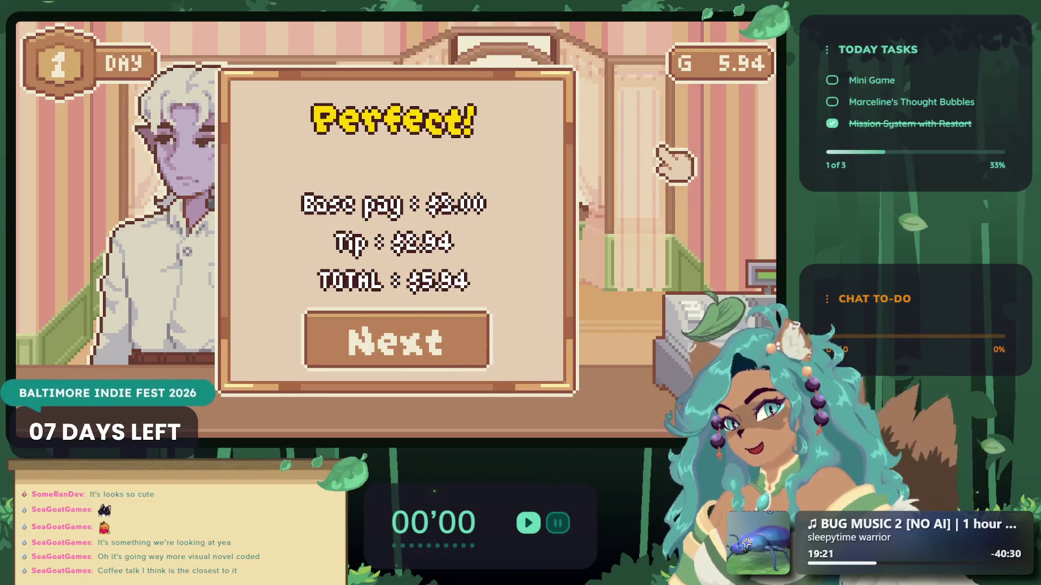
- Close the Perfect! pay summary, advance the customer's dialogue, exit fullscreen and return to Unreal
{"action": "left_click", "coordinate": [400, 345]}
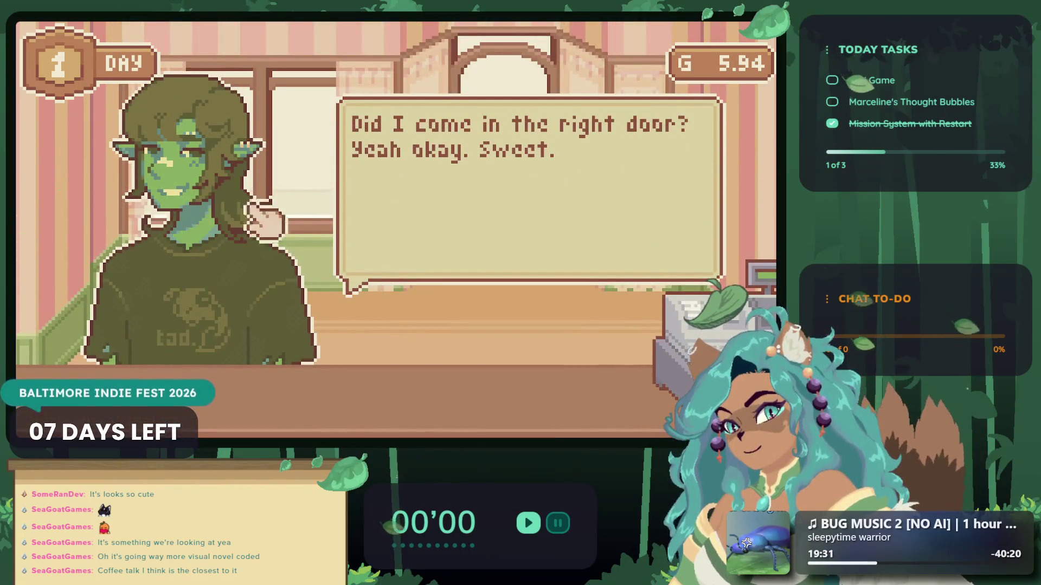
{"action": "left_click", "coordinate": [255, 213]}
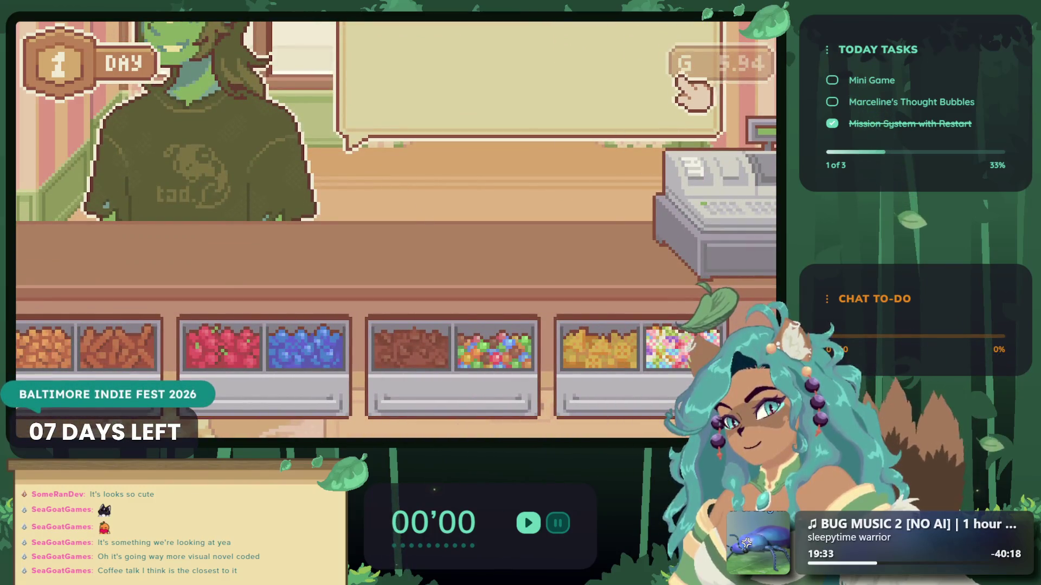
{"action": "scroll", "coordinate": [546, 214], "scroll_direction": "down", "scroll_amount": 3}
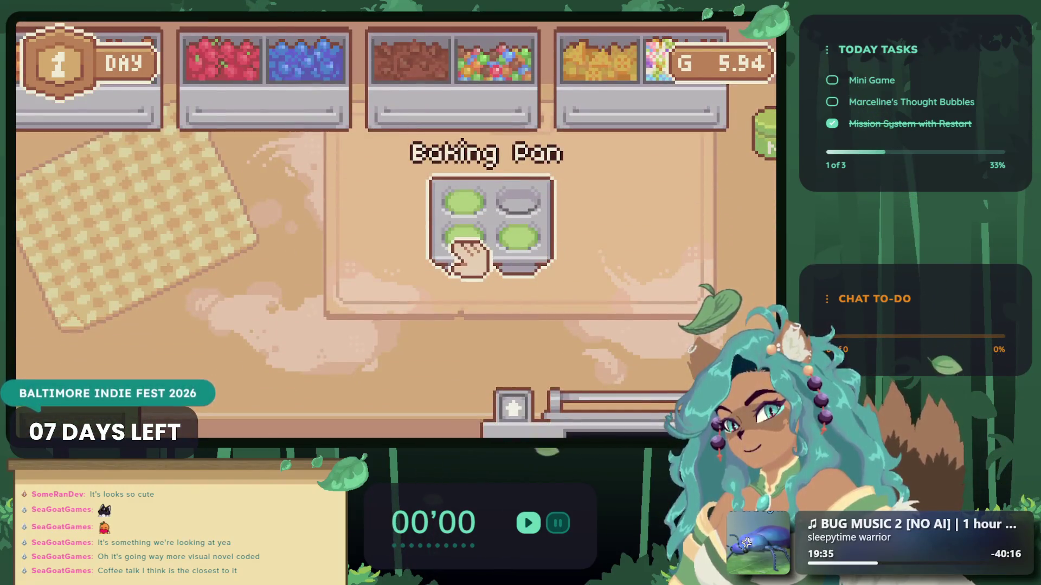
{"action": "key", "text": "Escape"}
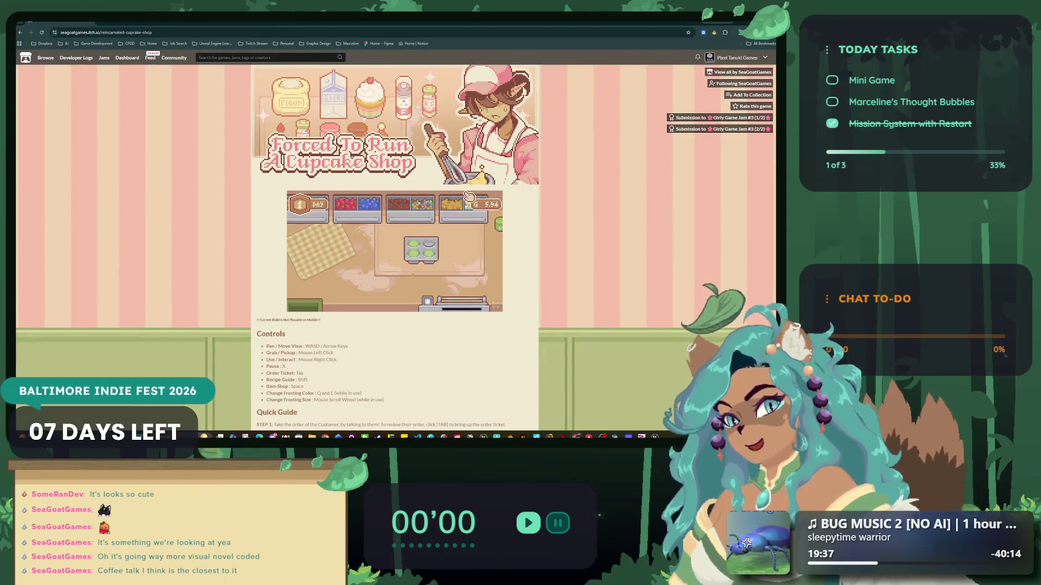
{"action": "key", "text": "alt+Tab"}
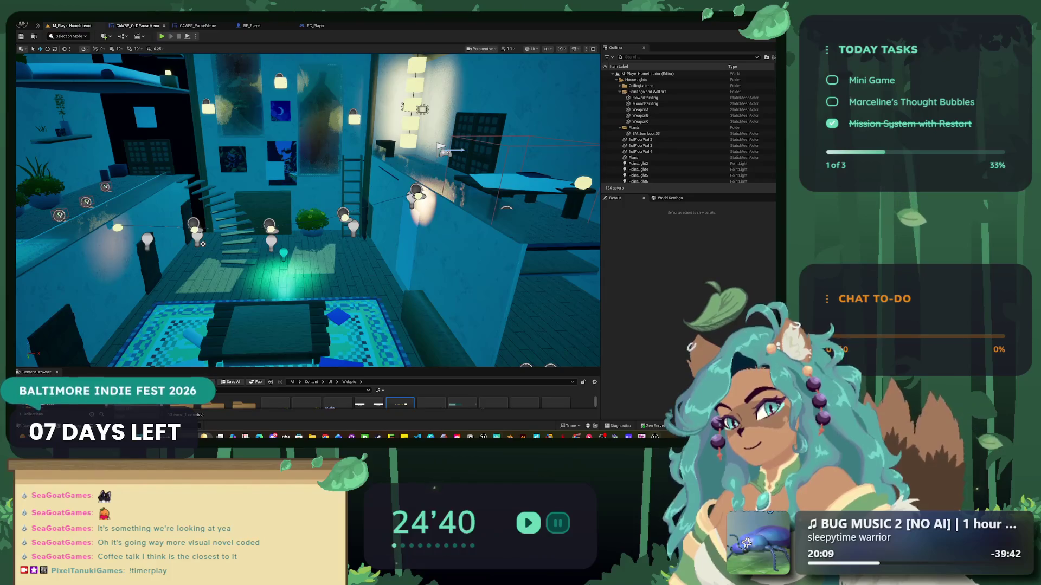
- Play the level with Alt+P to test the pause menu, then stop and open CAWBP_PauseMenu
{"action": "key", "text": "alt+p"}
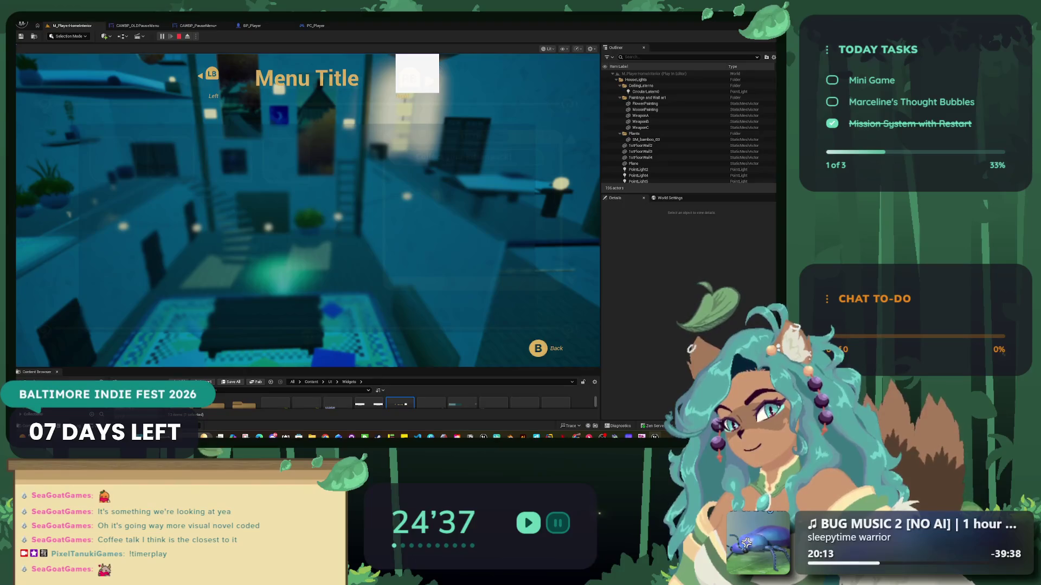
{"action": "left_click", "coordinate": [198, 25]}
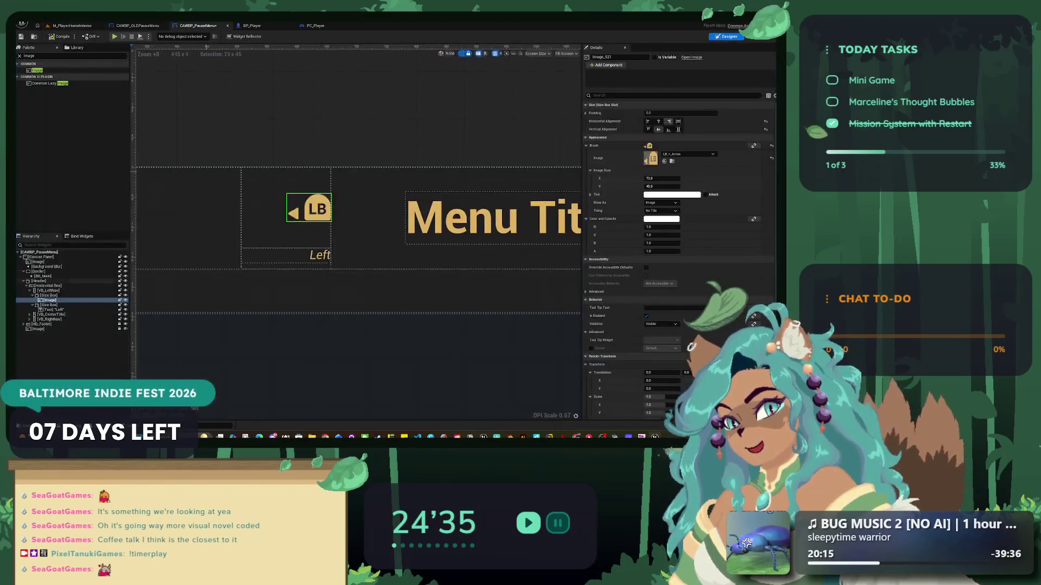
- Select the bottom full-screen Image widget on the pause menu designer canvas
{"action": "scroll", "coordinate": [358, 233], "scroll_direction": "down", "scroll_amount": 8}
{"action": "scroll", "coordinate": [469, 193], "scroll_direction": "up", "scroll_amount": 3}
{"action": "scroll", "coordinate": [516, 336], "scroll_direction": "down", "scroll_amount": 2}
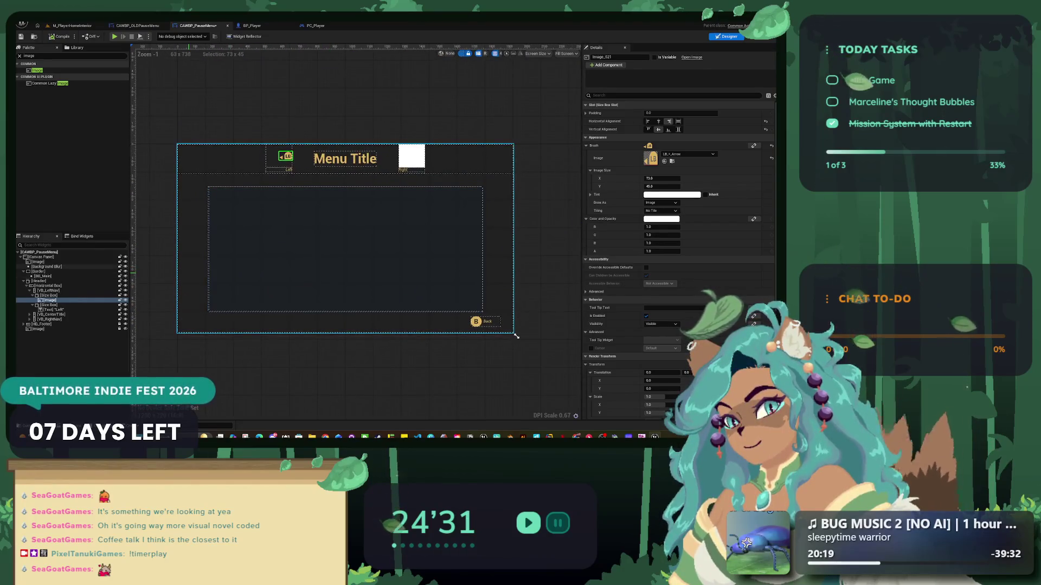
{"action": "left_click", "coordinate": [516, 336]}
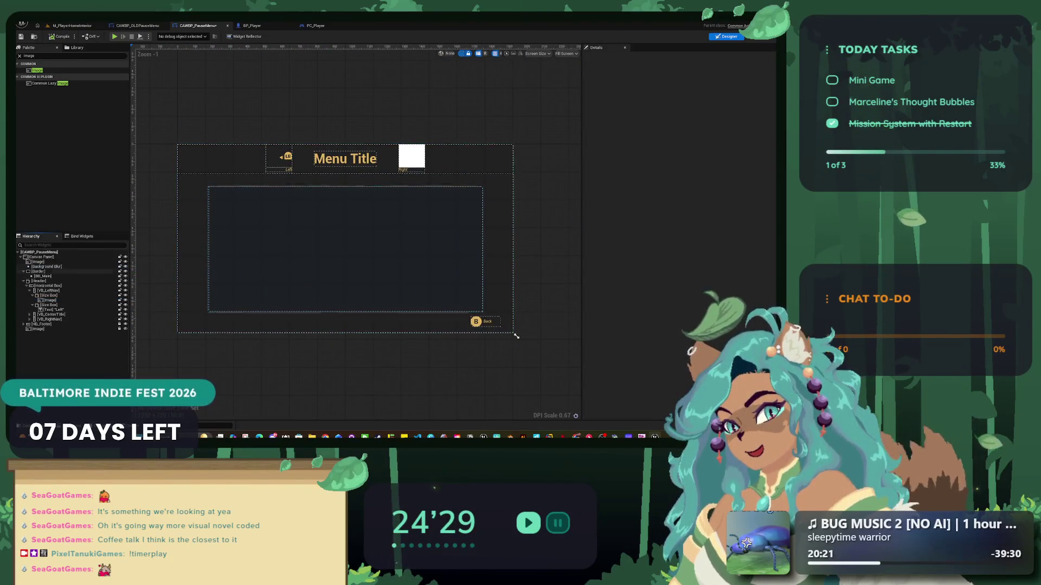
{"action": "left_click", "coordinate": [516, 336]}
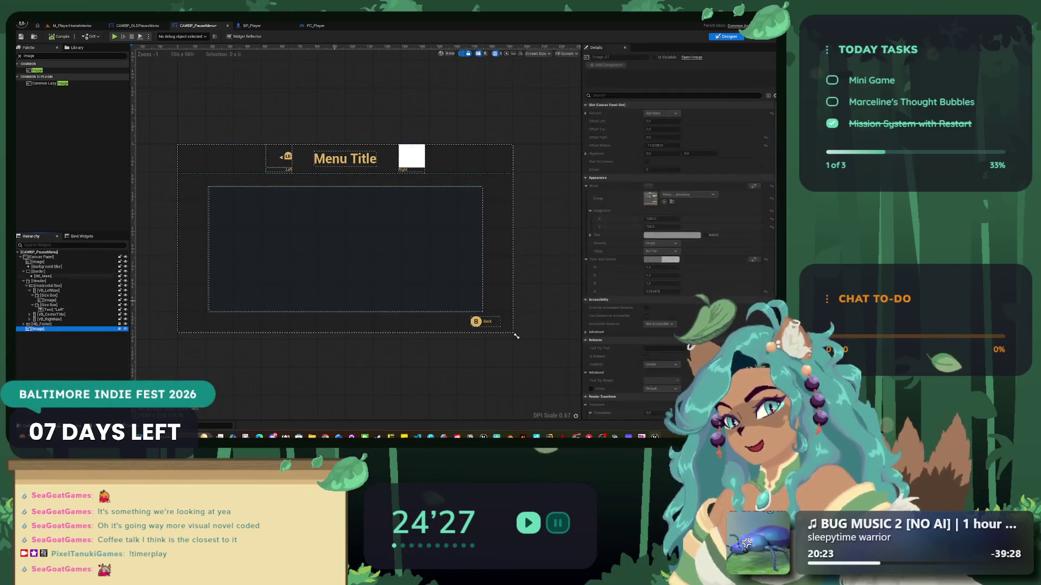
{"action": "scroll", "coordinate": [678, 260], "scroll_direction": "down", "scroll_amount": 5}
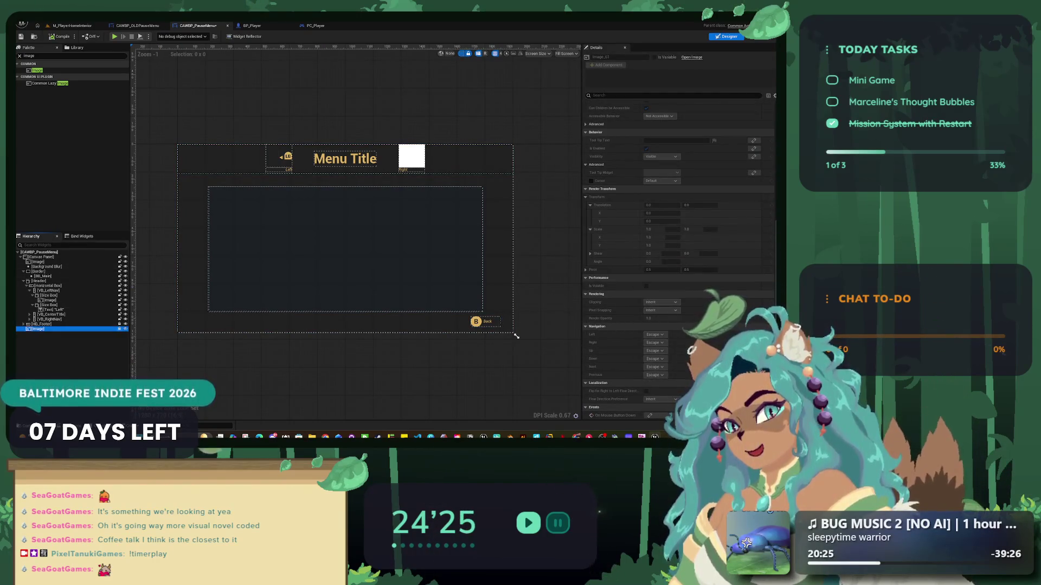
{"action": "left_click", "coordinate": [516, 336]}
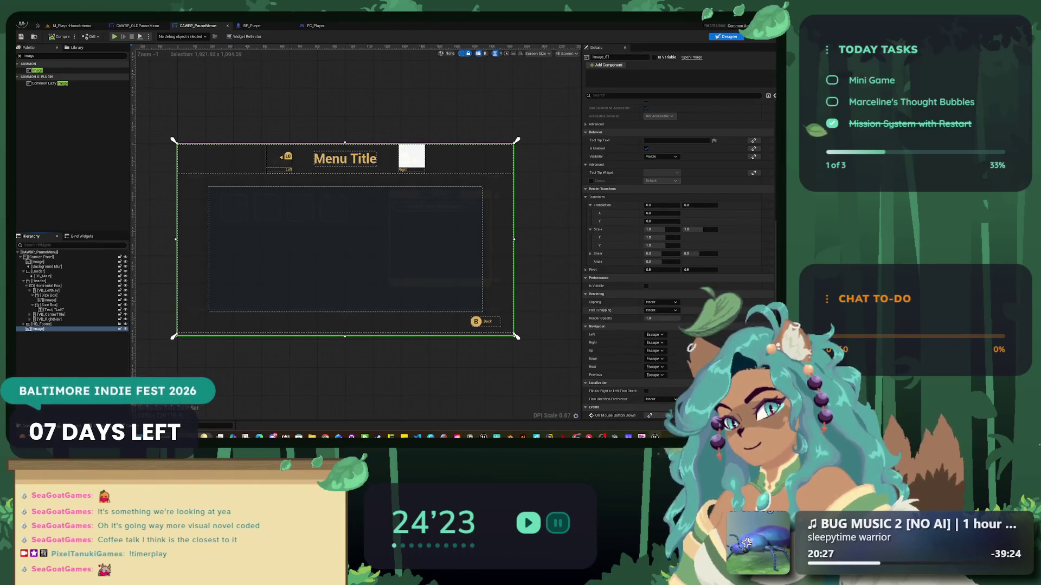
- Check the Image's Visibility options, then play the level to preview the menu
{"action": "scroll", "coordinate": [678, 244], "scroll_direction": "up", "scroll_amount": 4}
{"action": "left_click", "coordinate": [660, 252]}
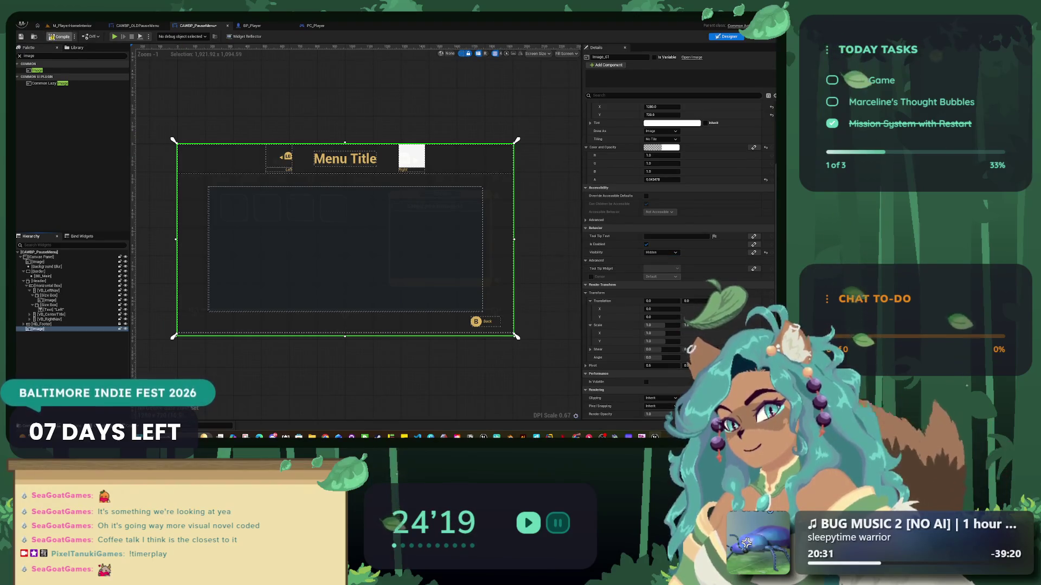
{"action": "left_click", "coordinate": [72, 25]}
{"action": "left_click", "coordinate": [161, 35]}
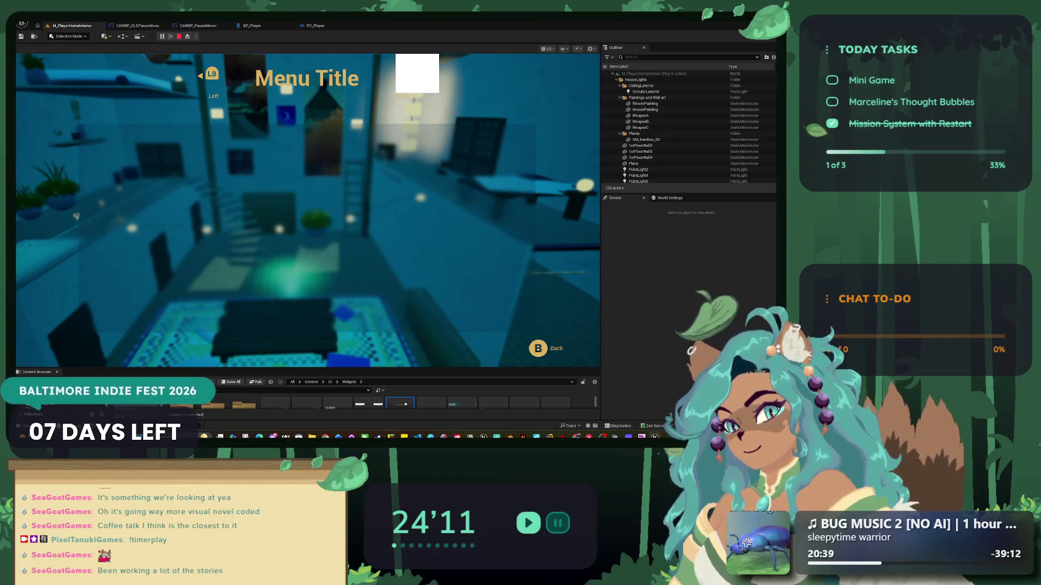
- Stop play, toggle the first Image's designer visibility and open its tint colour settings
{"action": "key", "text": "Escape"}
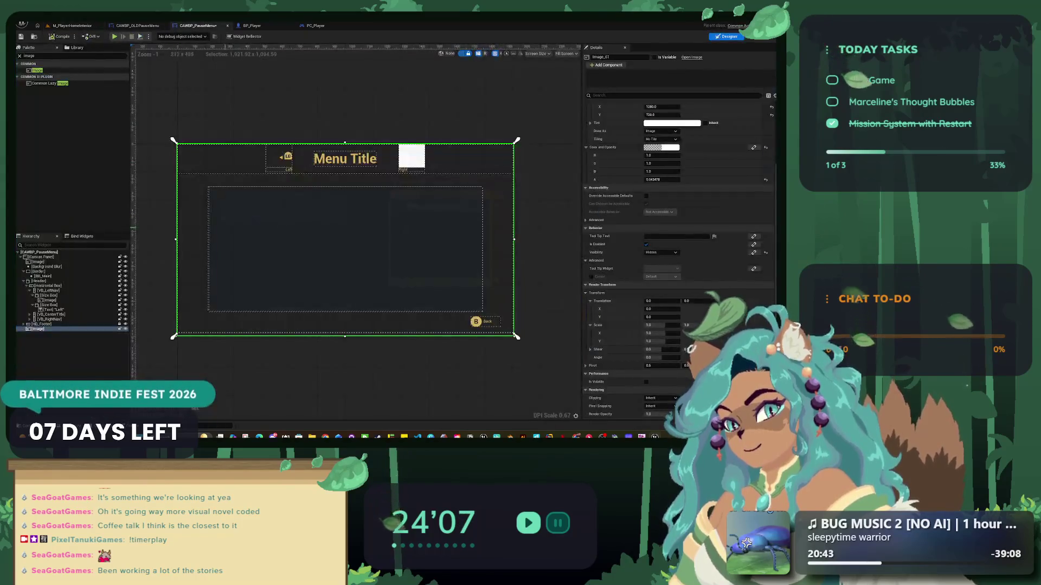
{"action": "left_click", "coordinate": [38, 262]}
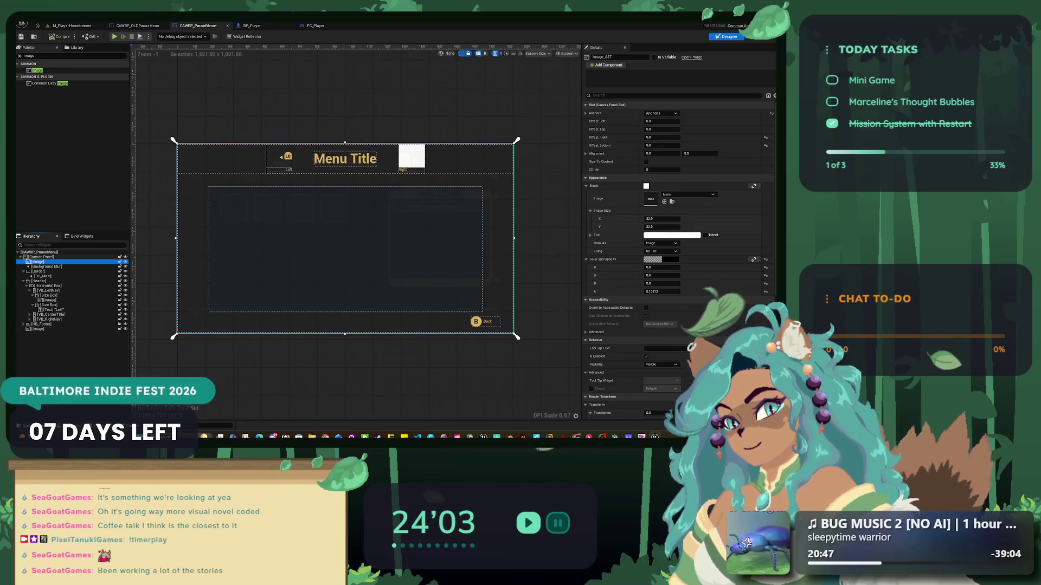
{"action": "scroll", "coordinate": [252, 237], "scroll_direction": "up", "scroll_amount": 3}
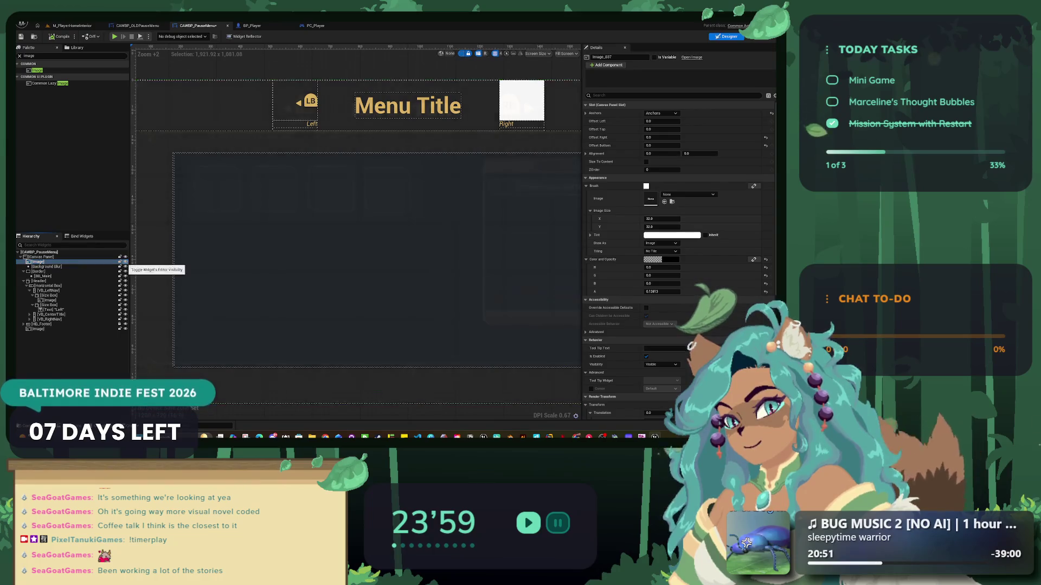
{"action": "left_click", "coordinate": [121, 262]}
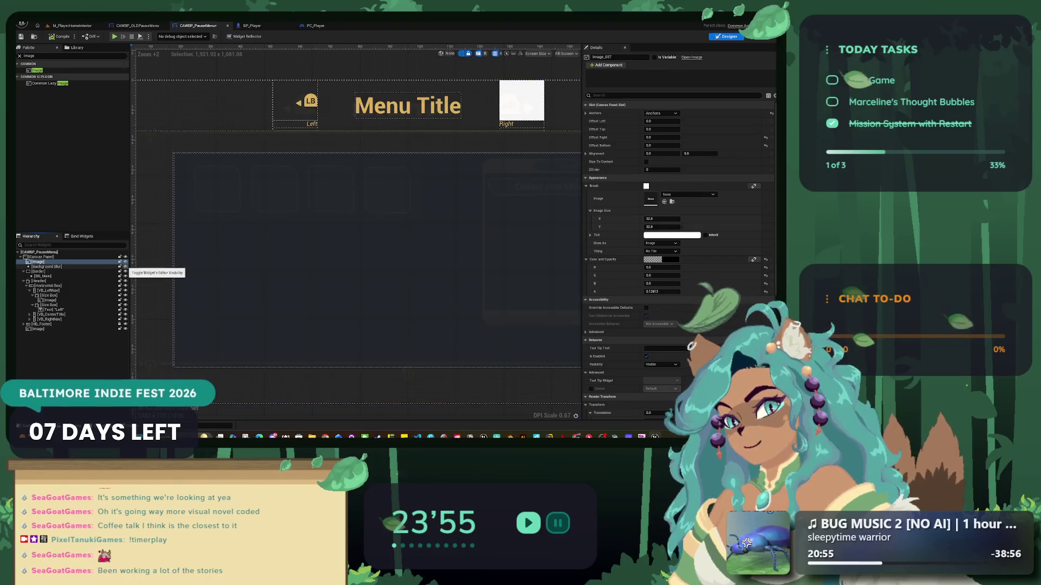
{"action": "left_click", "coordinate": [65, 262]}
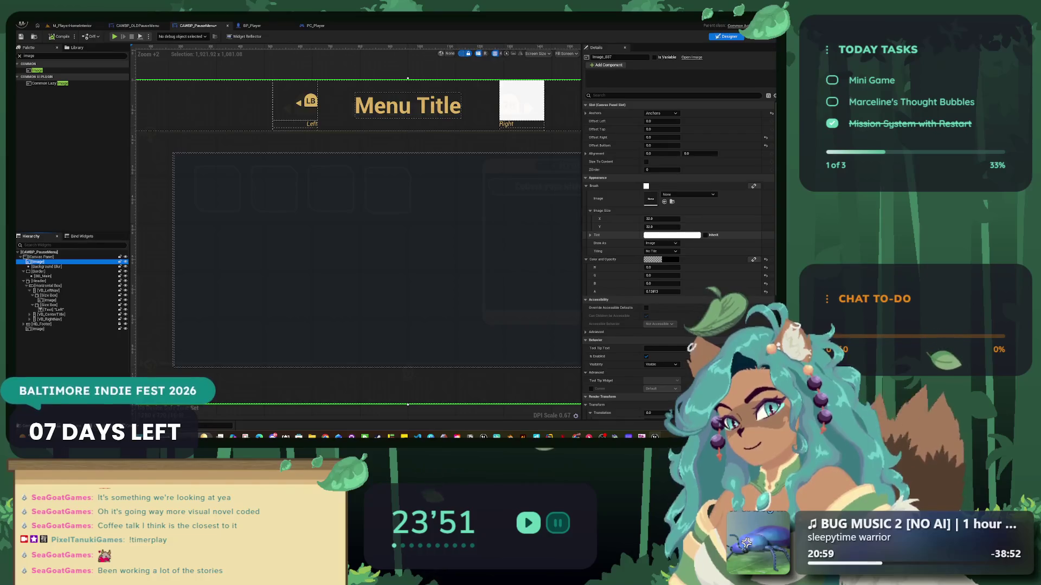
{"action": "scroll", "coordinate": [395, 297], "scroll_direction": "down", "scroll_amount": 4}
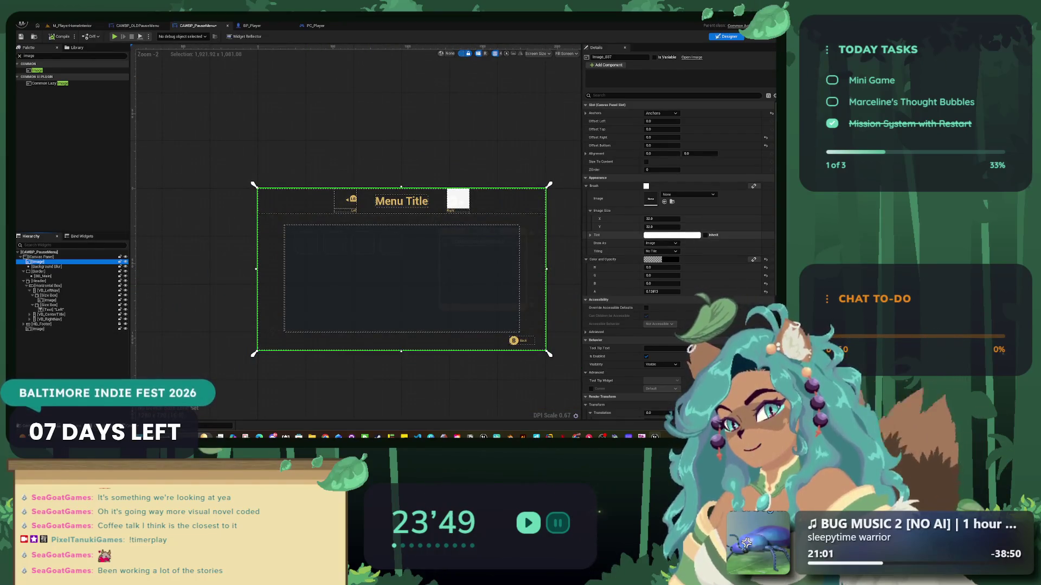
{"action": "left_click", "coordinate": [652, 260]}
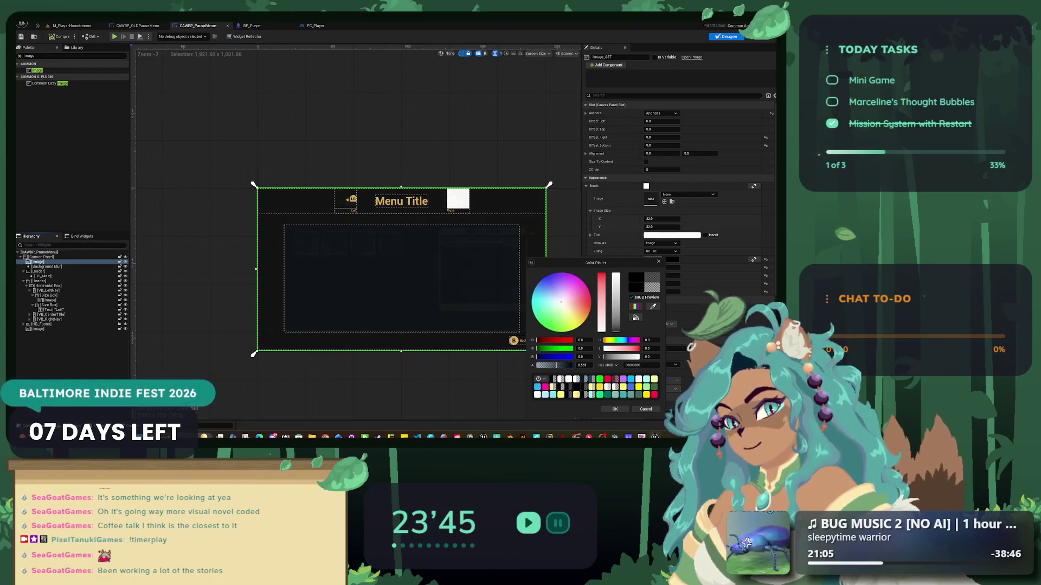
- Change BB_Main's Blur Strength in Details, commit it, and replay the level to check the blur
{"action": "left_click", "coordinate": [47, 266]}
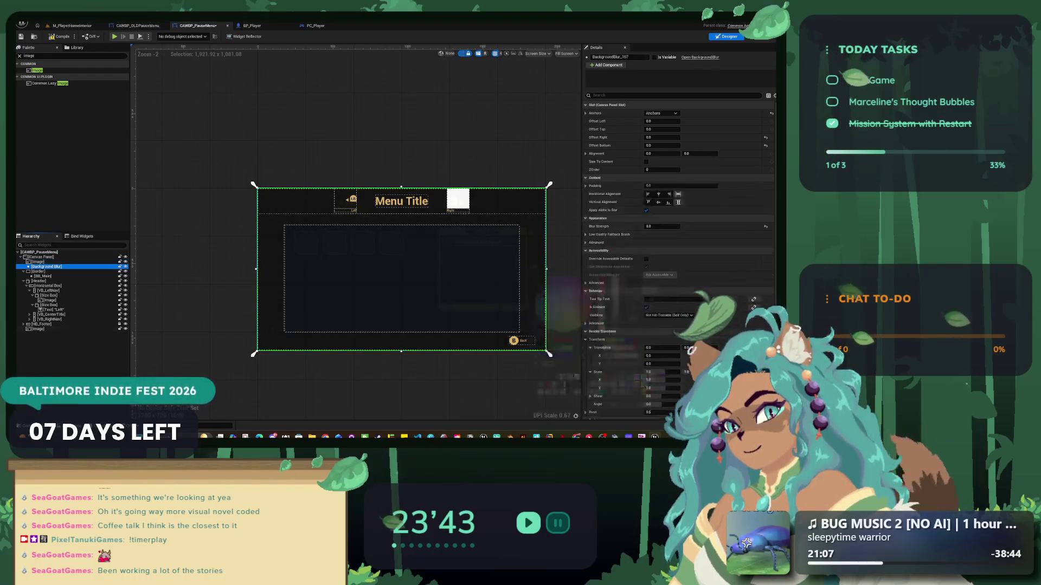
{"action": "left_click", "coordinate": [659, 226]}
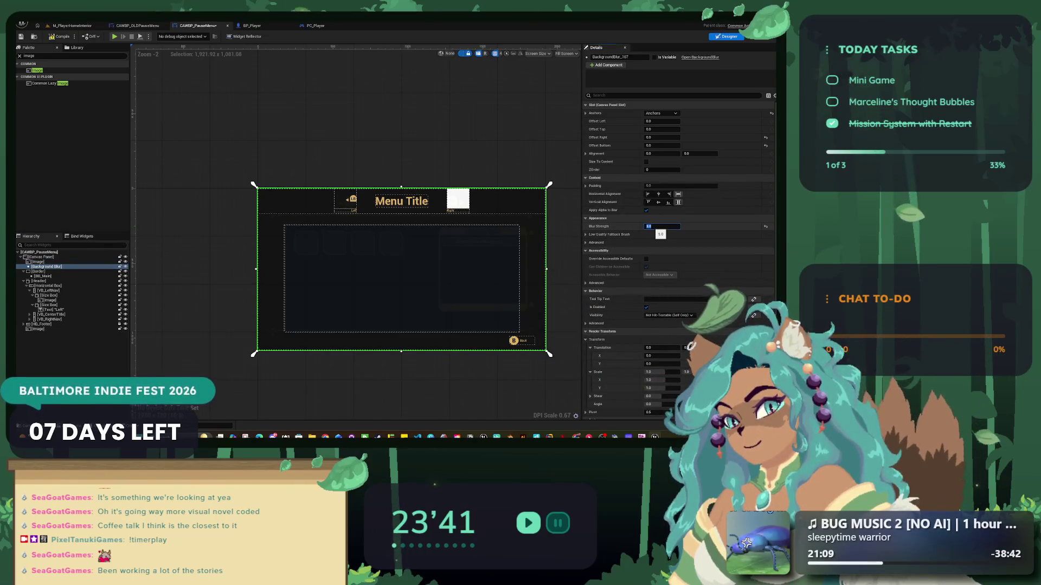
{"action": "left_click", "coordinate": [547, 351]}
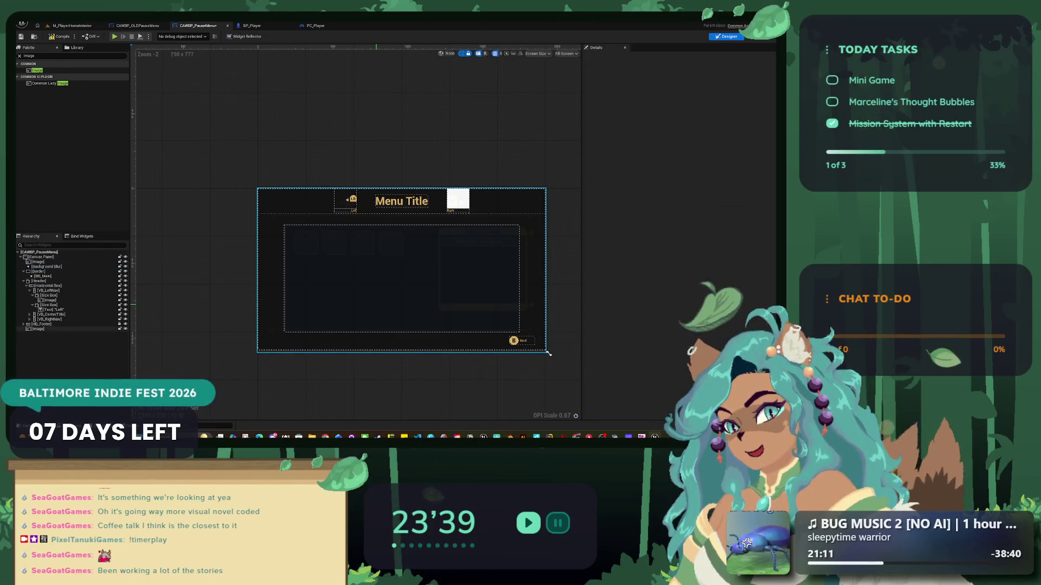
{"action": "left_click", "coordinate": [543, 349]}
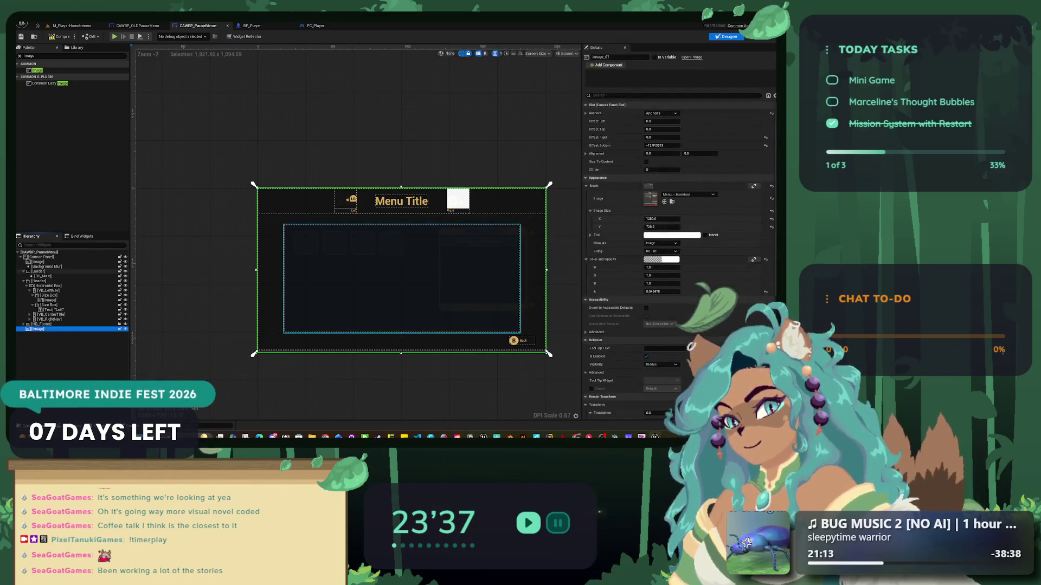
{"action": "left_click", "coordinate": [549, 353]}
{"action": "key", "text": "Tab"}
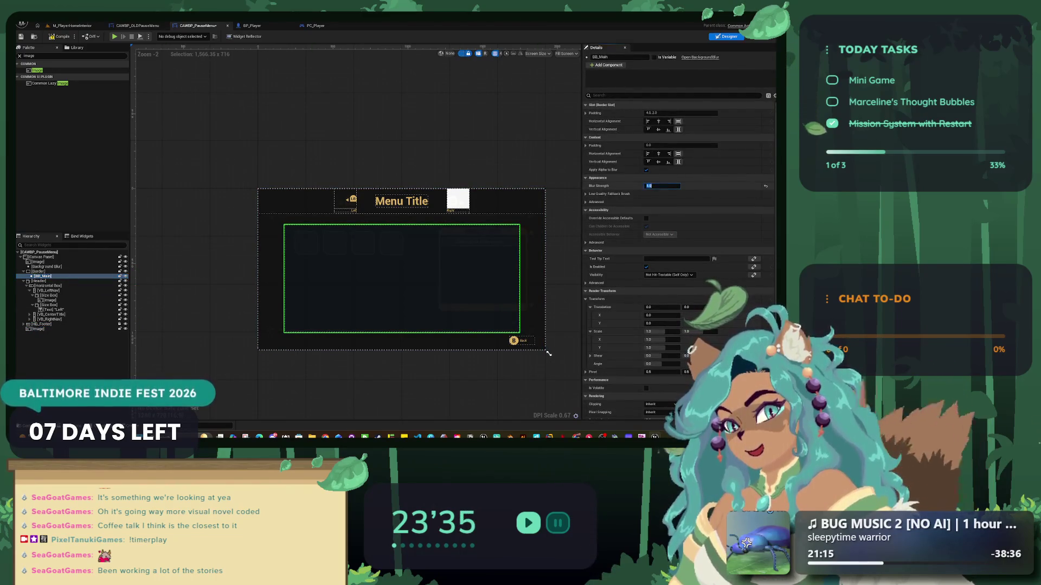
{"action": "key", "text": "Return"}
{"action": "key", "text": "Escape"}
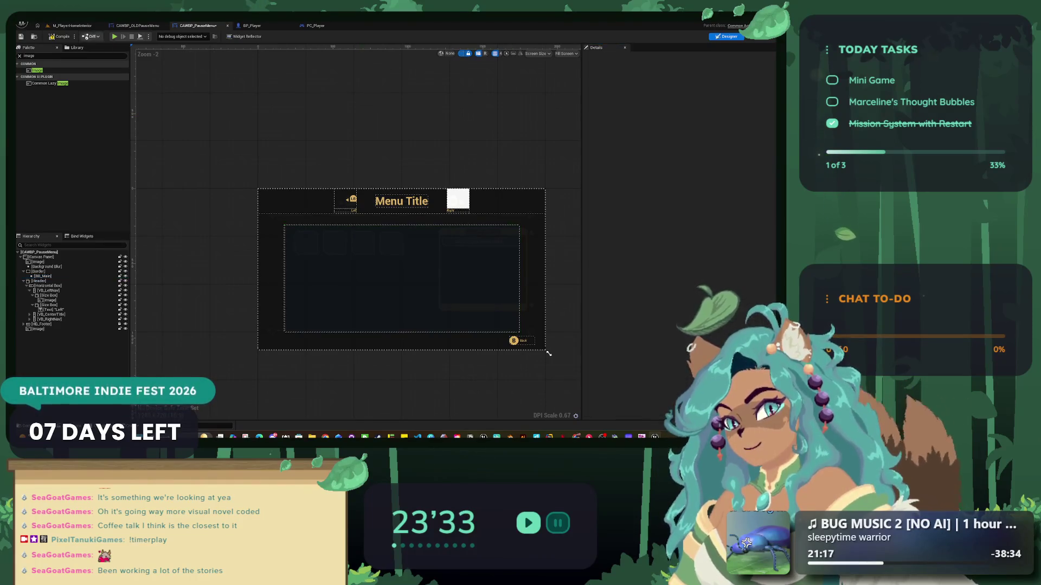
{"action": "key", "text": "alt+p"}
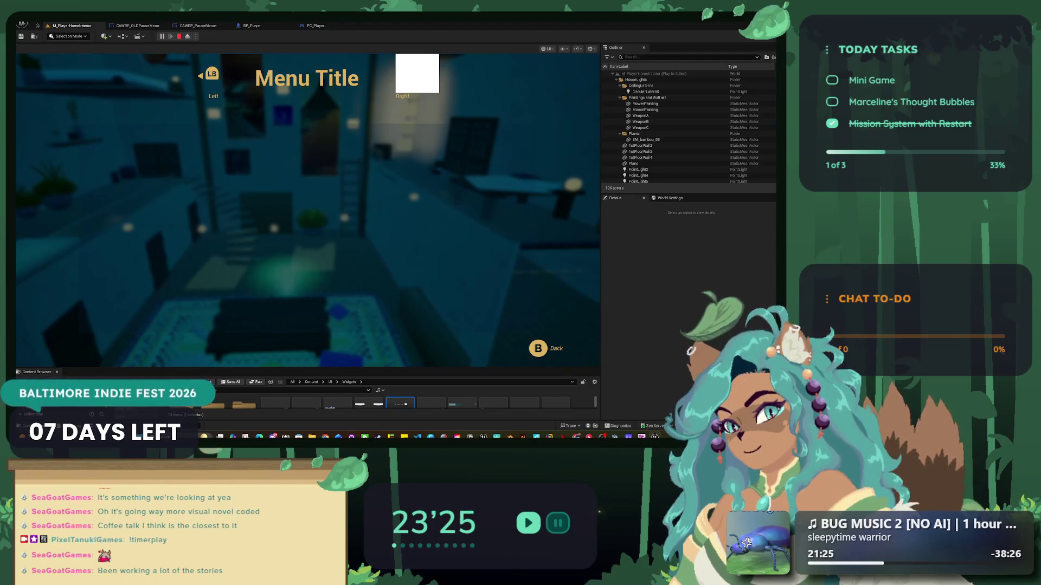
- Relaunch the game in a new editor window, toggle the pause menu with Tab, then stop play
{"action": "key", "text": "Escape"}
{"action": "left_click", "coordinate": [196, 36]}
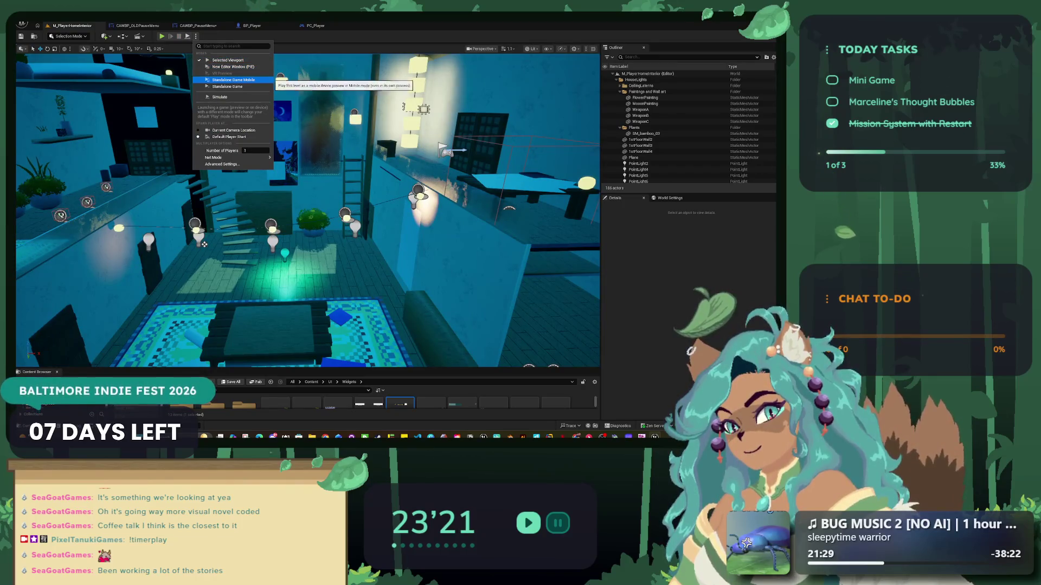
{"action": "left_click", "coordinate": [233, 66]}
{"action": "key", "text": "Tab"}
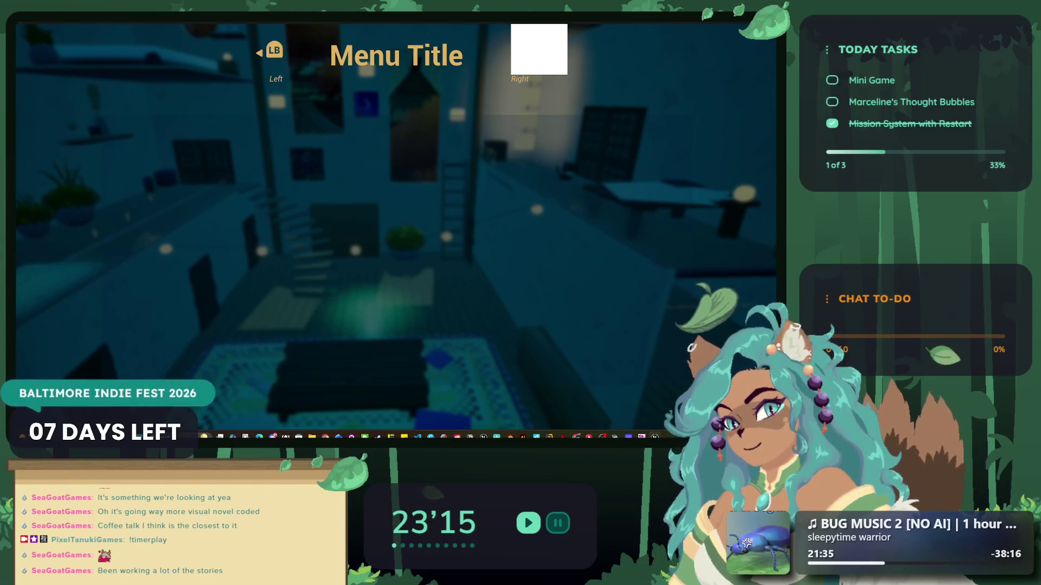
{"action": "key", "text": "Tab"}
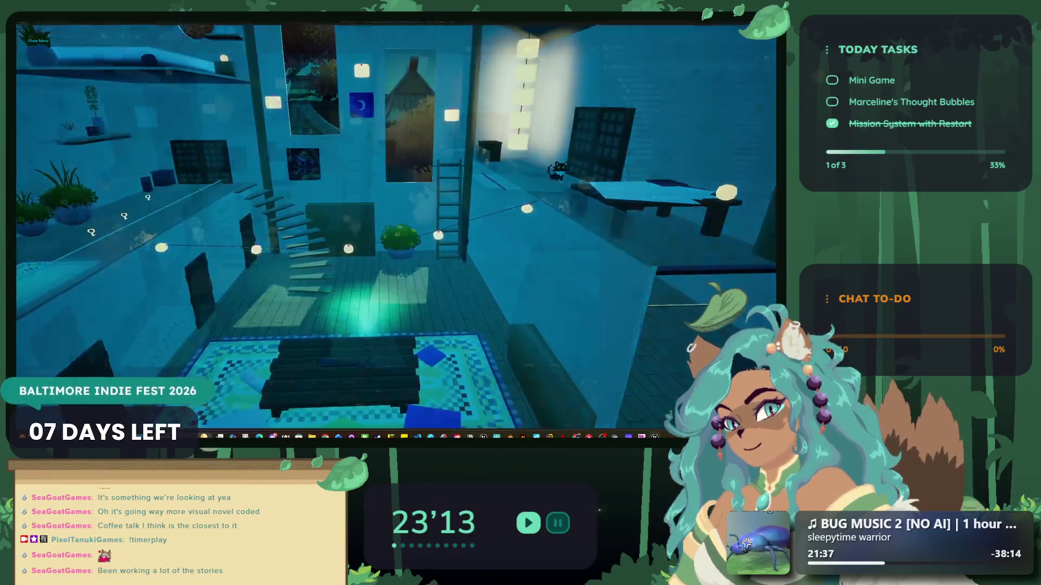
{"action": "key", "text": "Escape"}
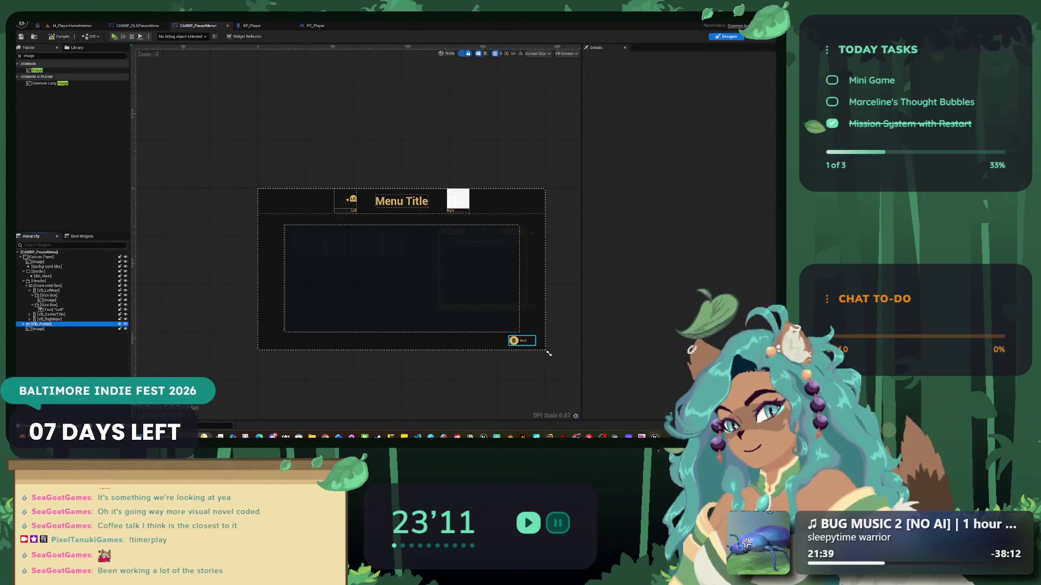
- Select the Border surrounding the menu body, after checking the BB_Main blur widget
{"action": "left_click", "coordinate": [546, 351]}
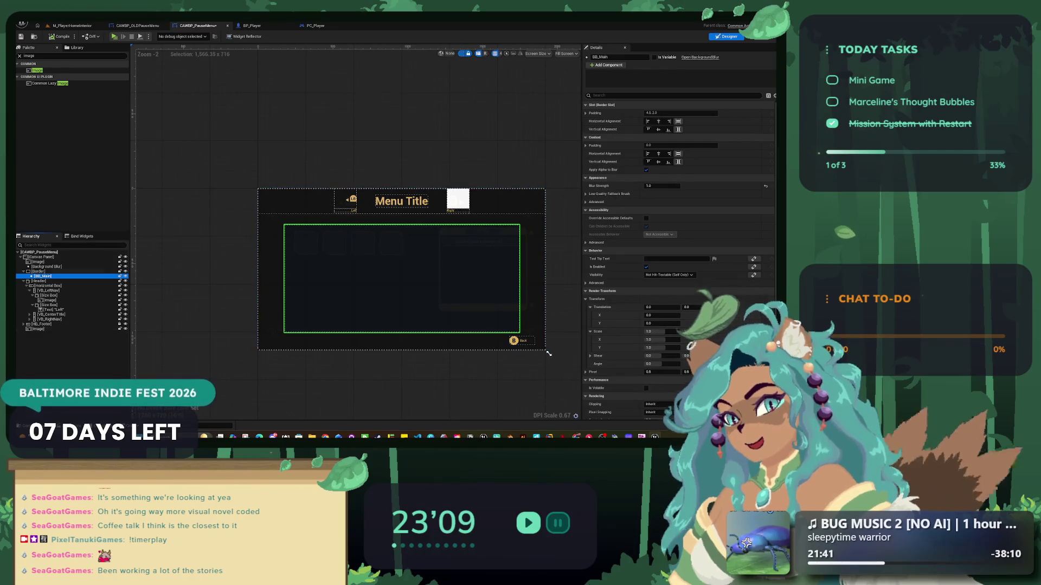
{"action": "left_click", "coordinate": [402, 269]}
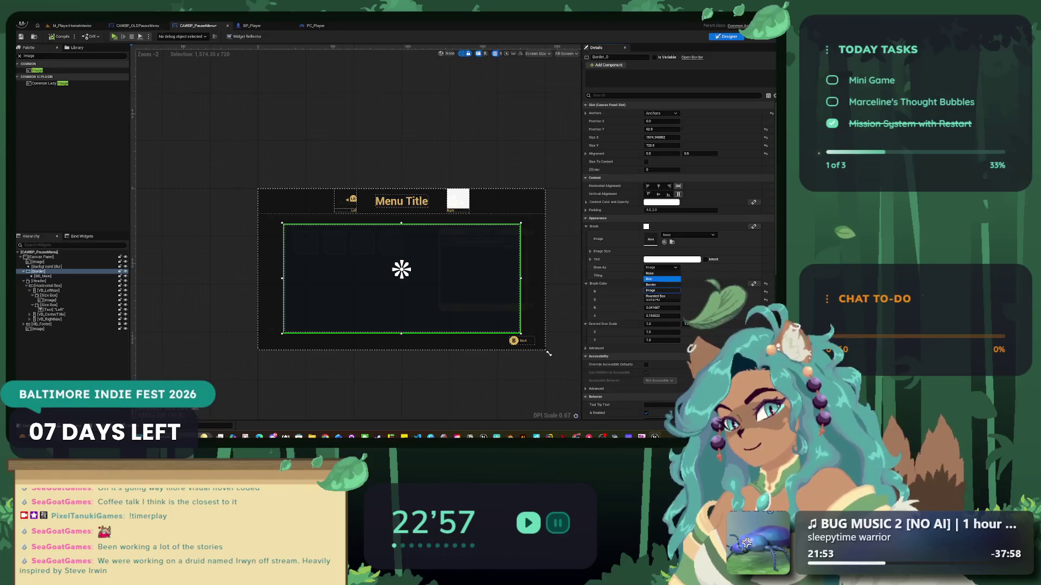
{"action": "left_click", "coordinate": [43, 276]}
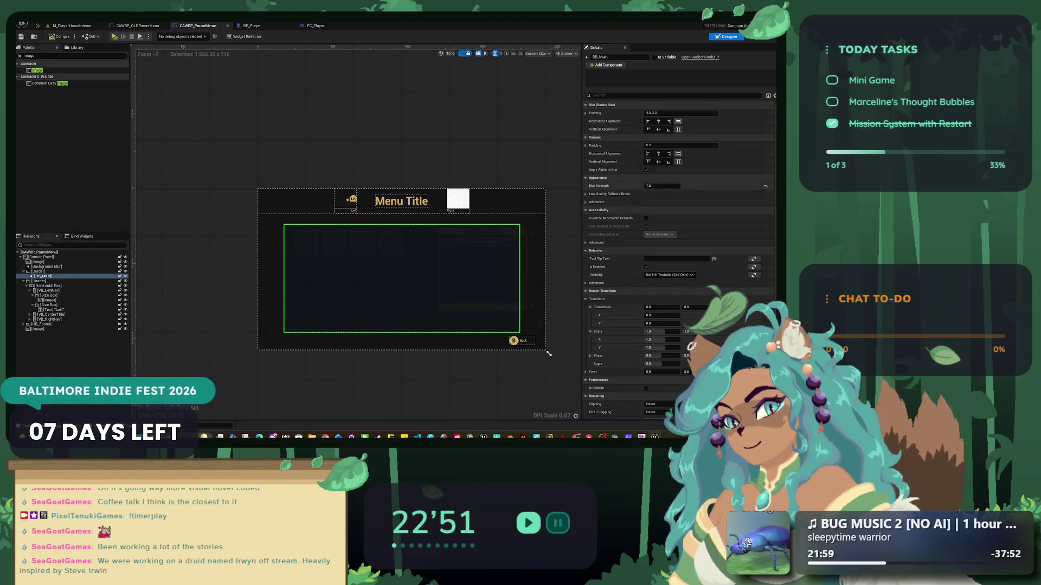
{"action": "left_click", "coordinate": [549, 354]}
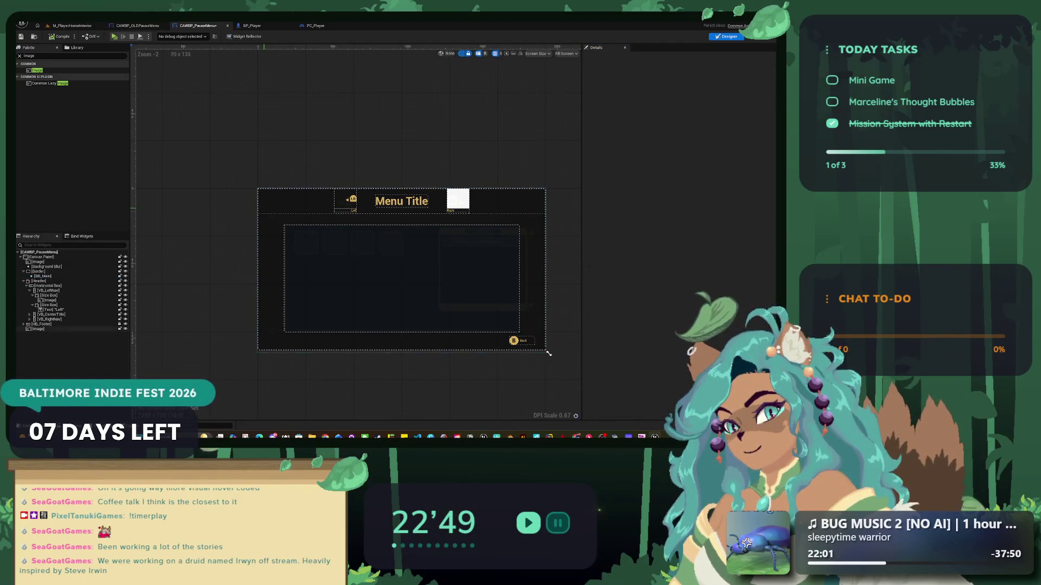
{"action": "left_click", "coordinate": [402, 269]}
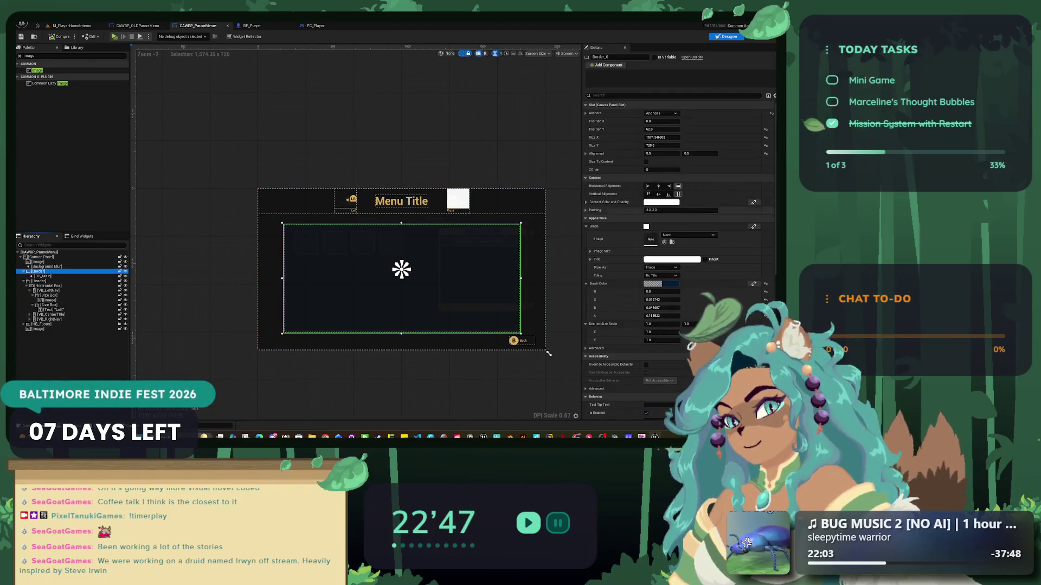
- Set the Border's Brush Color to a desaturated mid grey, then play the level to test it
{"action": "left_click", "coordinate": [653, 283]}
{"action": "left_click", "coordinate": [561, 303]}
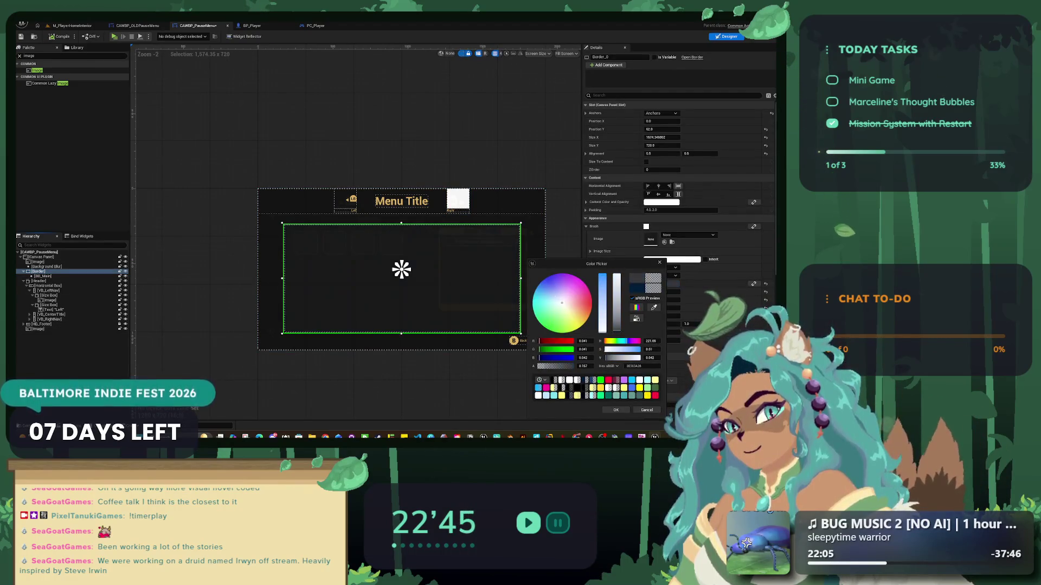
{"action": "left_click", "coordinate": [616, 276]}
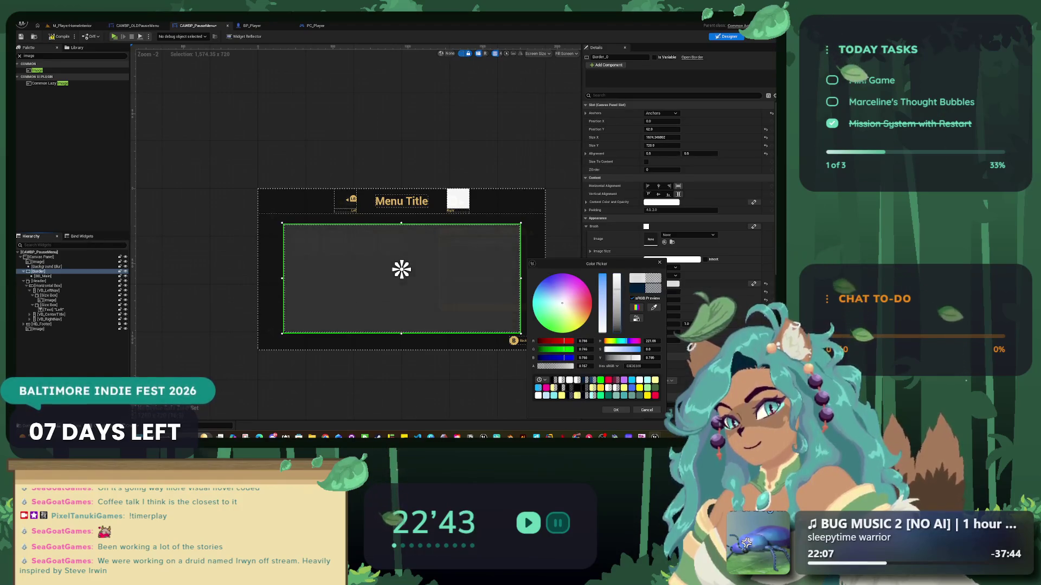
{"action": "left_click_drag", "start_coordinate": [616, 276], "coordinate": [616, 309]}
{"action": "left_click", "coordinate": [616, 410]}
{"action": "left_click", "coordinate": [72, 25]}
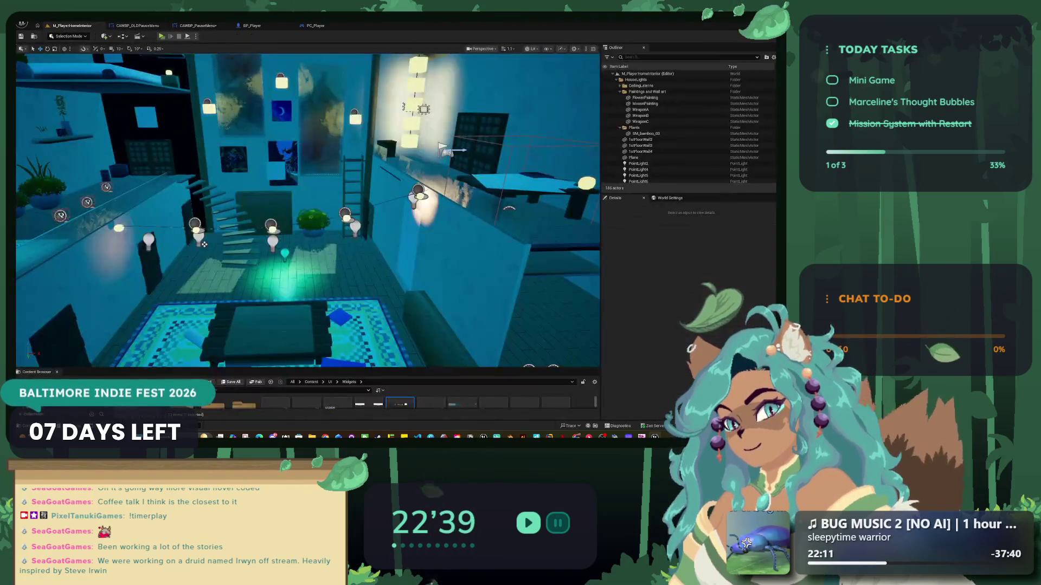
{"action": "key", "text": "alt+p"}
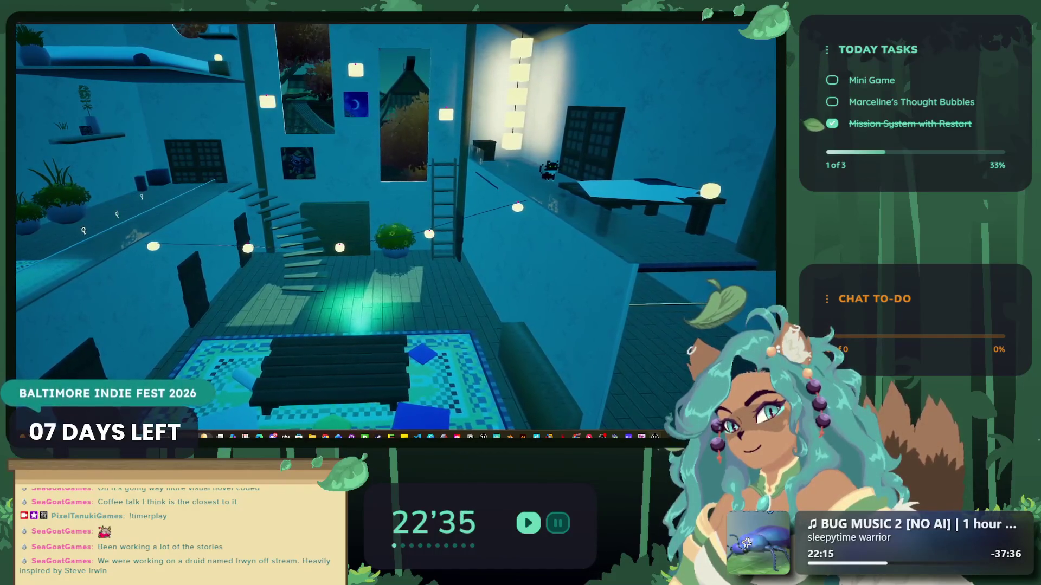
- Open and close the pause menu in game with Escape, then stop the play session
{"action": "key", "text": "Escape"}
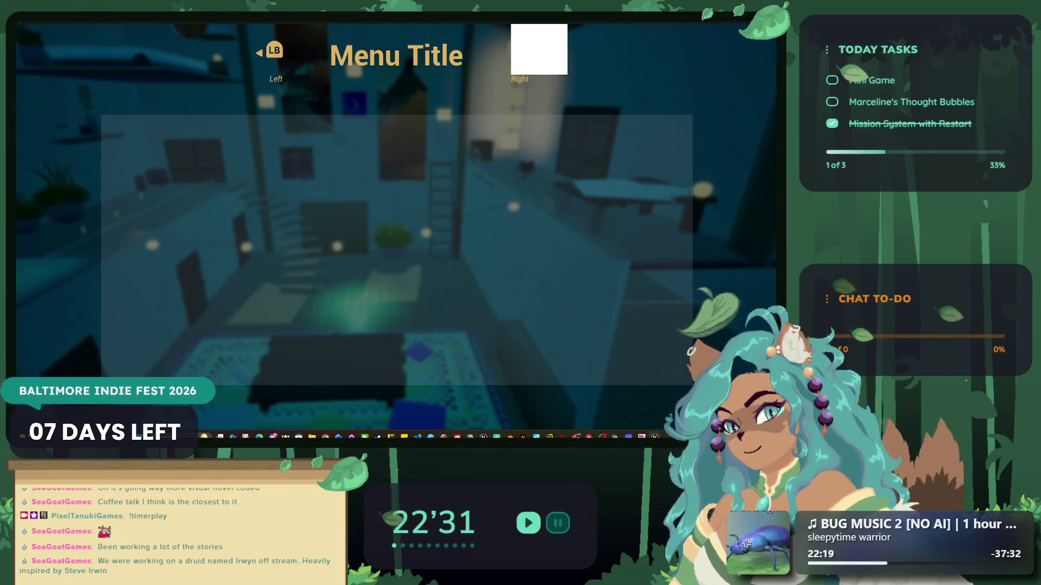
{"action": "key", "text": "Escape"}
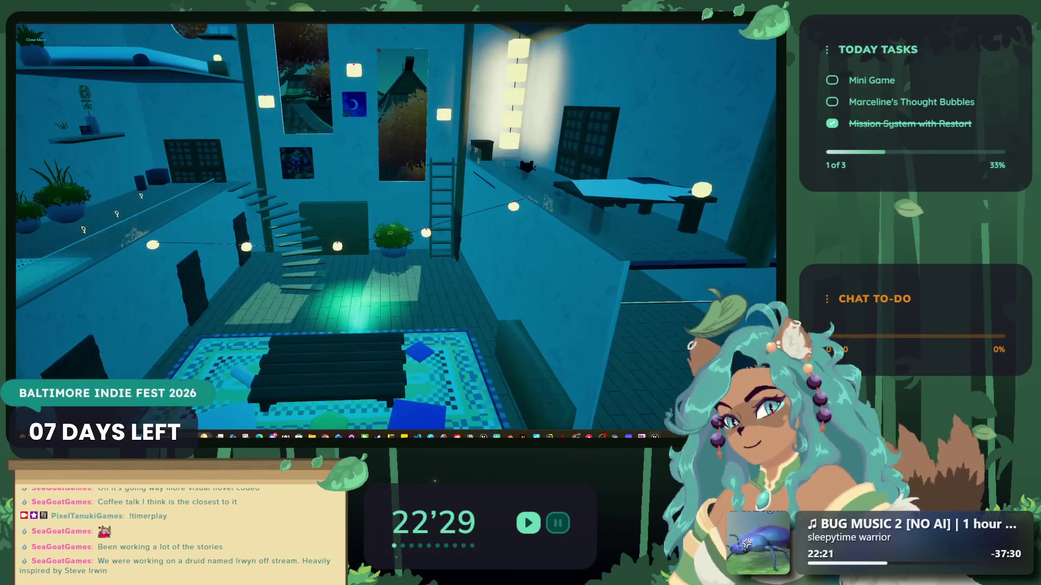
{"action": "key", "text": "Escape"}
{"action": "key", "text": "Escape"}
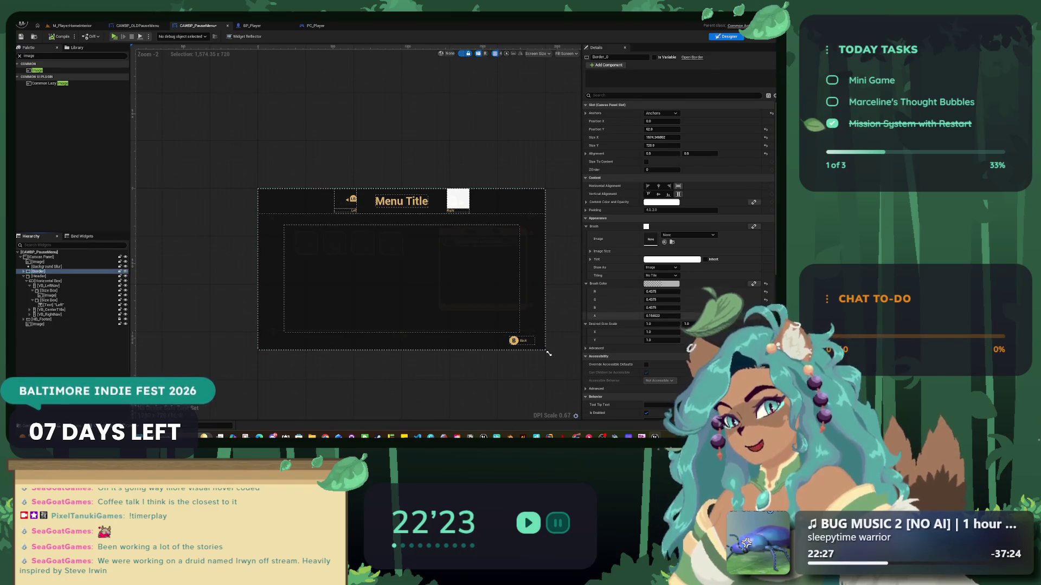
- Set the Border panel's Visibility to Hidden
{"action": "scroll", "coordinate": [678, 244], "scroll_direction": "down", "scroll_amount": 8}
{"action": "left_click", "coordinate": [662, 201]}
{"action": "left_click", "coordinate": [651, 219]}
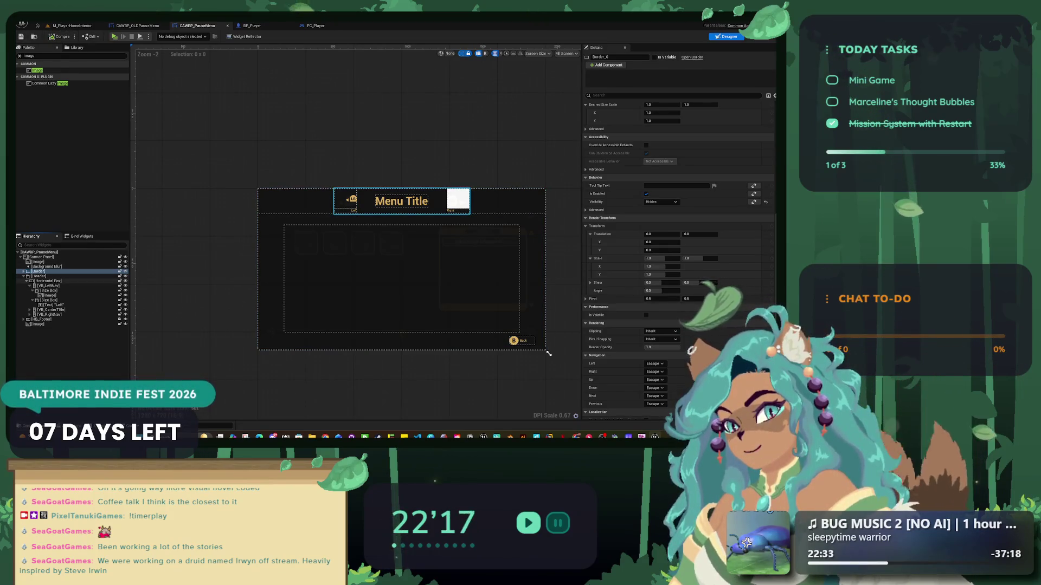
{"action": "scroll", "coordinate": [368, 194], "scroll_direction": "up", "scroll_amount": 7}
{"action": "scroll", "coordinate": [678, 244], "scroll_direction": "up", "scroll_amount": 3}
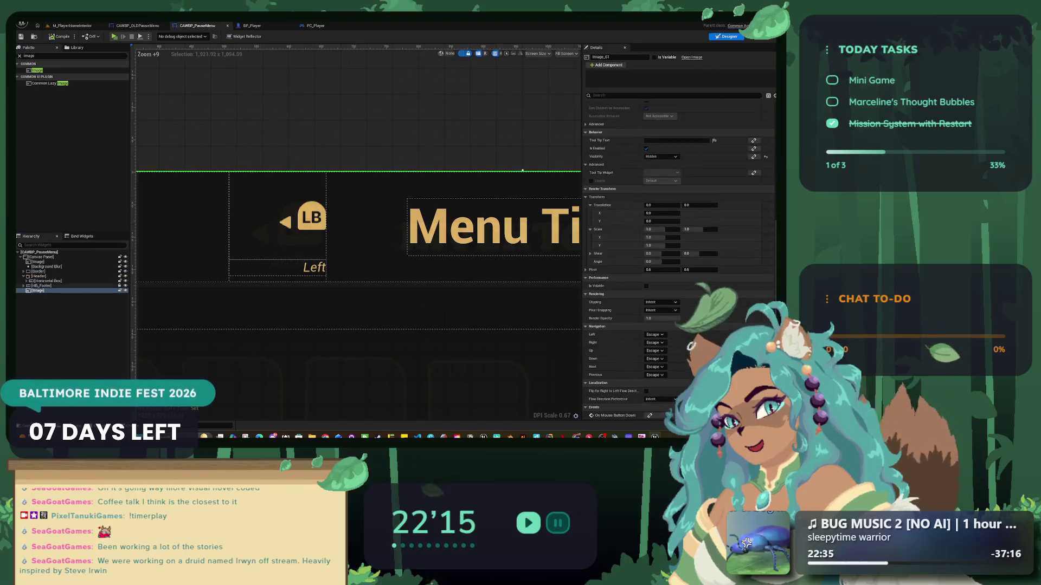
- Delete the BB_Main blur widget, then inspect the Header and HB_Footer rows and the LB size box
{"action": "left_click", "coordinate": [38, 276]}
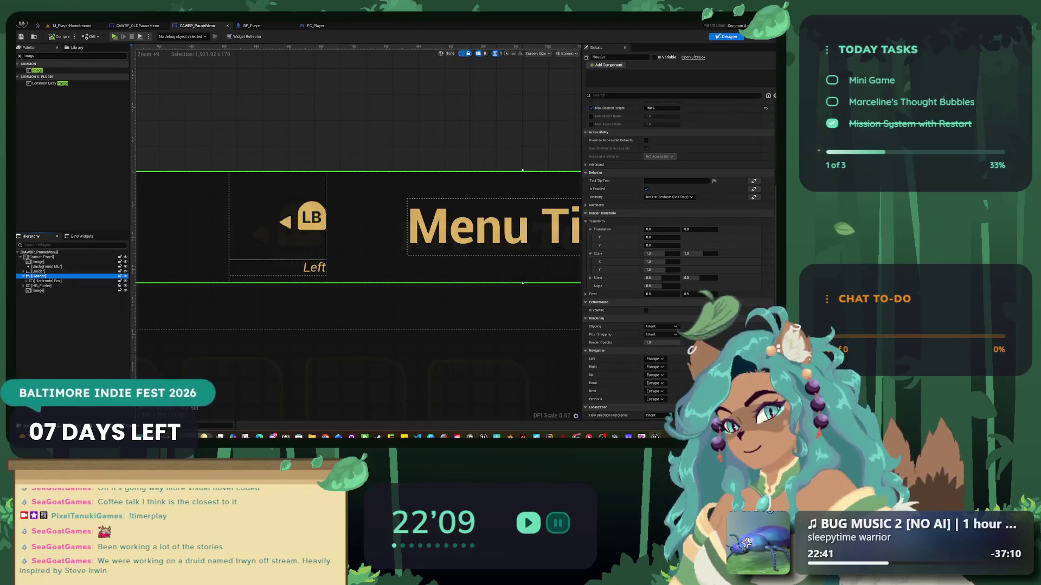
{"action": "type", "text": "BB_Main"}
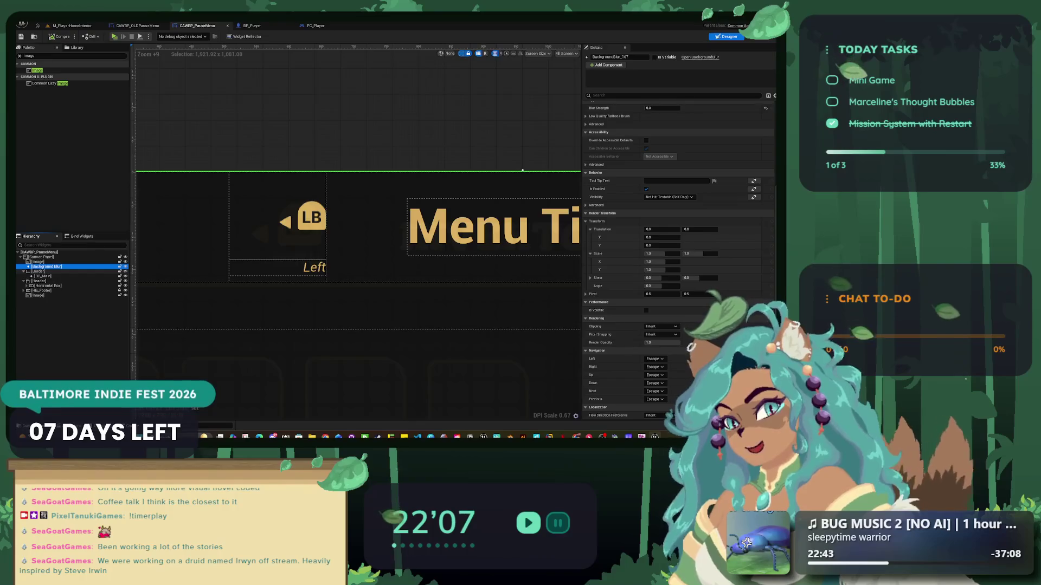
{"action": "key", "text": "Delete"}
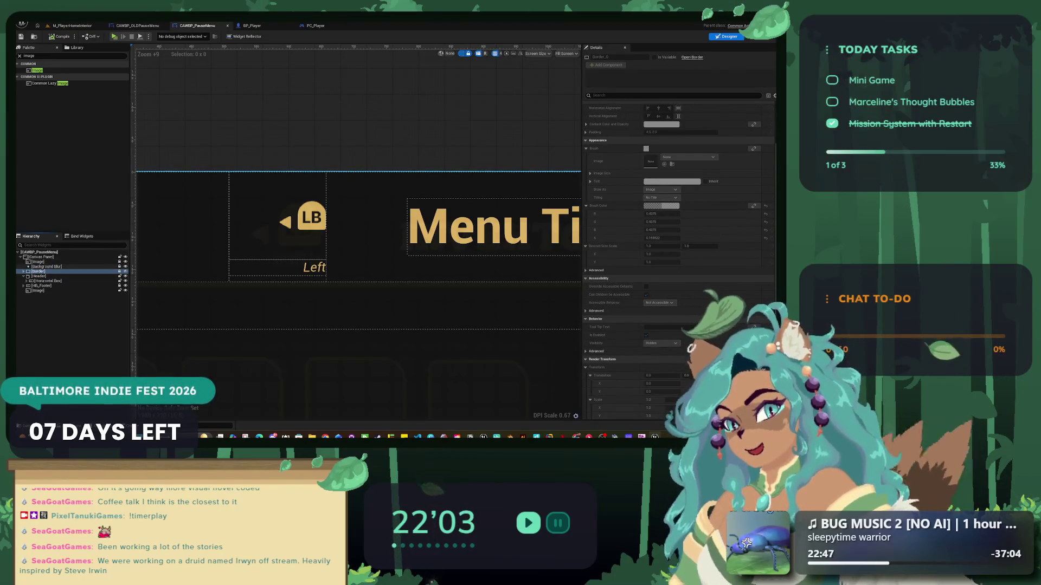
{"action": "left_click", "coordinate": [41, 285]}
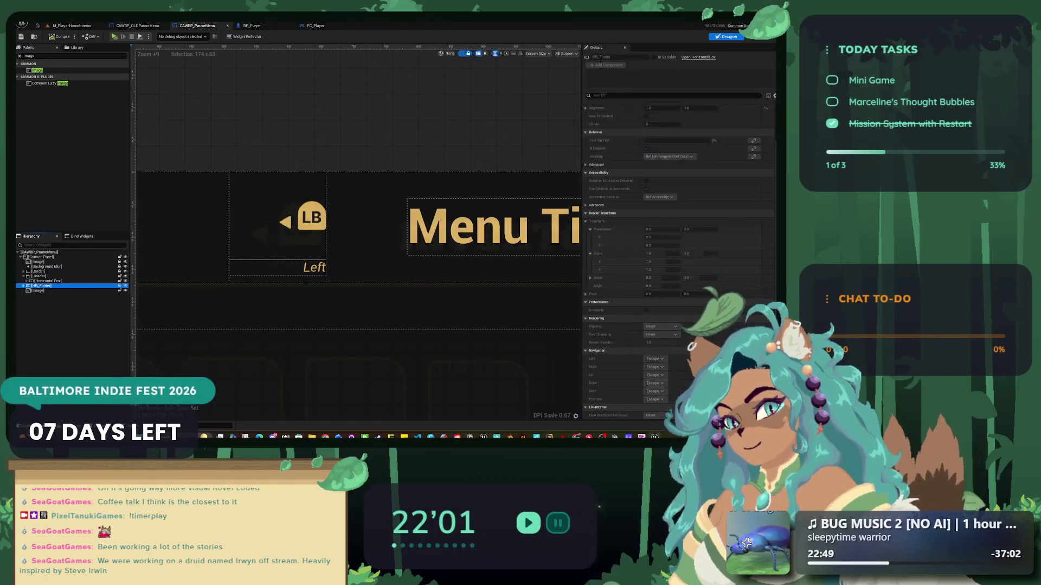
{"action": "left_click", "coordinate": [38, 276]}
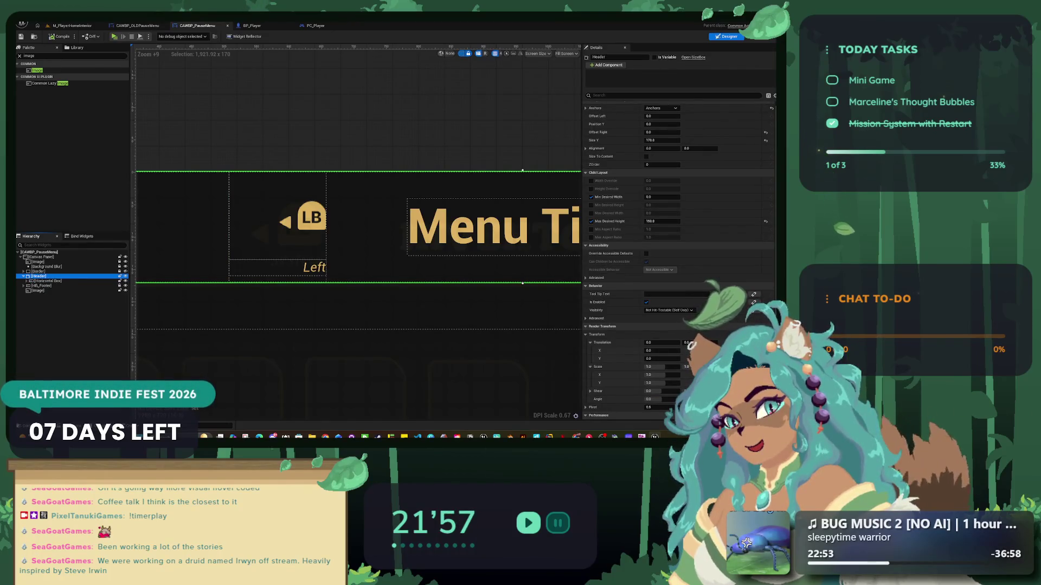
{"action": "left_click", "coordinate": [304, 220]}
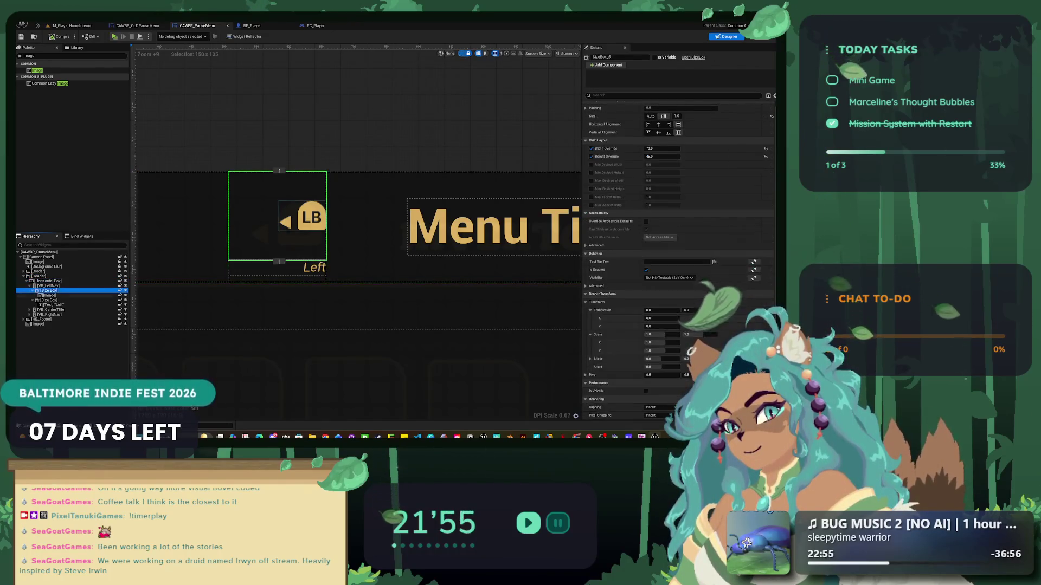
- Make the LB icon fill its size box horizontally and vertically, and try the size box's sizing modes
{"action": "left_click", "coordinate": [48, 286]}
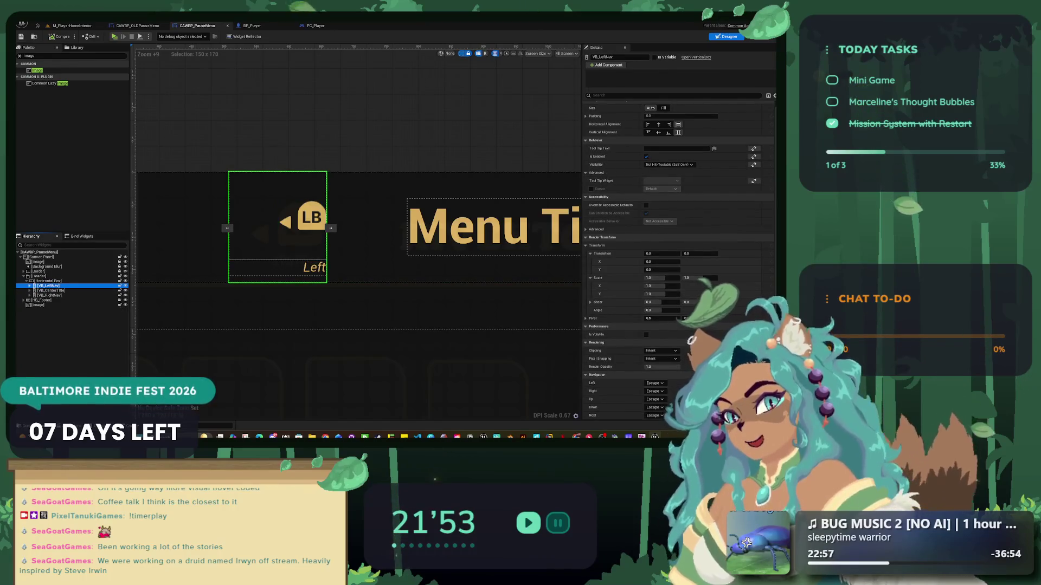
{"action": "left_click", "coordinate": [304, 219]}
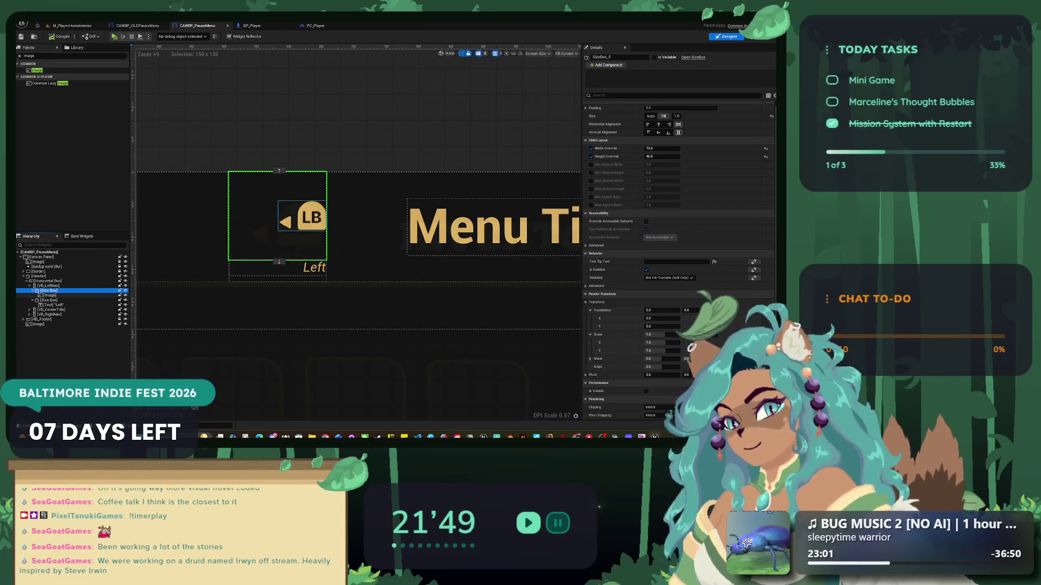
{"action": "left_click", "coordinate": [304, 219]}
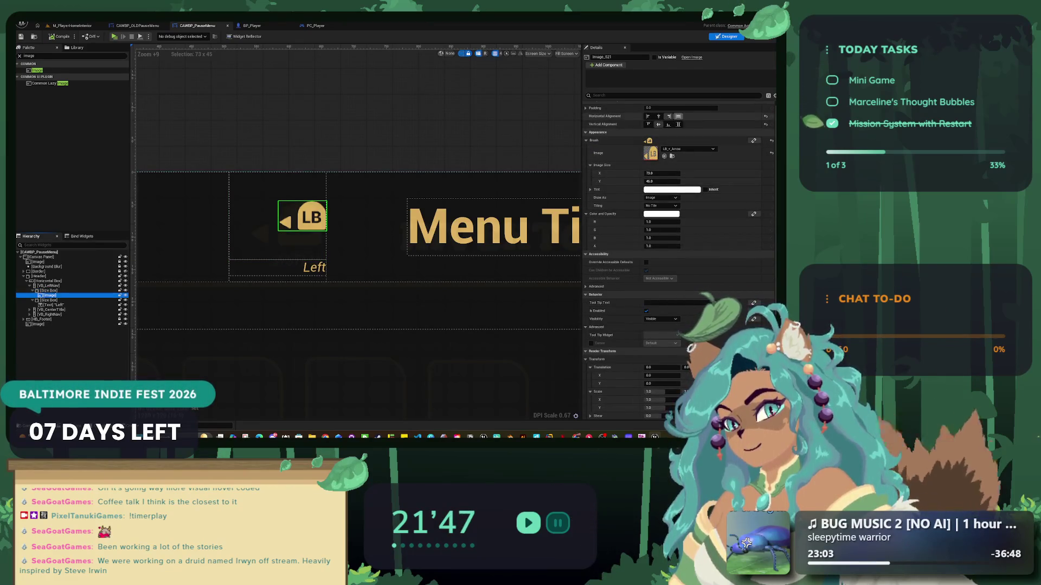
{"action": "left_click", "coordinate": [679, 116]}
{"action": "left_click", "coordinate": [678, 124]}
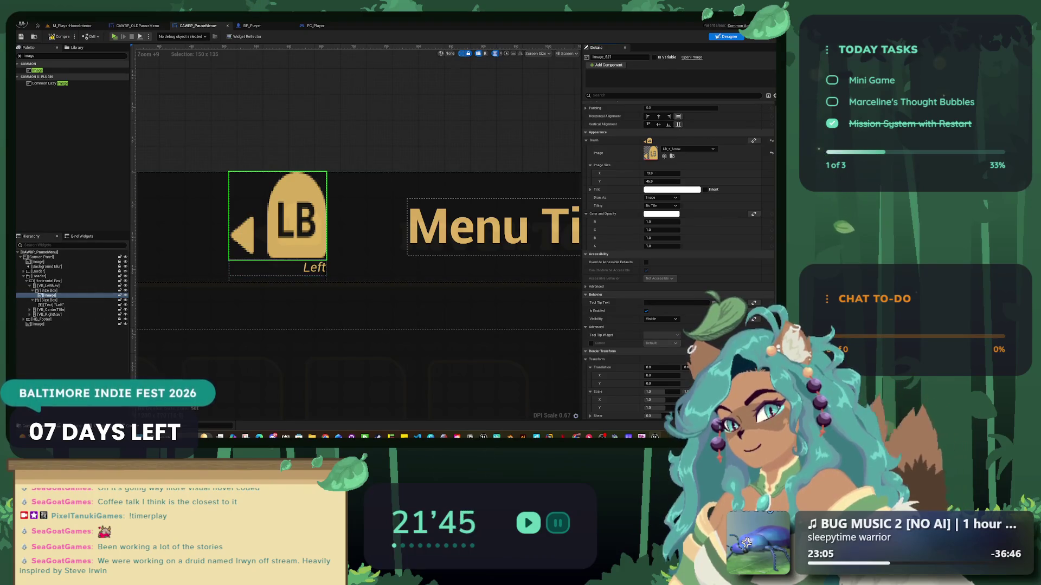
{"action": "left_click", "coordinate": [49, 291]}
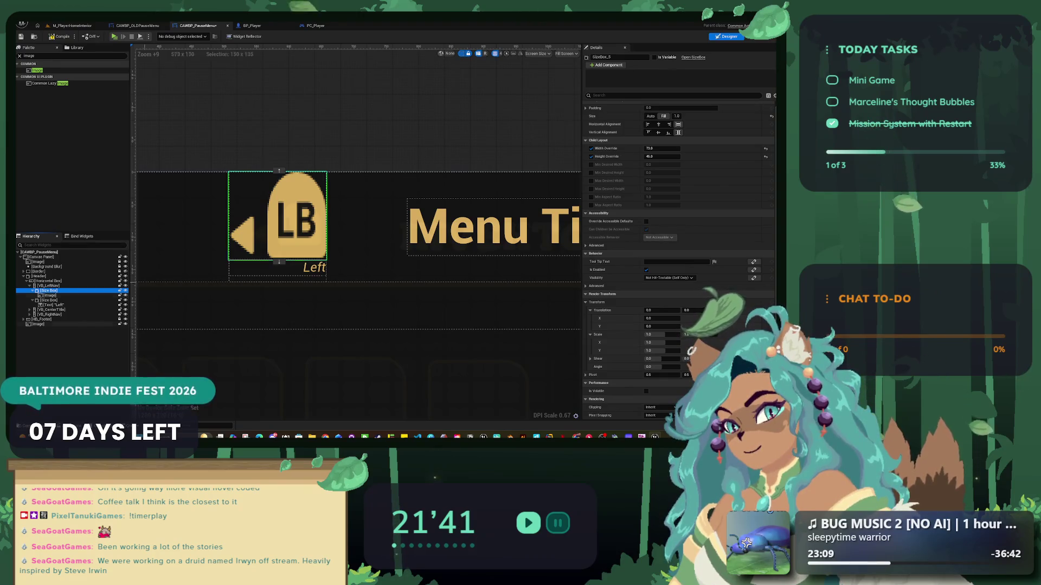
{"action": "left_click", "coordinate": [650, 116]}
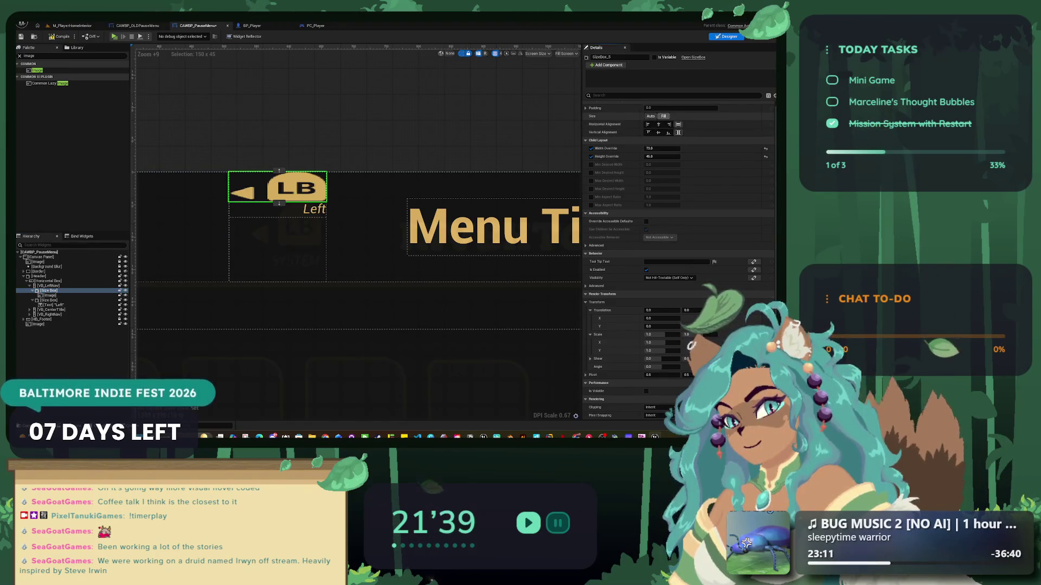
{"action": "left_click", "coordinate": [663, 116]}
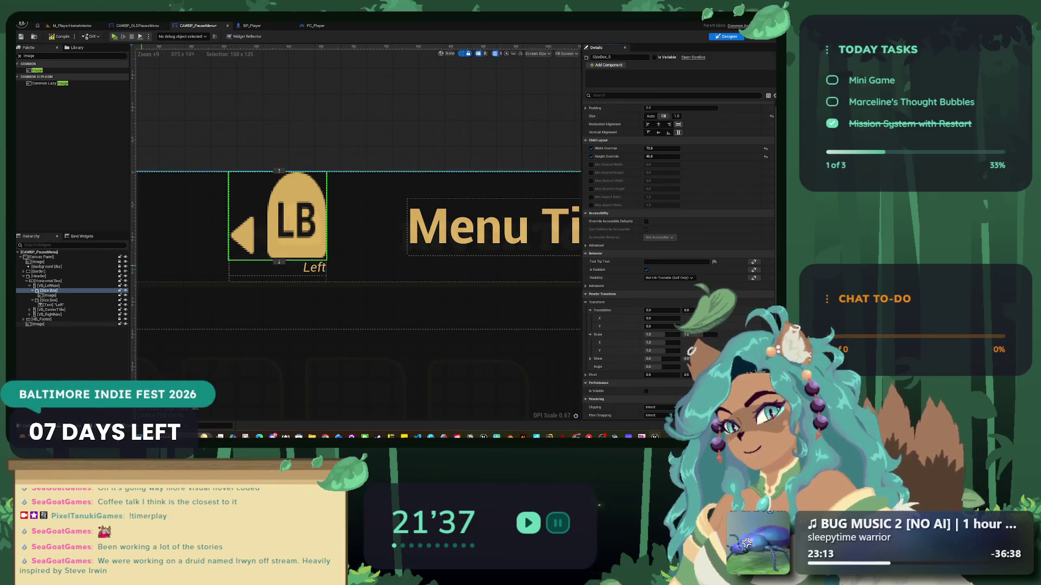
- Set the LB size box to automatic sizing and right-align it in its slot
{"action": "left_click", "coordinate": [50, 295]}
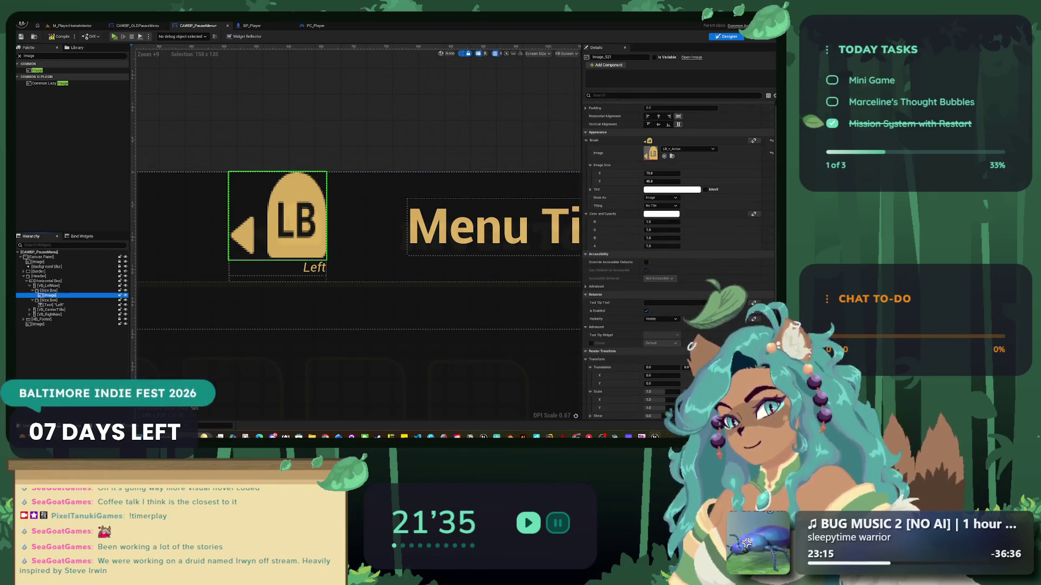
{"action": "left_click", "coordinate": [49, 290]}
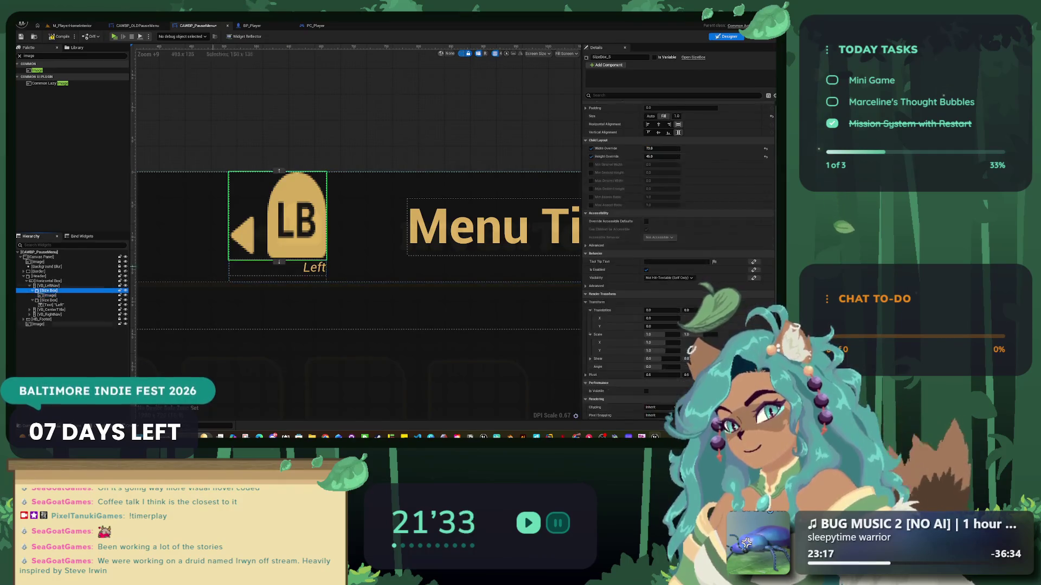
{"action": "left_click", "coordinate": [650, 116]}
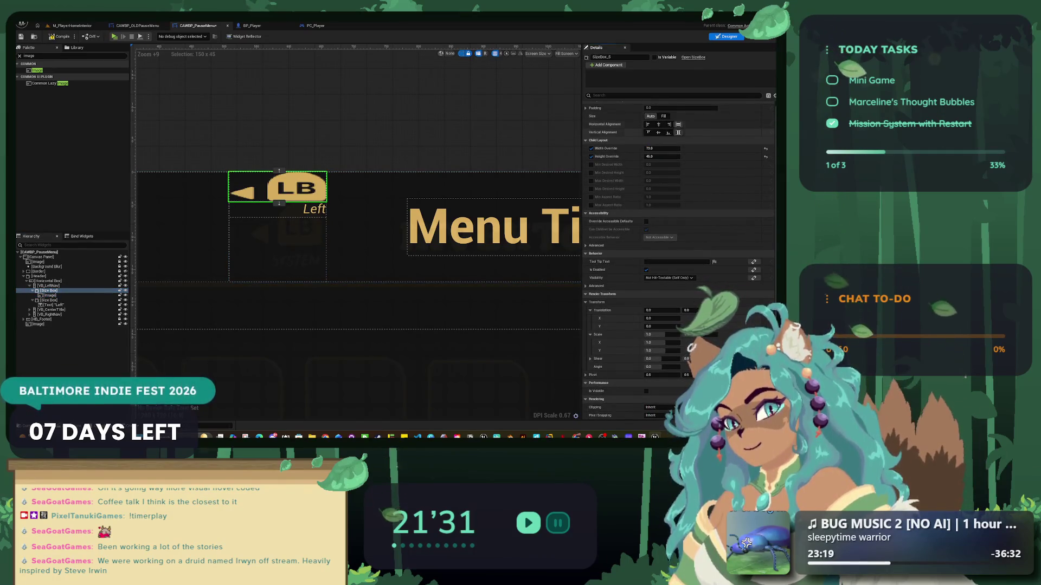
{"action": "left_click", "coordinate": [669, 125]}
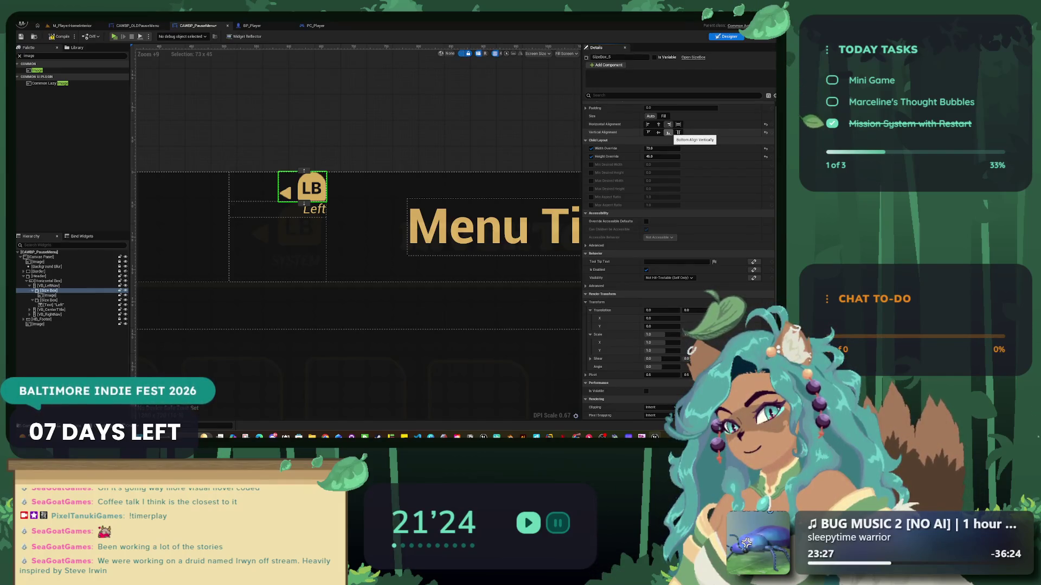
- Bottom-align the LB box and double its width and height overrides to 146 × 90
{"action": "left_click", "coordinate": [668, 133]}
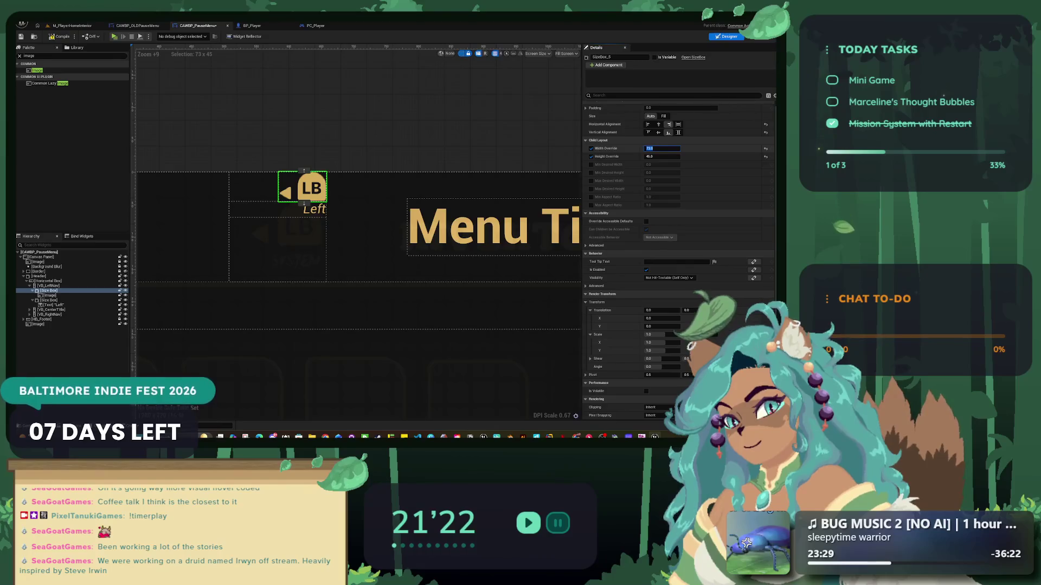
{"action": "type", "text": "+2"}
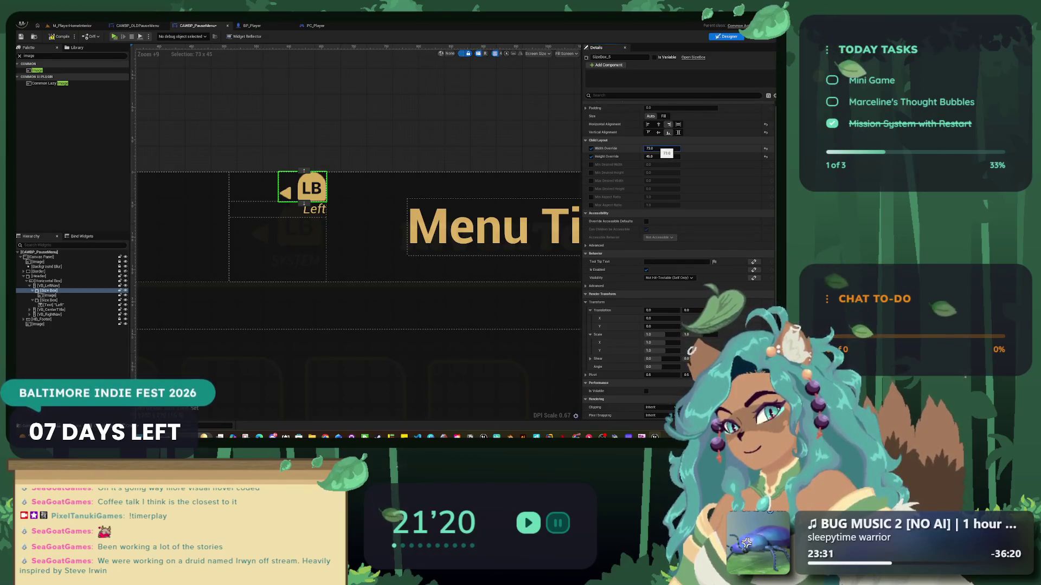
{"action": "key", "text": "Tab"}
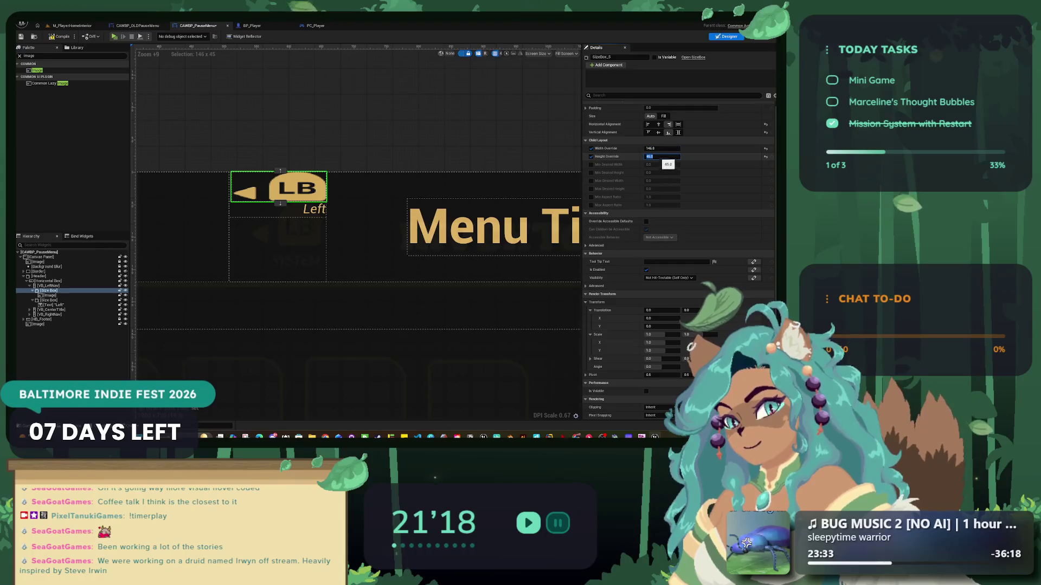
{"action": "key", "text": "ctrl+a"}
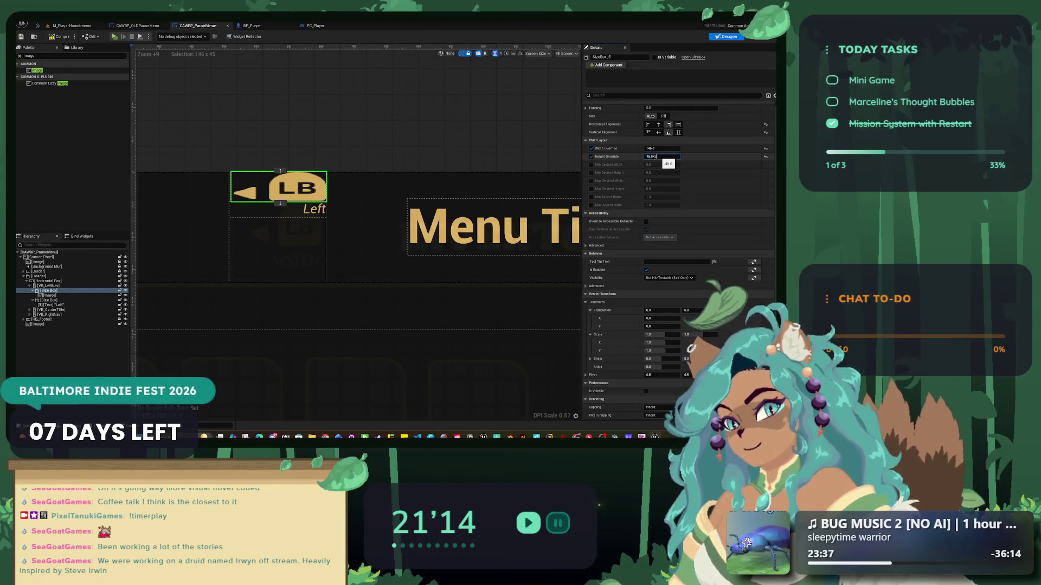
{"action": "key", "text": "Return"}
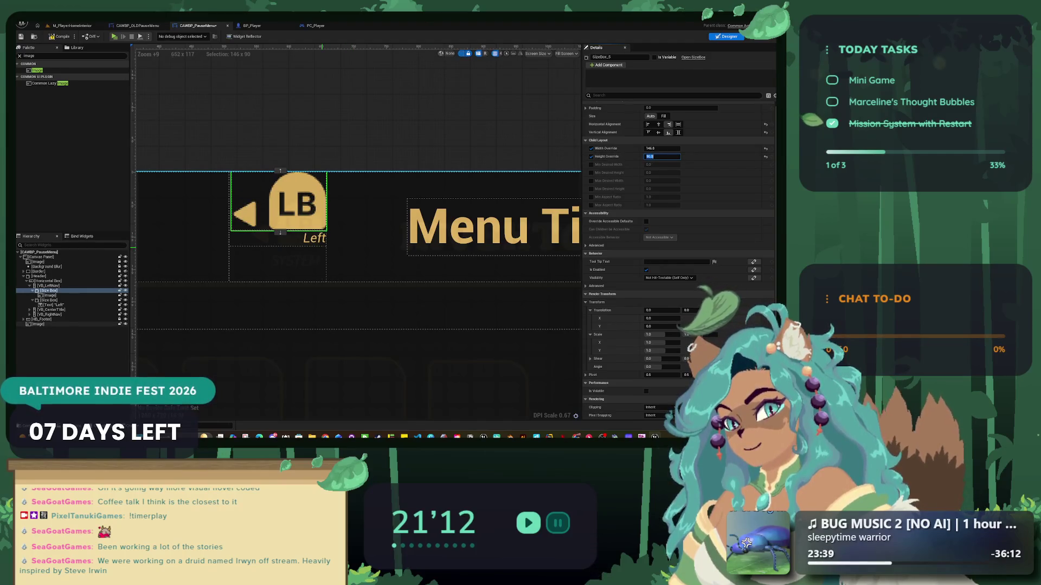
{"action": "scroll", "coordinate": [311, 201], "scroll_direction": "down", "scroll_amount": 8}
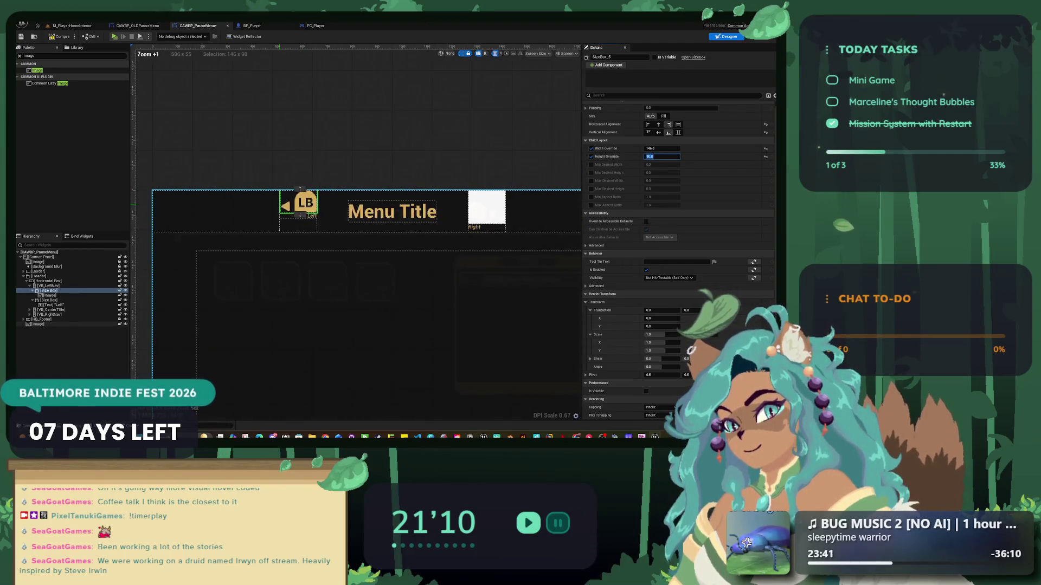
{"action": "scroll", "coordinate": [318, 187], "scroll_direction": "up", "scroll_amount": 5}
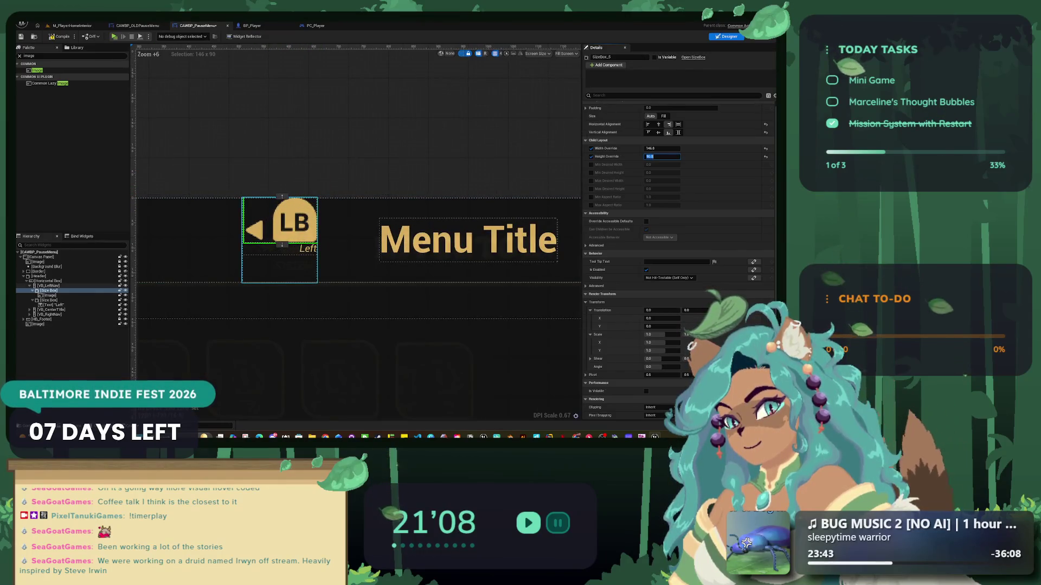
{"action": "left_click", "coordinate": [585, 108]}
- Try top padding values of 50, 40 and 30 on the LB box, settling on 35
{"action": "left_click", "coordinate": [662, 124]}
{"action": "type", "text": "50"}
{"action": "key", "text": "Return"}
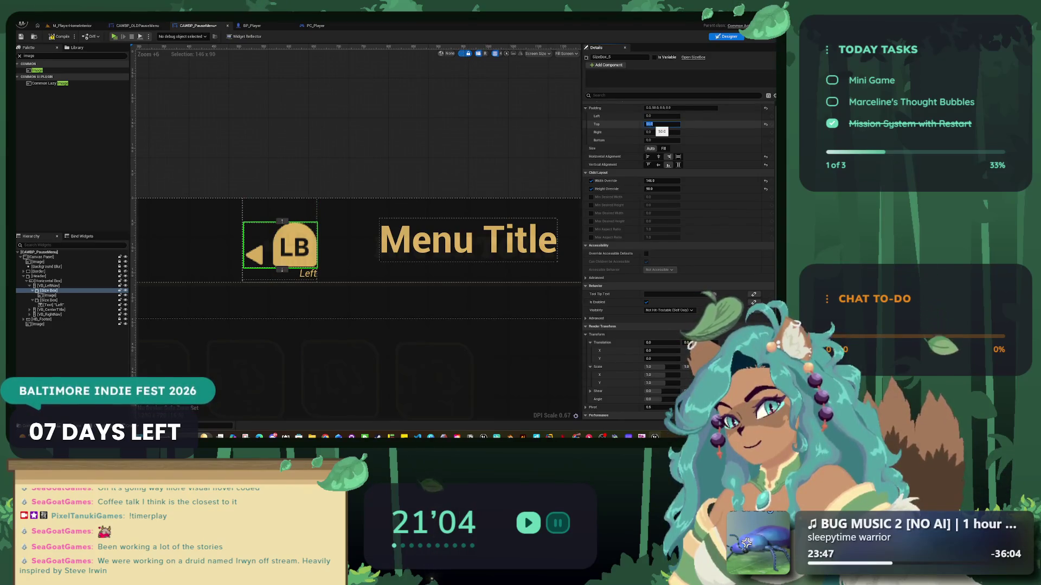
{"action": "type", "text": "40"}
{"action": "key", "text": "Return"}
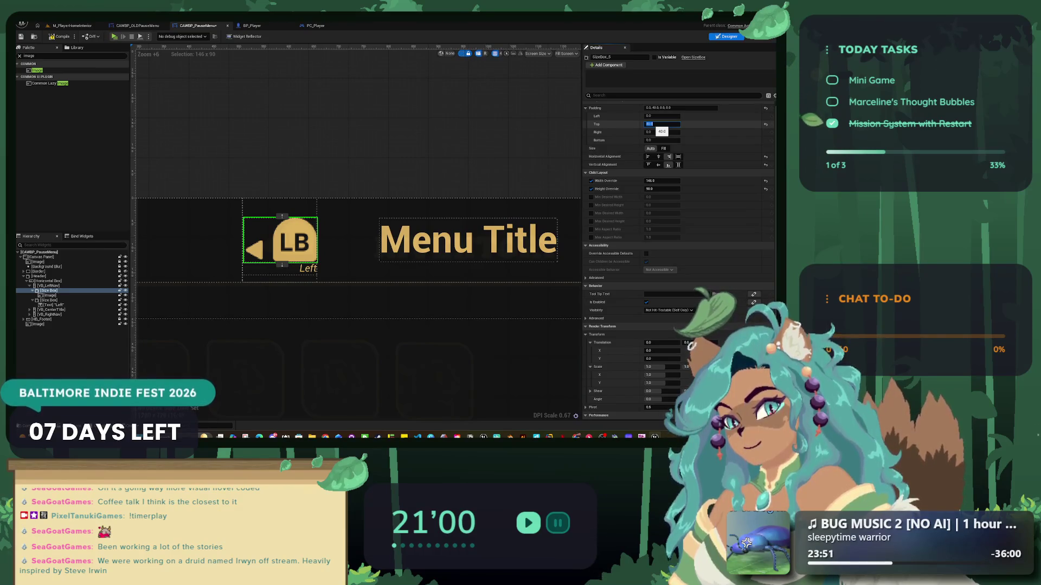
{"action": "type", "text": "30"}
{"action": "key", "text": "Return"}
{"action": "type", "text": "40"}
{"action": "key", "text": "Return"}
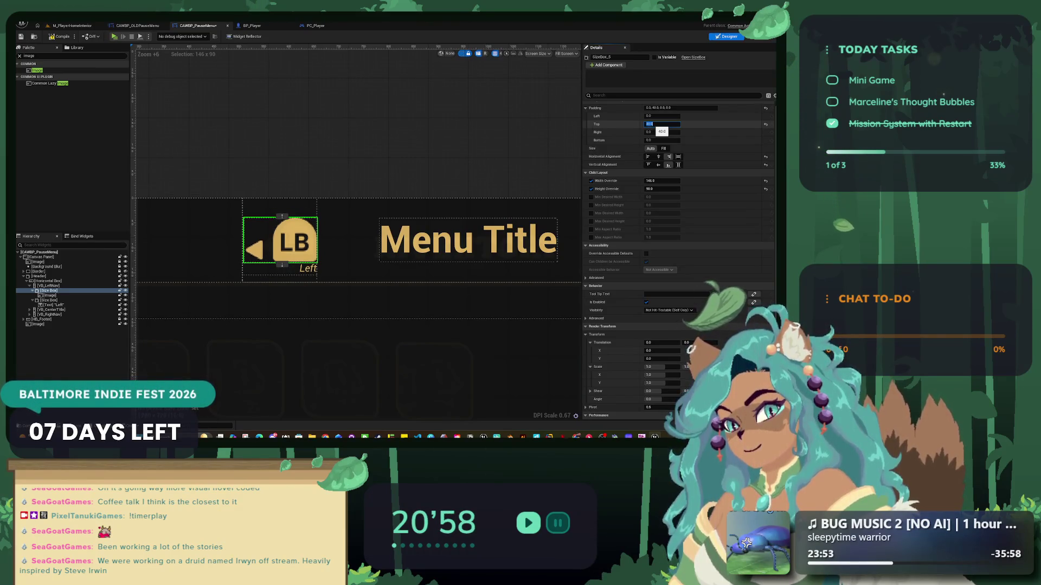
{"action": "type", "text": "5"}
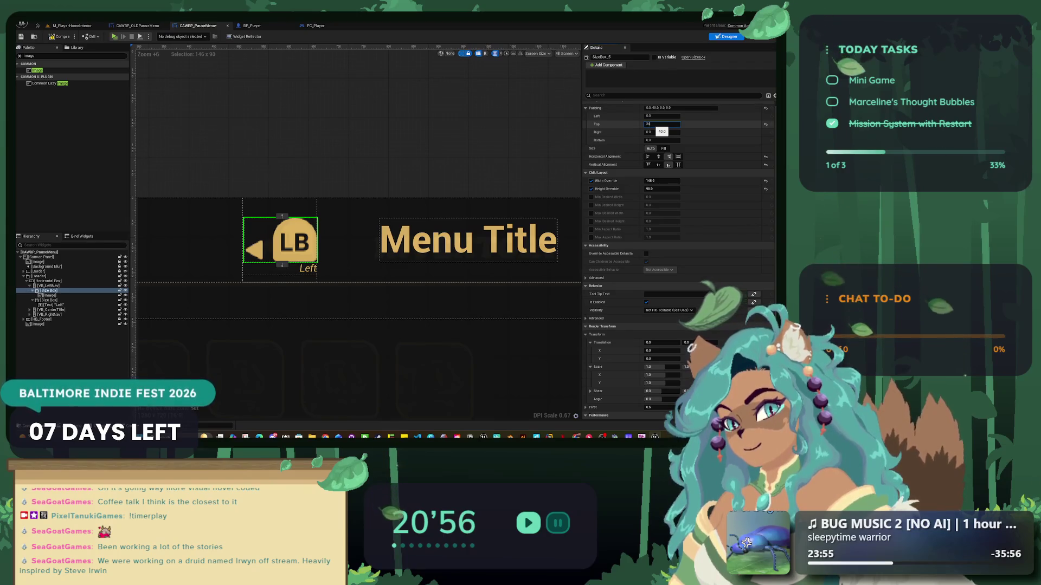
{"action": "key", "text": "Return"}
- Align the LB box to the bottom and clear the widget selection
{"action": "left_click", "coordinate": [658, 164]}
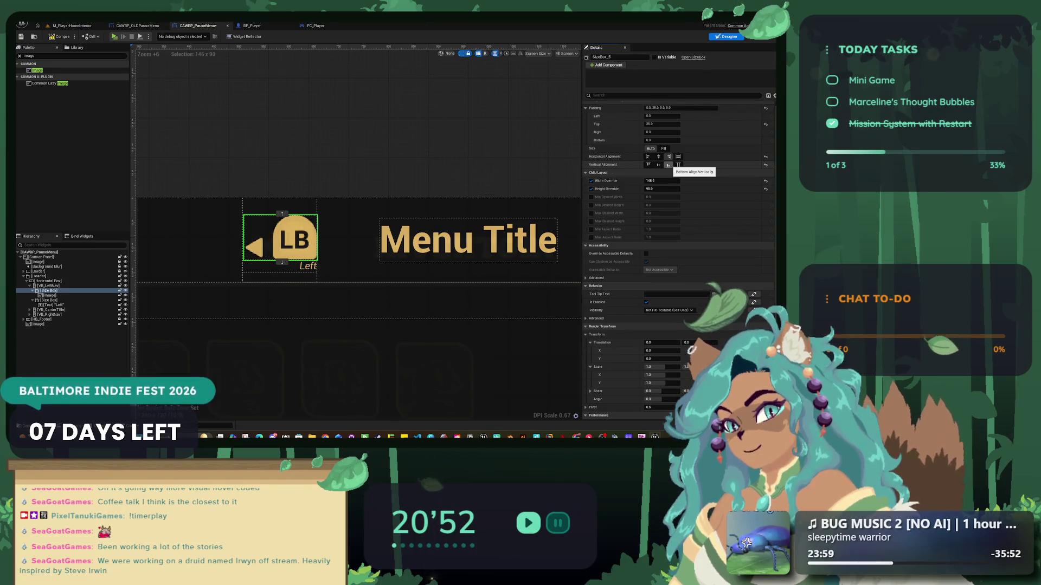
{"action": "left_click", "coordinate": [286, 179]}
{"action": "scroll", "coordinate": [286, 205], "scroll_direction": "down", "scroll_amount": 5}
{"action": "scroll", "coordinate": [256, 193], "scroll_direction": "down", "scroll_amount": 2}
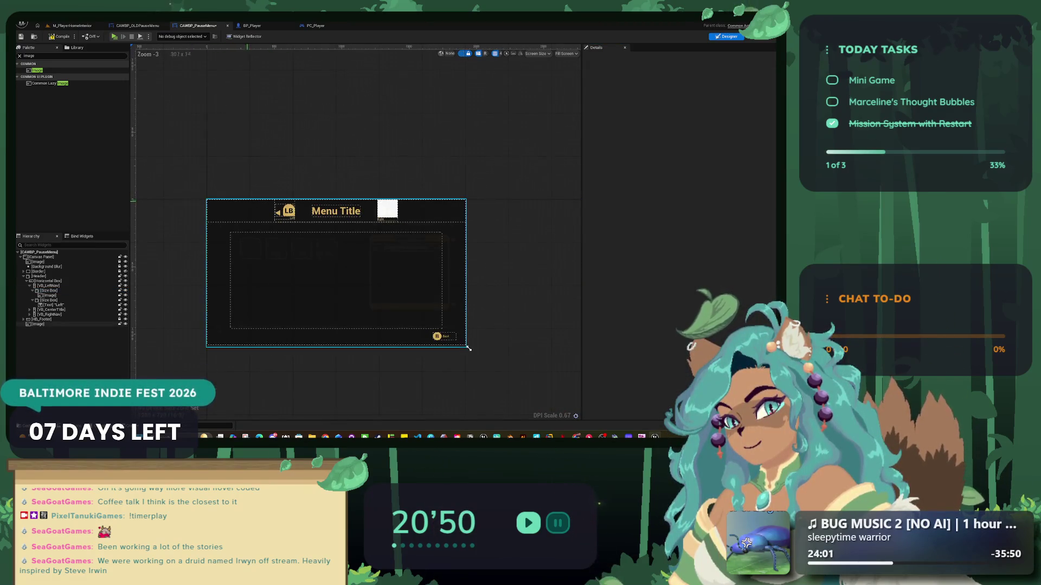
{"action": "scroll", "coordinate": [256, 193], "scroll_direction": "up", "scroll_amount": 6}
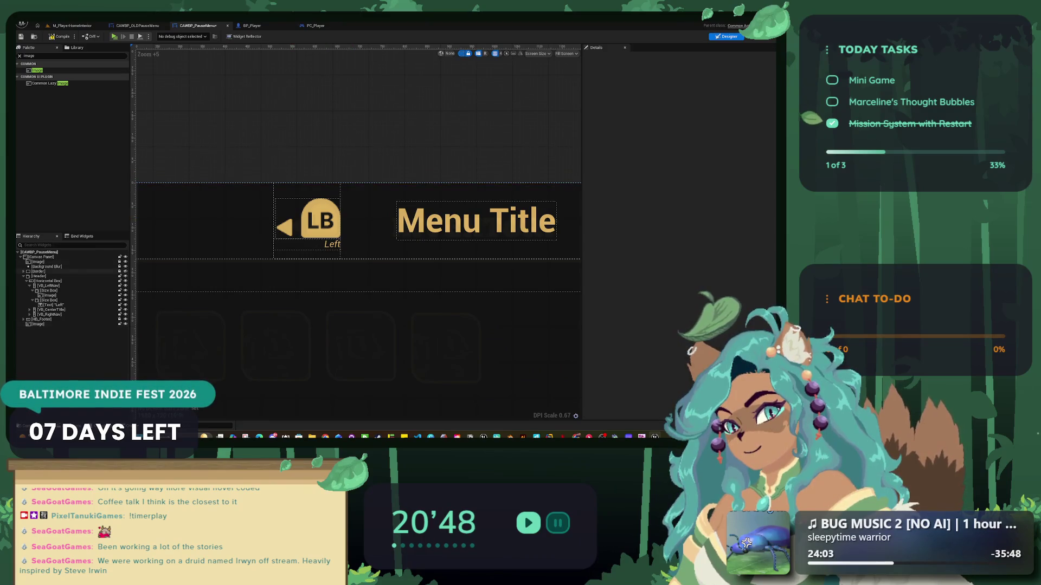
{"action": "left_click", "coordinate": [307, 218]}
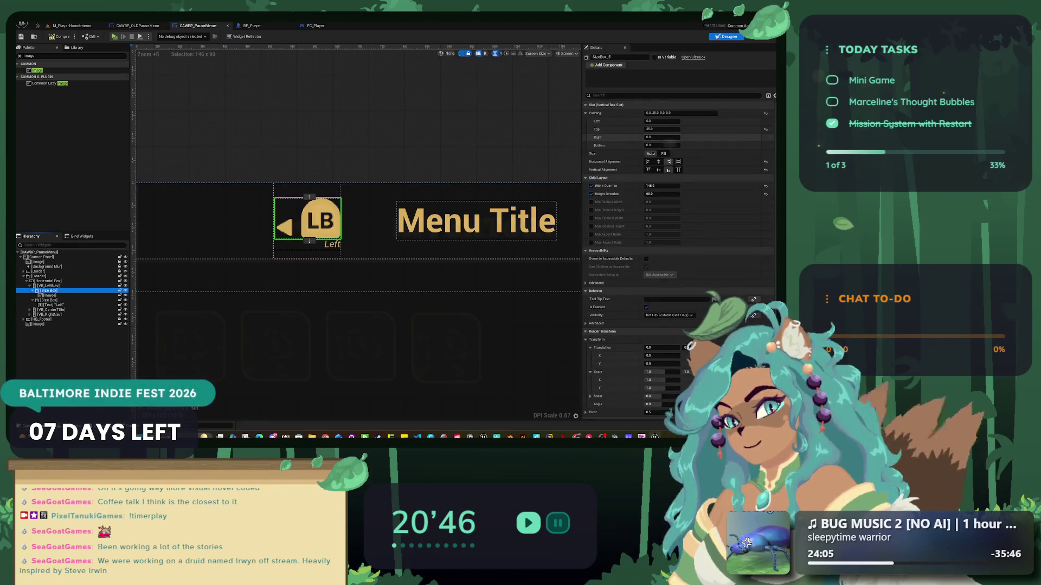
{"action": "left_click", "coordinate": [243, 159]}
{"action": "scroll", "coordinate": [498, 336], "scroll_direction": "down", "scroll_amount": 7}
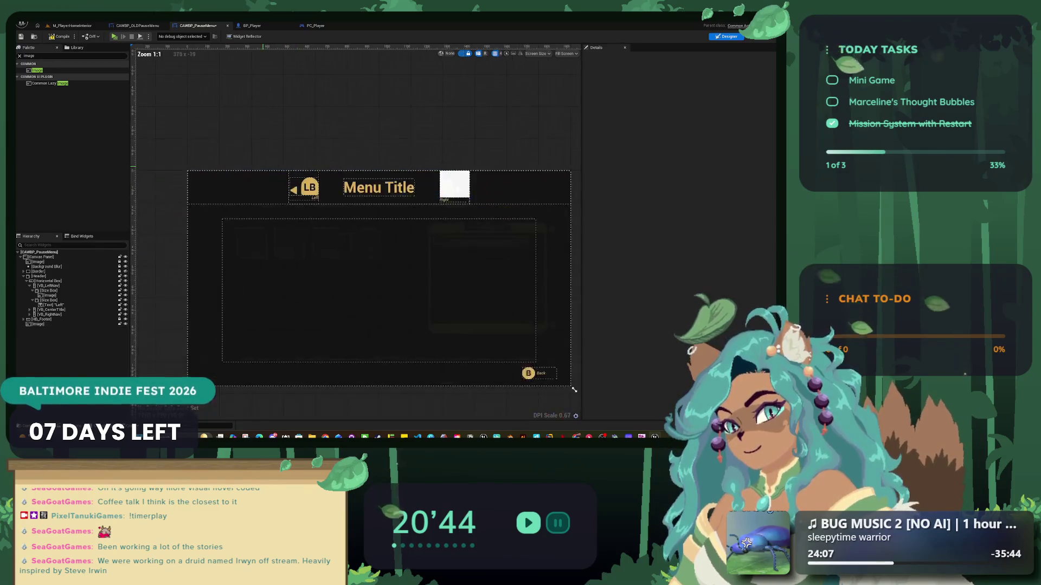
{"action": "scroll", "coordinate": [320, 179], "scroll_direction": "up", "scroll_amount": 4}
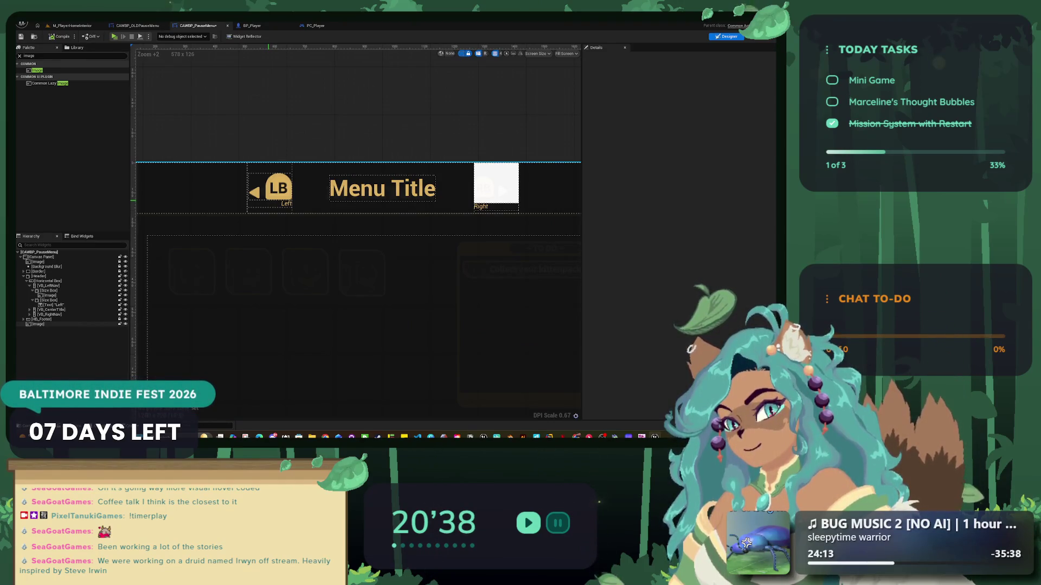
{"action": "scroll", "coordinate": [274, 184], "scroll_direction": "up", "scroll_amount": 1}
{"action": "left_click", "coordinate": [271, 184]}
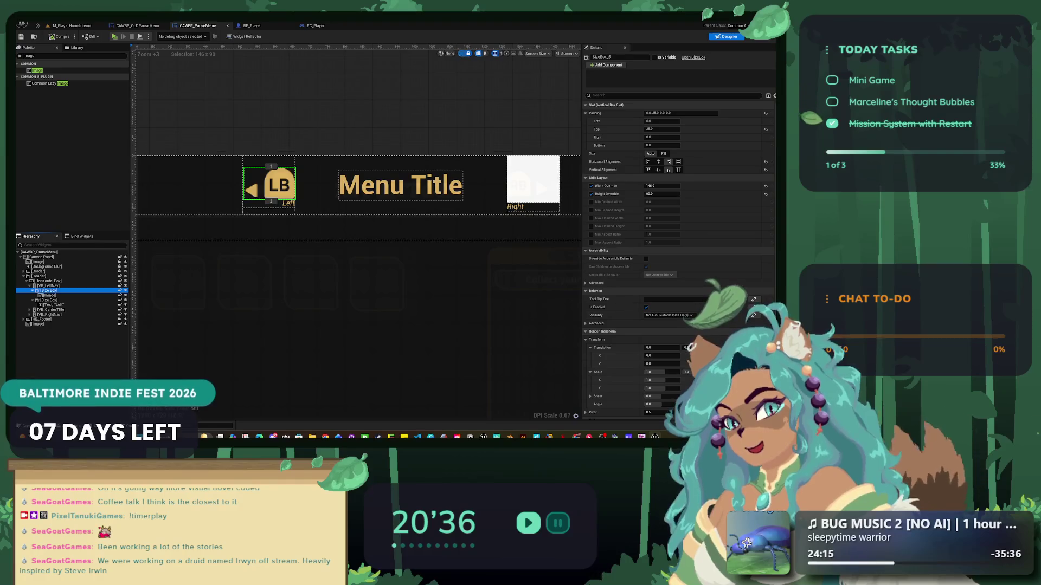
{"action": "left_click", "coordinate": [49, 286]}
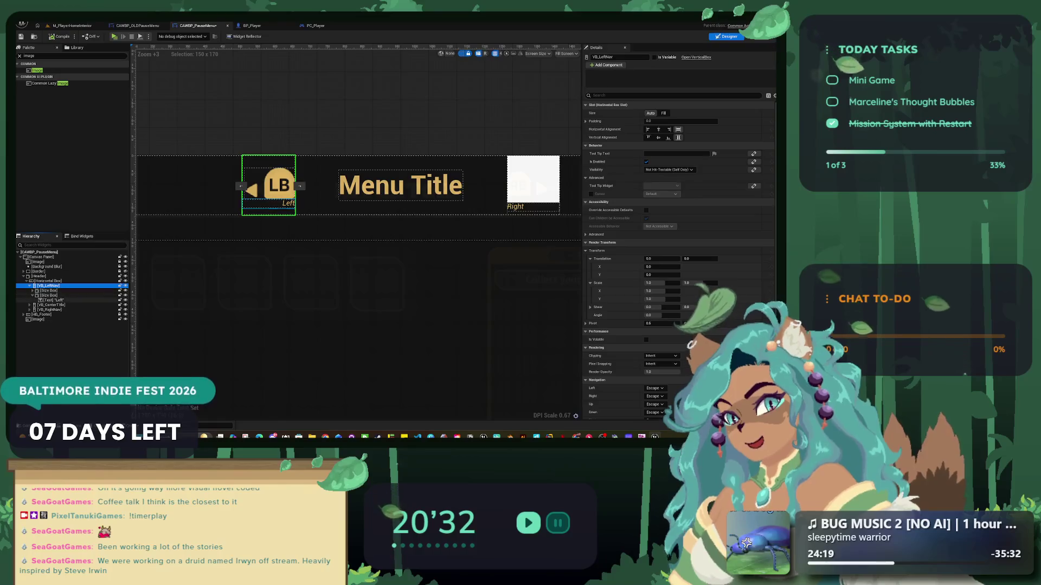
- Rename the LB bumper's Left TextBlock to TXT_LeftBumper, then collapse the header box's children
{"action": "left_click", "coordinate": [52, 300]}
{"action": "left_click", "coordinate": [604, 57]}
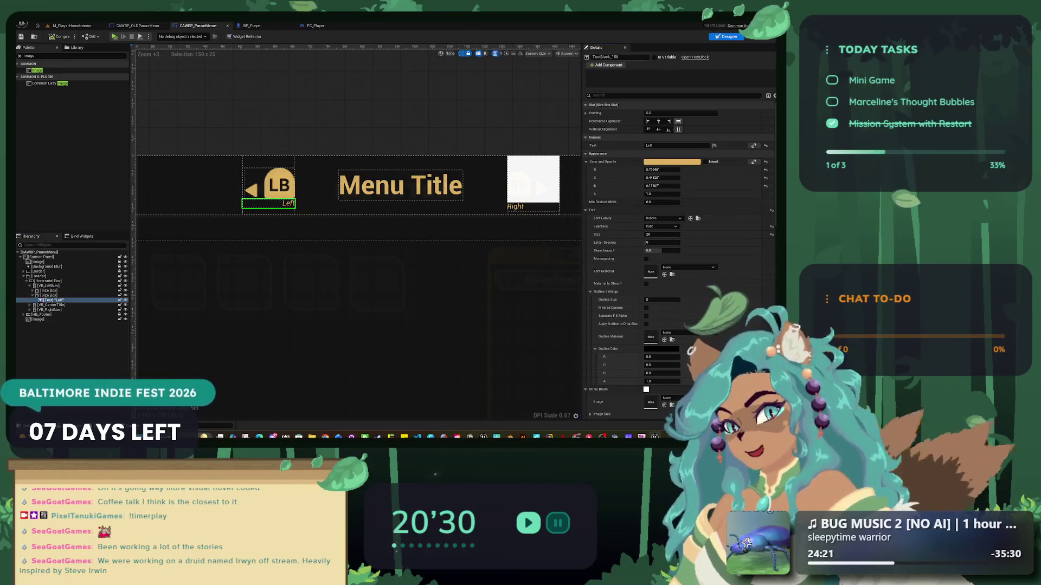
{"action": "type", "text": "TXT_Lef"}
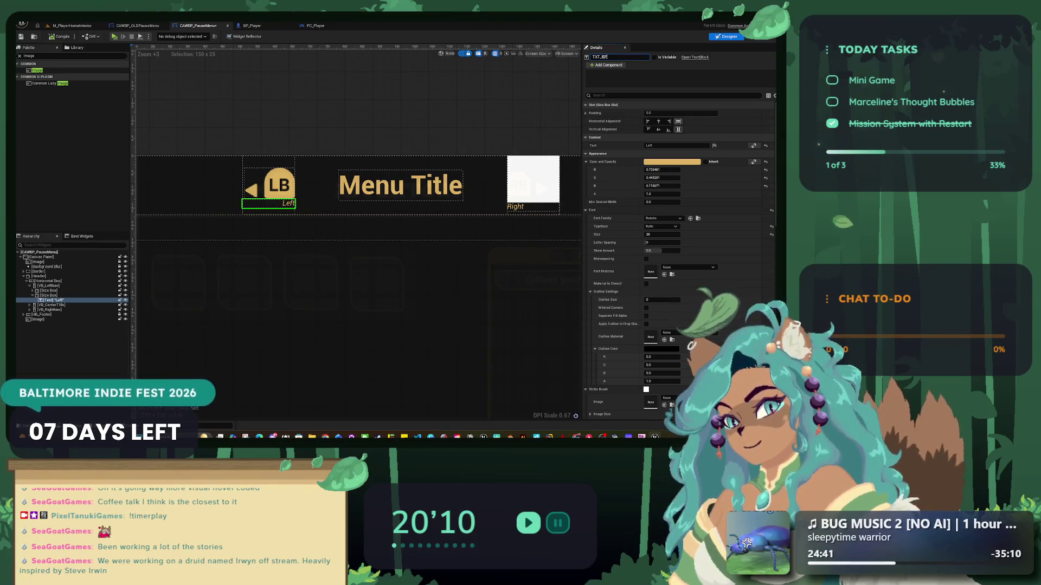
{"action": "type", "text": "tBu"}
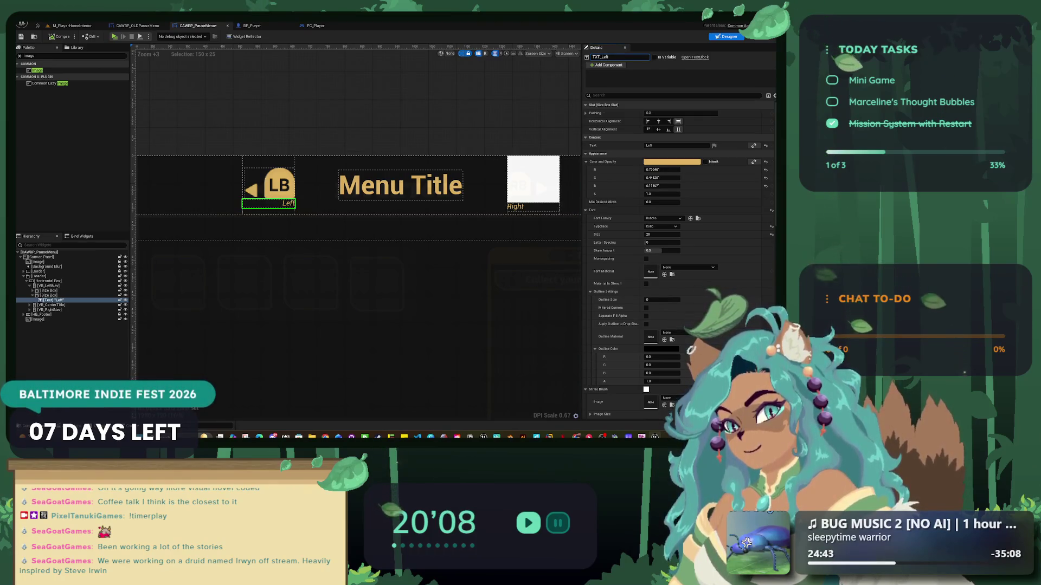
{"action": "type", "text": "mper"}
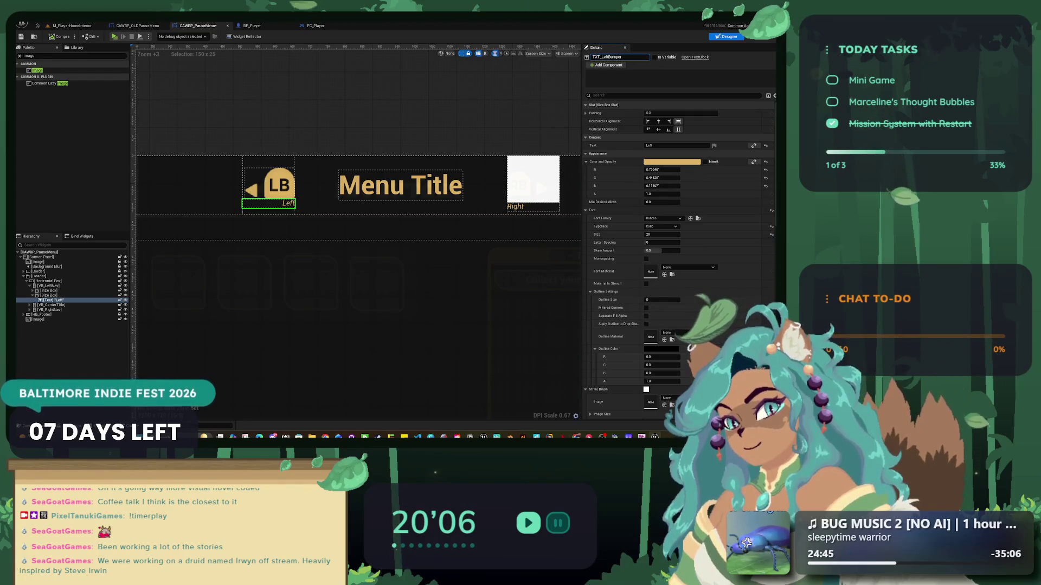
{"action": "key", "text": "Return"}
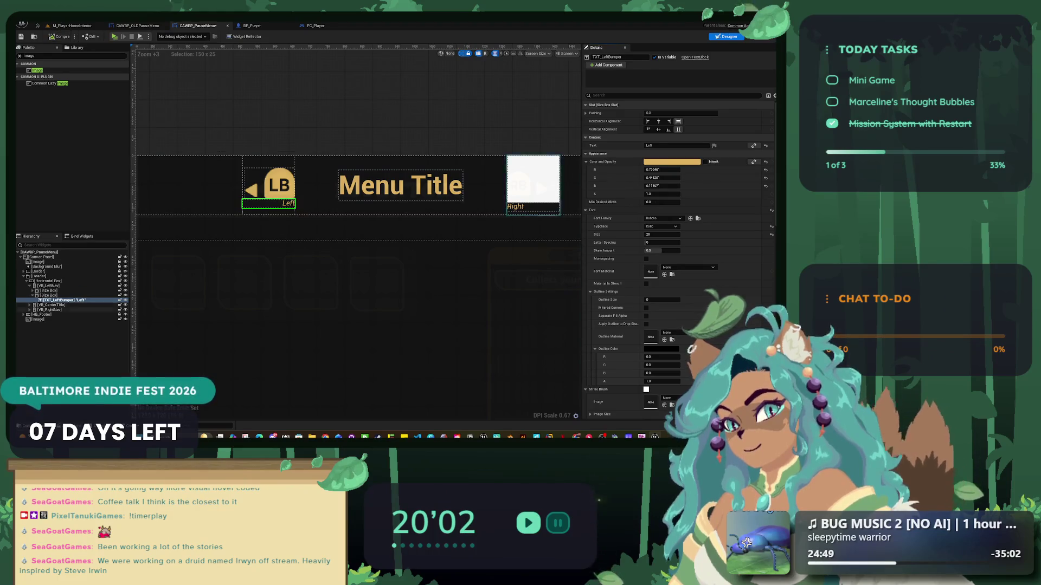
{"action": "left_click", "coordinate": [27, 281]}
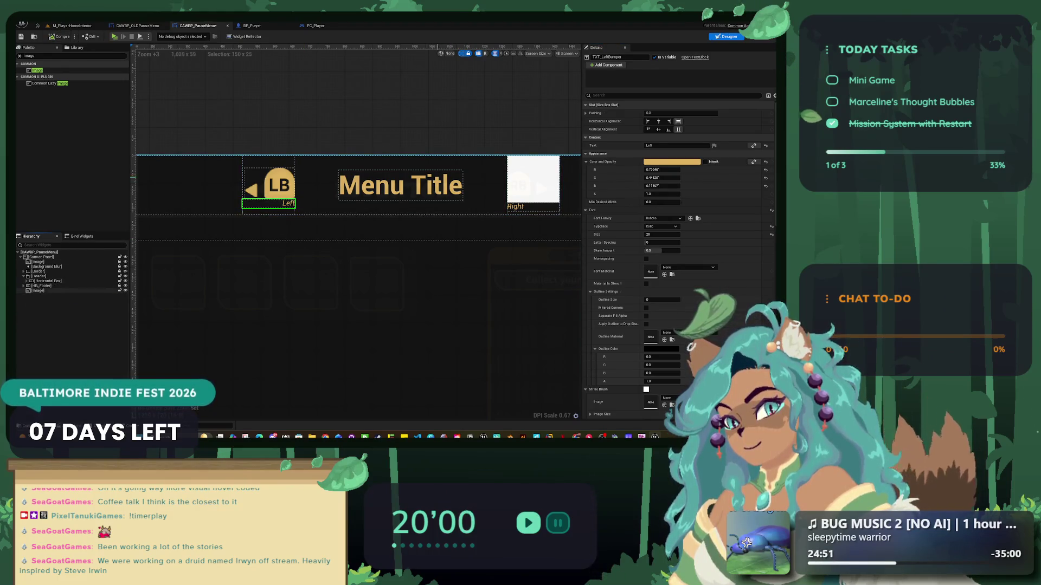
- Select the Menu Title text block, rename it TXT_MenuTitle, and deselect to see the whole menu
{"action": "scroll", "coordinate": [479, 321], "scroll_direction": "down", "scroll_amount": 6}
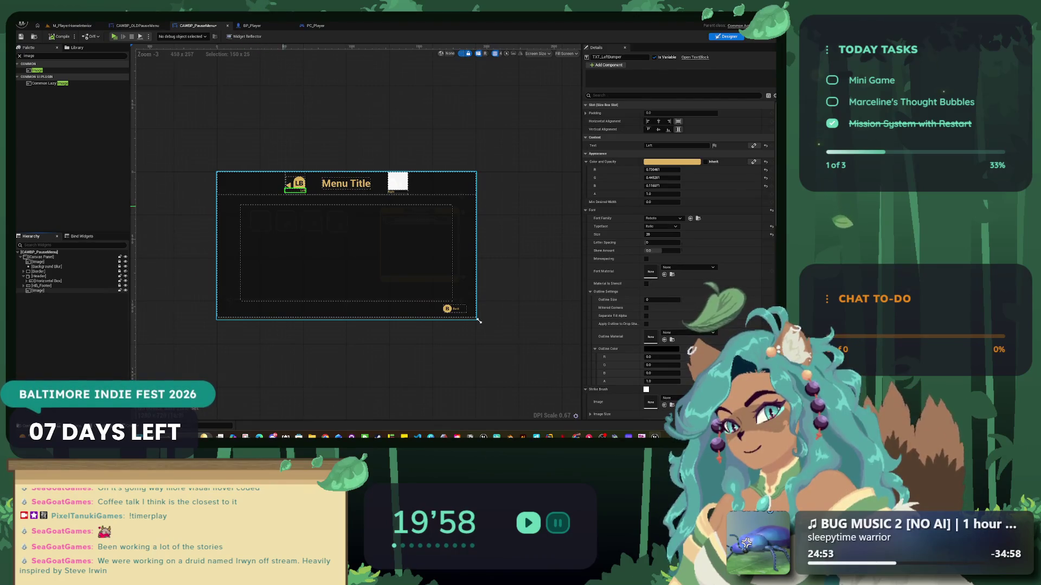
{"action": "left_click", "coordinate": [479, 322]}
{"action": "scroll", "coordinate": [332, 190], "scroll_direction": "up", "scroll_amount": 7}
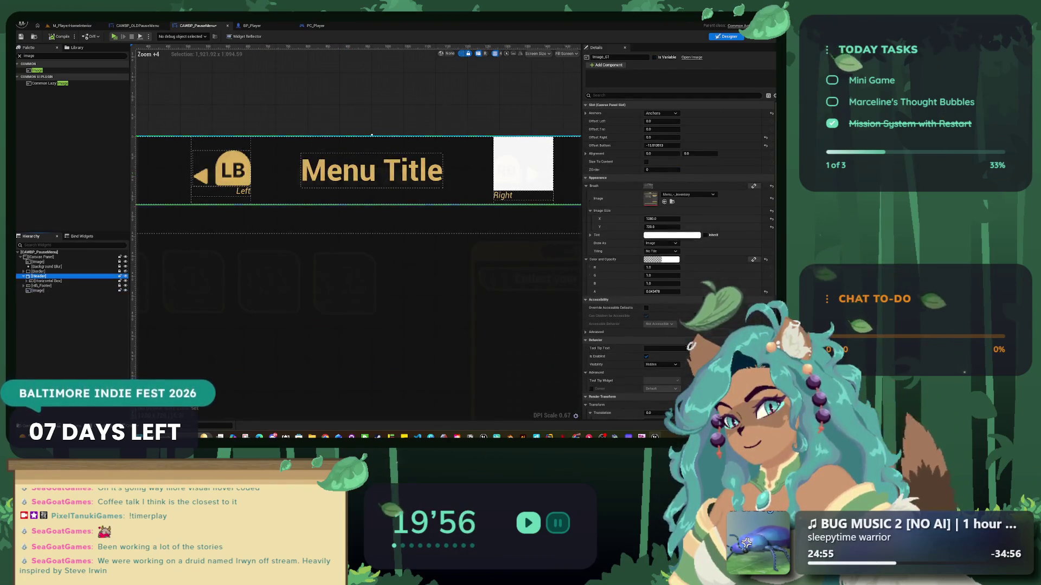
{"action": "left_click", "coordinate": [233, 190]}
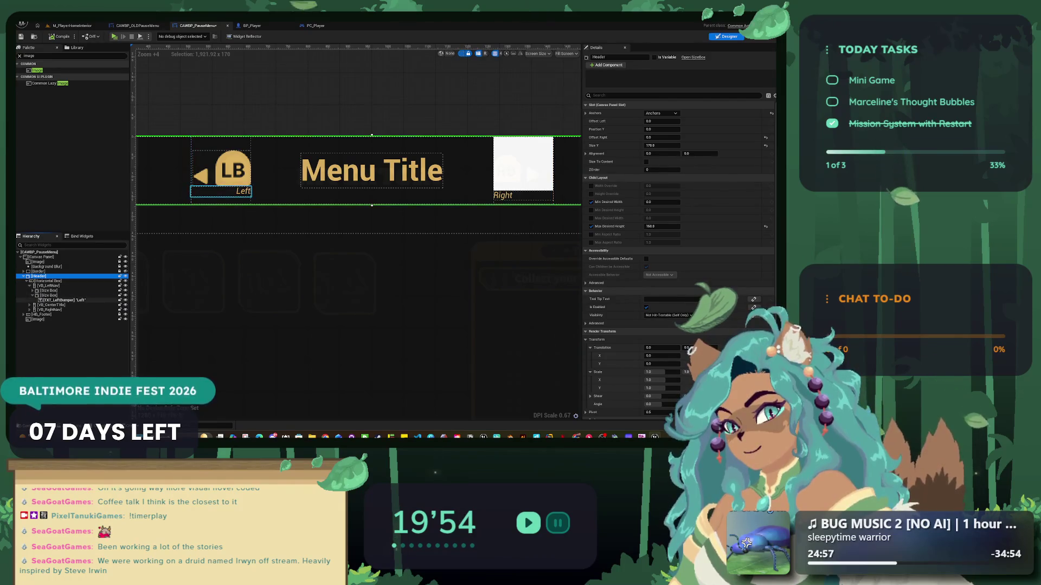
{"action": "left_click", "coordinate": [372, 171]}
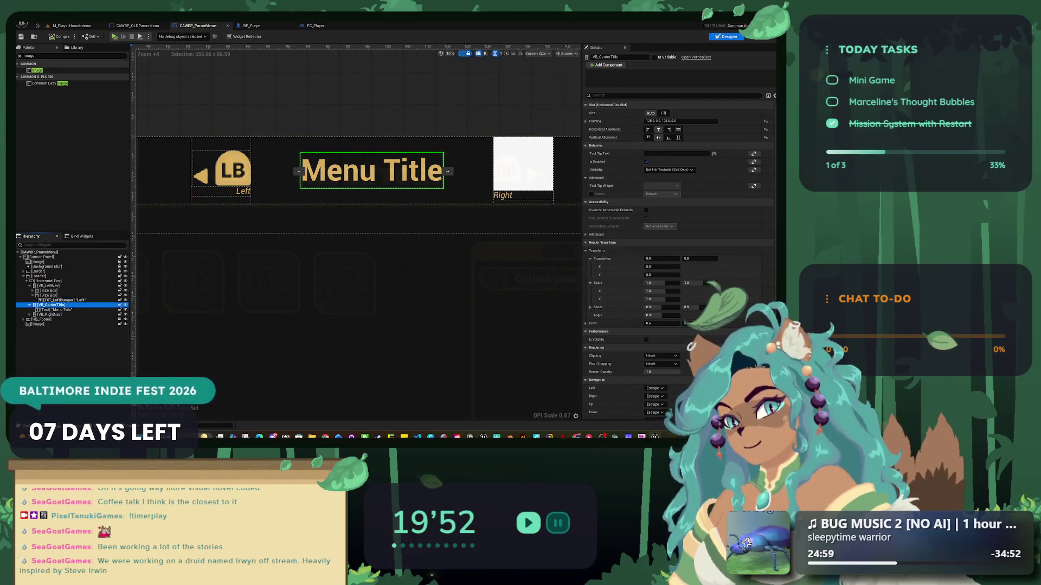
{"action": "left_click", "coordinate": [372, 170]}
{"action": "type", "text": "TXT_"}
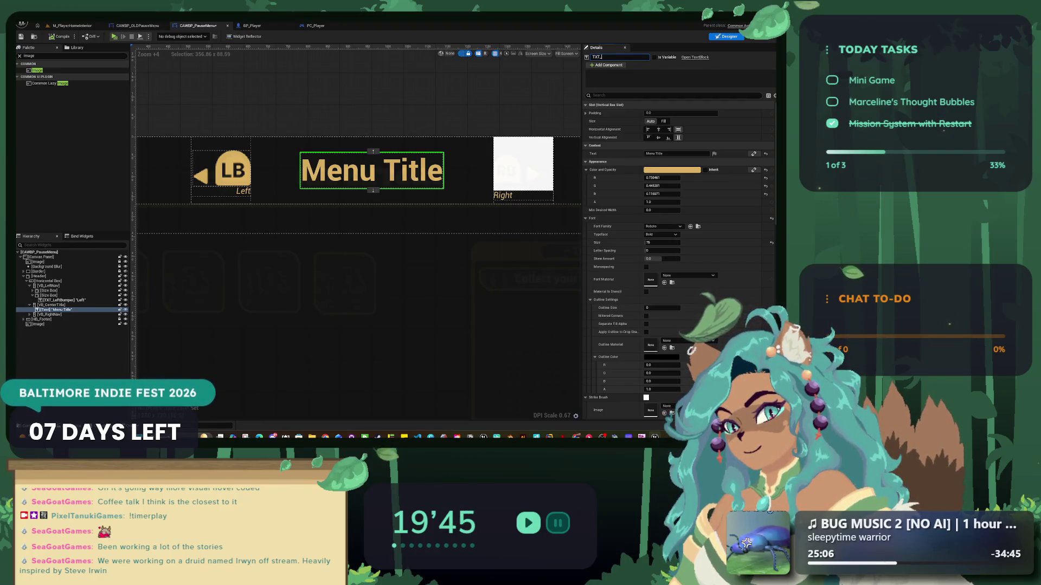
{"action": "type", "text": "MenuT"}
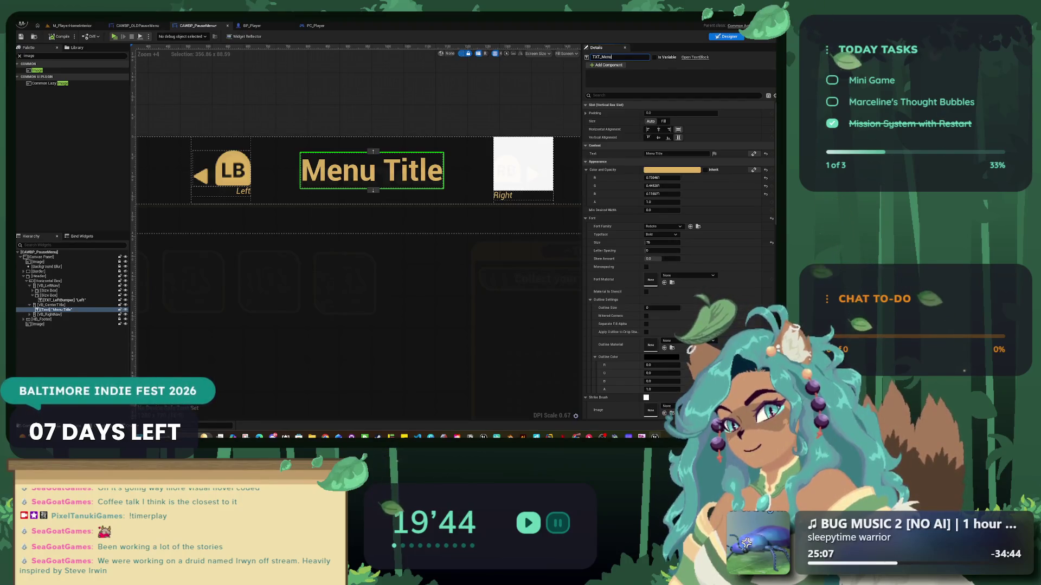
{"action": "type", "text": "itle"}
{"action": "key", "text": "Return"}
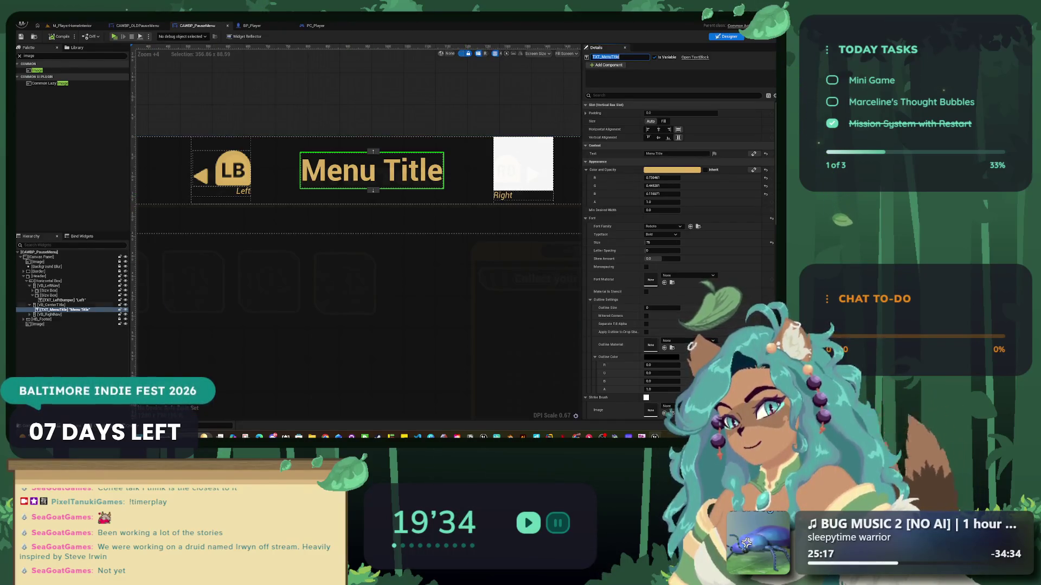
{"action": "scroll", "coordinate": [299, 213], "scroll_direction": "down", "scroll_amount": 4}
{"action": "left_click", "coordinate": [530, 394]}
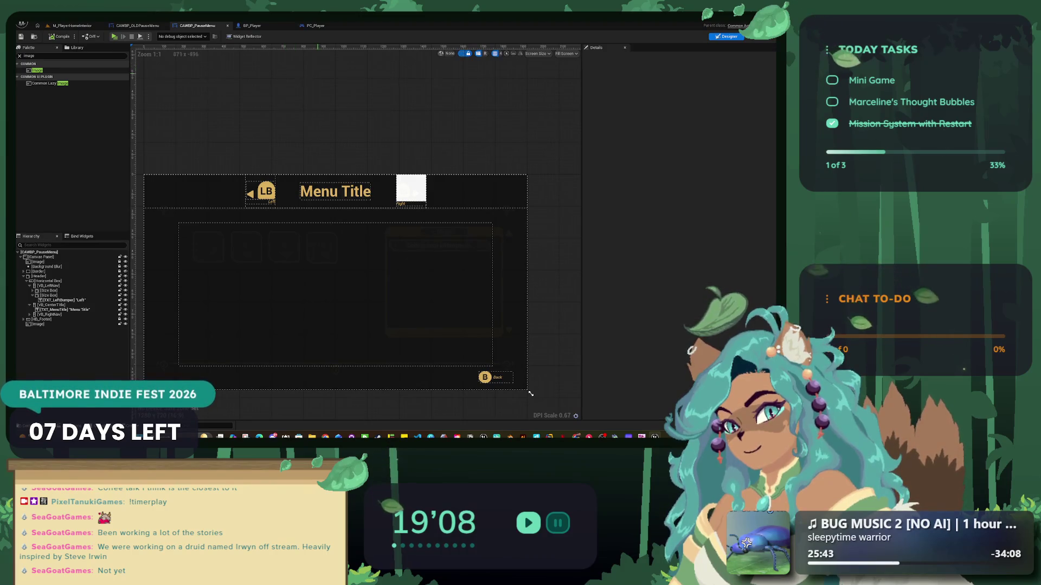
- Resize the preview frame, toggle the Background Blur's visibility, and hide the Image layer
{"action": "mouse_move", "coordinate": [530, 394]}
{"action": "left_mouse_down"}
{"action": "mouse_move", "coordinate": [550, 388]}
{"action": "mouse_move", "coordinate": [530, 374]}
{"action": "mouse_move", "coordinate": [534, 384]}
{"action": "left_mouse_up"}
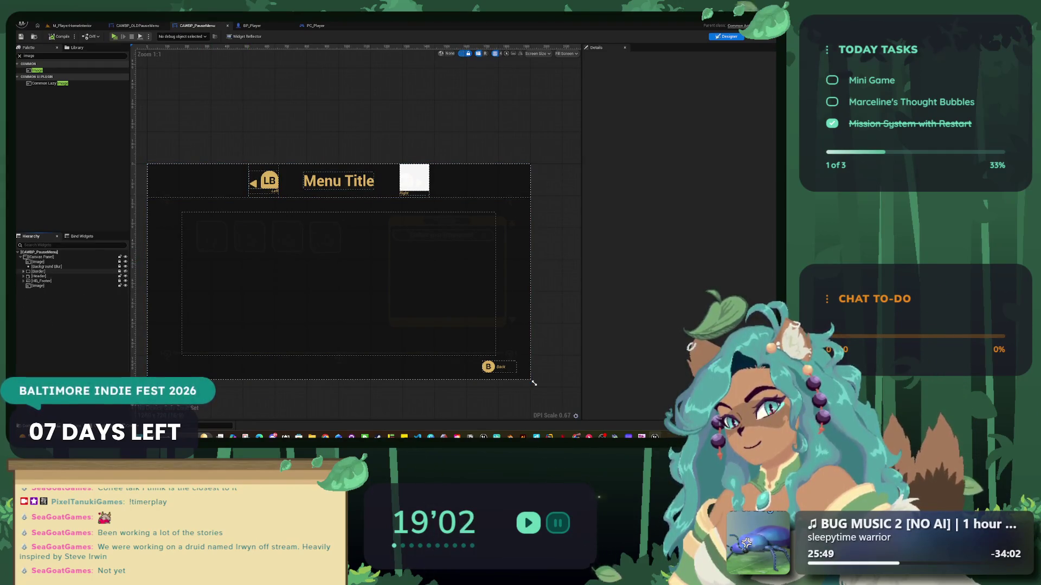
{"action": "left_click", "coordinate": [534, 383]}
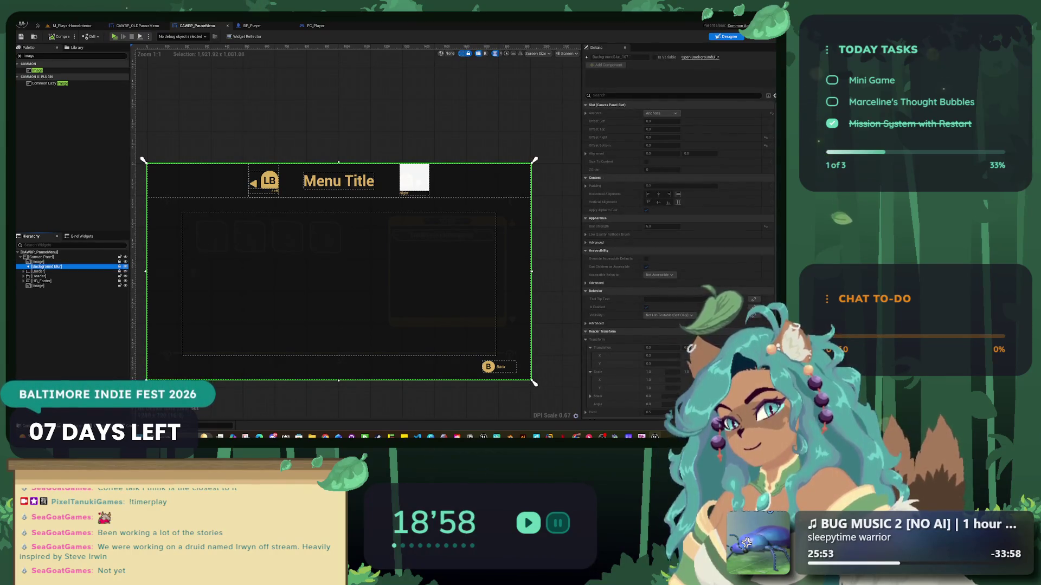
{"action": "left_click", "coordinate": [125, 266]}
{"action": "left_click", "coordinate": [125, 266]}
{"action": "left_click", "coordinate": [125, 266]}
{"action": "left_click", "coordinate": [38, 262]}
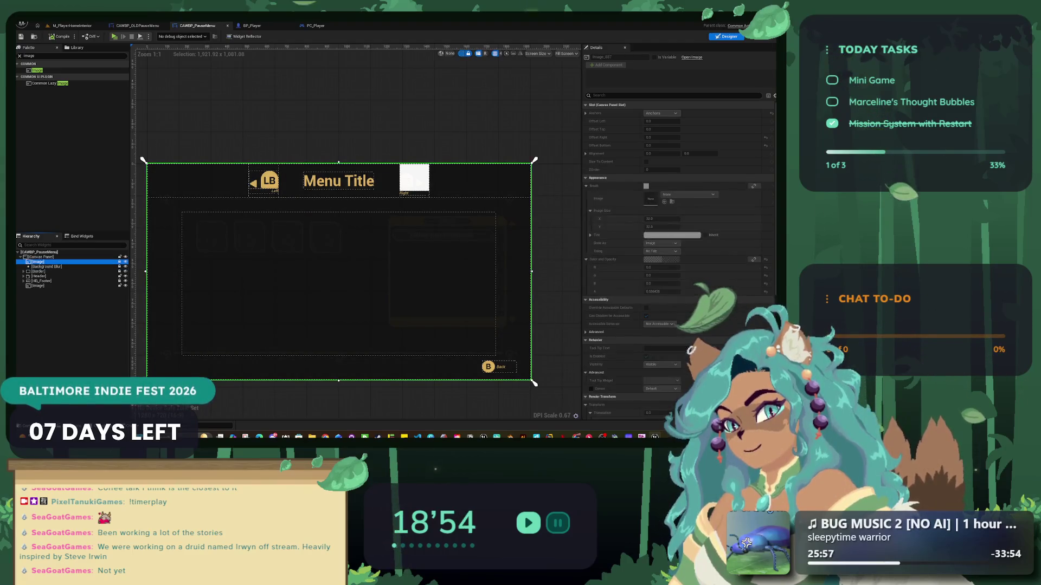
{"action": "left_click", "coordinate": [125, 262]}
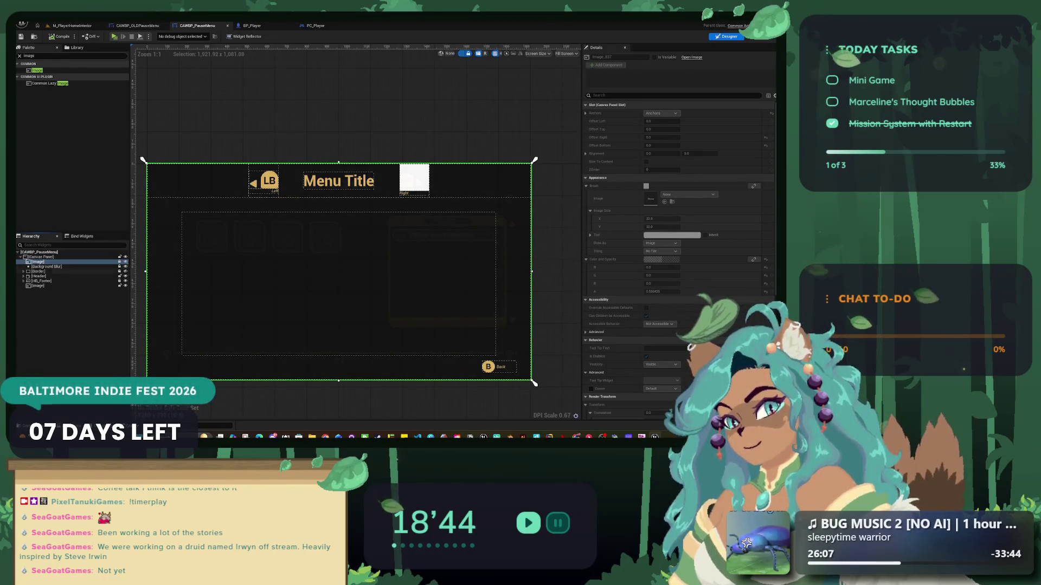
- Select the Header border, then switch to the browser's Steam store page
{"action": "left_click", "coordinate": [39, 276]}
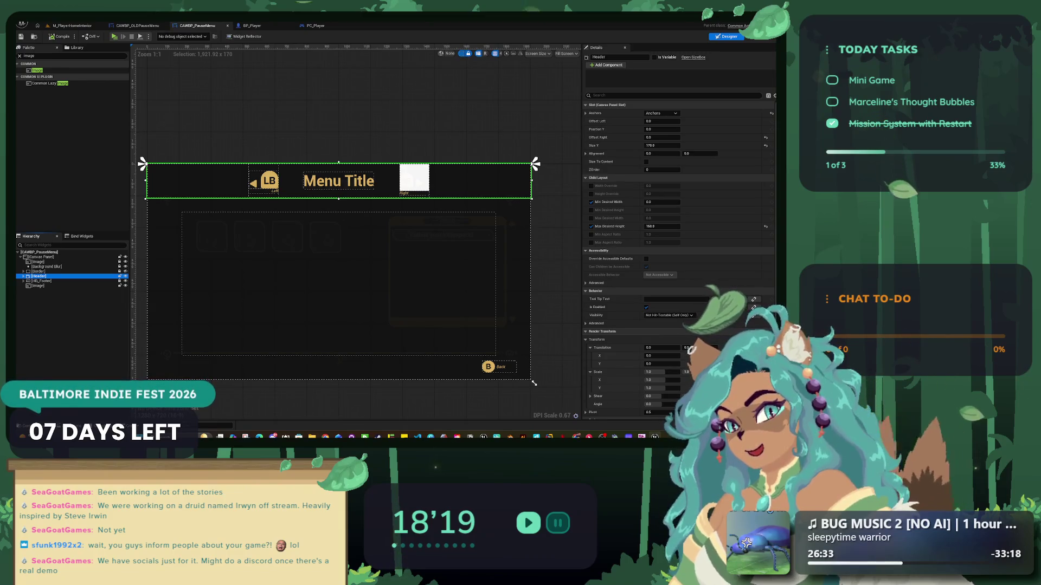
{"action": "left_click", "coordinate": [620, 56]}
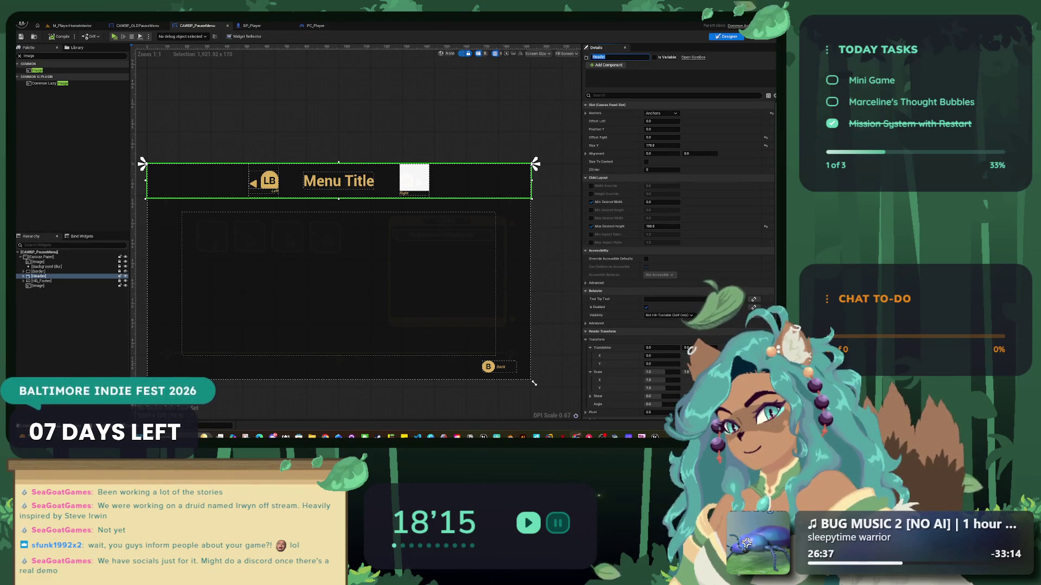
{"action": "key", "text": "alt+Tab"}
{"action": "scroll", "coordinate": [390, 266], "scroll_direction": "down", "scroll_amount": 5}
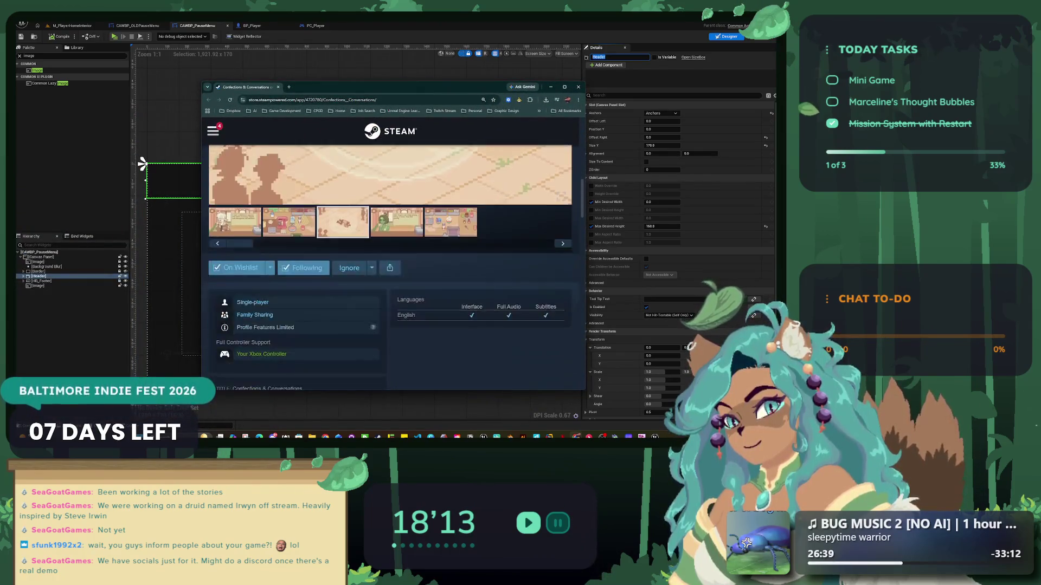
- Zoom the store page to 110% and follow its Bluesky link through to the profile
{"action": "key", "text": "ctrl+minus"}
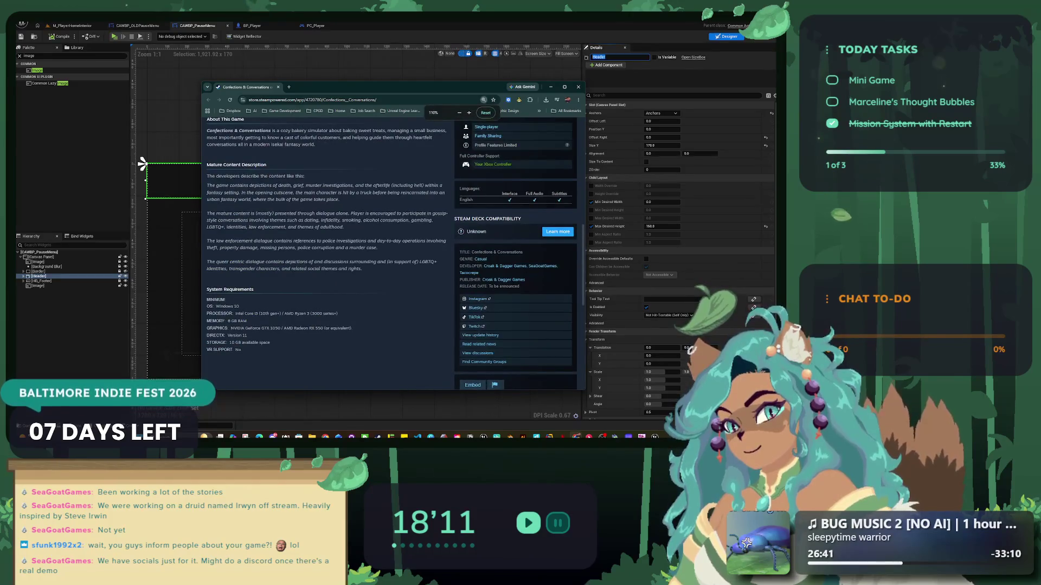
{"action": "scroll", "coordinate": [391, 244], "scroll_direction": "down", "scroll_amount": 5}
{"action": "key", "text": "ctrl+t"}
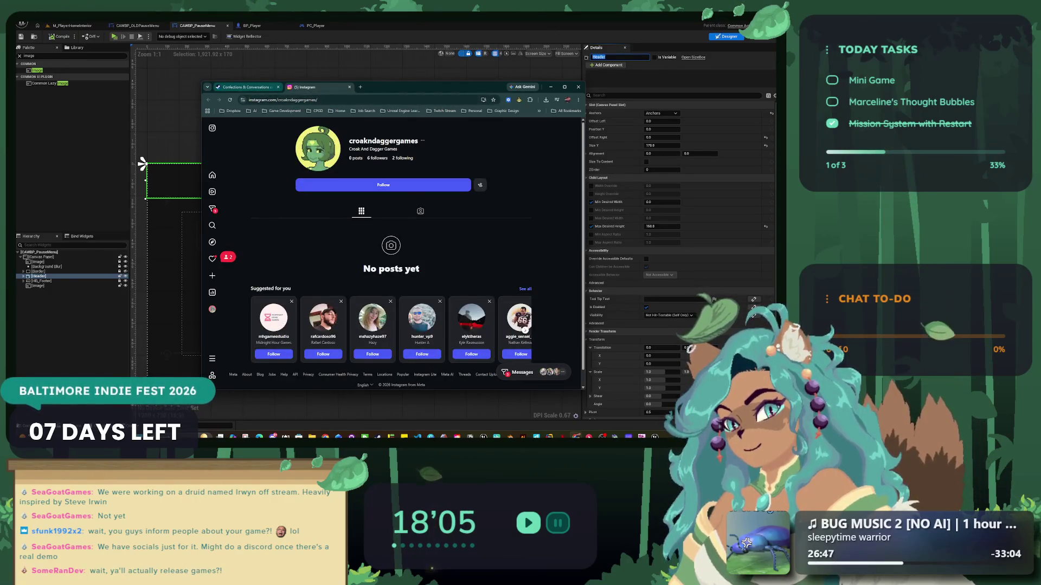
{"action": "key", "text": "ctrl+Tab"}
{"action": "key", "text": "Return"}
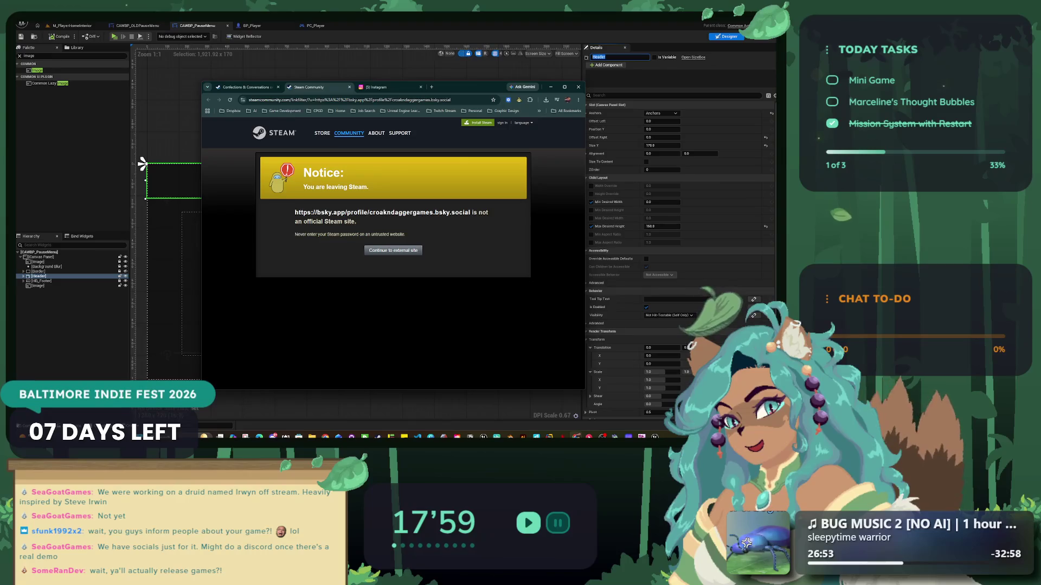
{"action": "key", "text": "Return"}
- Open the TikTok and Twitch links, close the Twitch tab, and end on the Bluesky profile
{"action": "key", "text": "ctrl+shift+Tab"}
{"action": "key", "text": "Tab"}
{"action": "key", "text": "Return"}
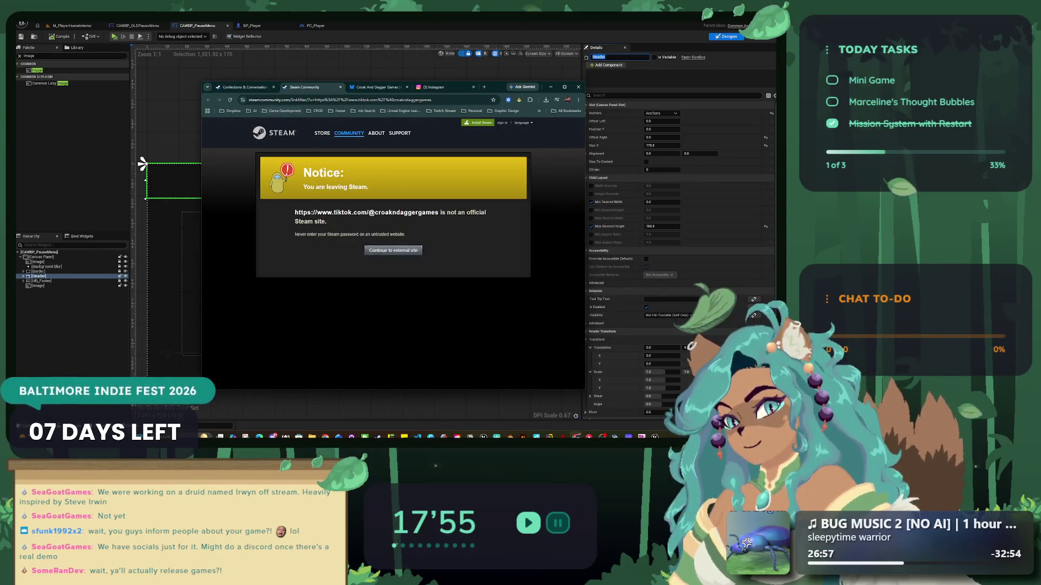
{"action": "key", "text": "Return"}
{"action": "key", "text": "ctrl+shift+Tab"}
{"action": "key", "text": "Tab"}
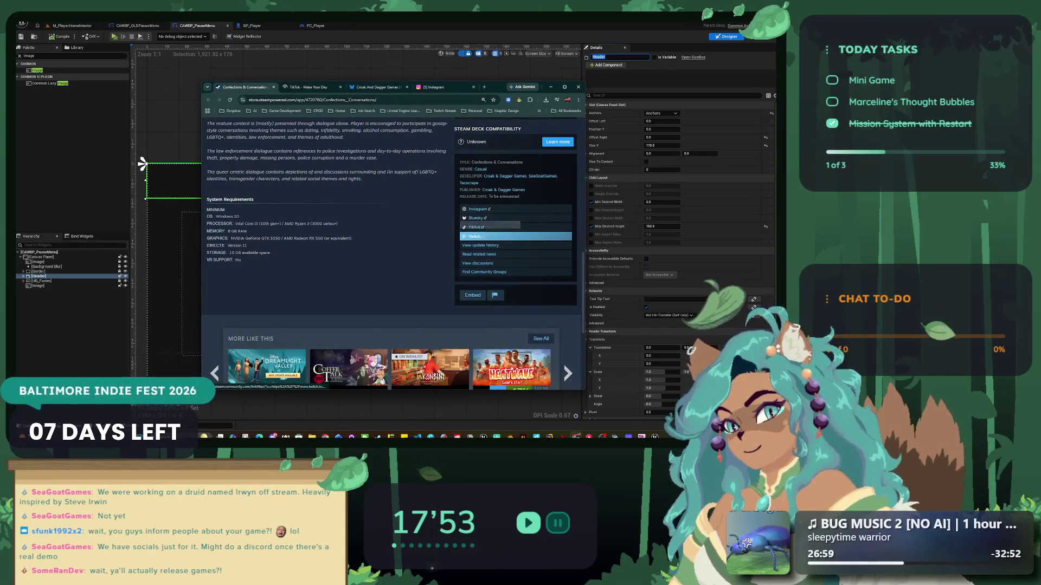
{"action": "key", "text": "Return"}
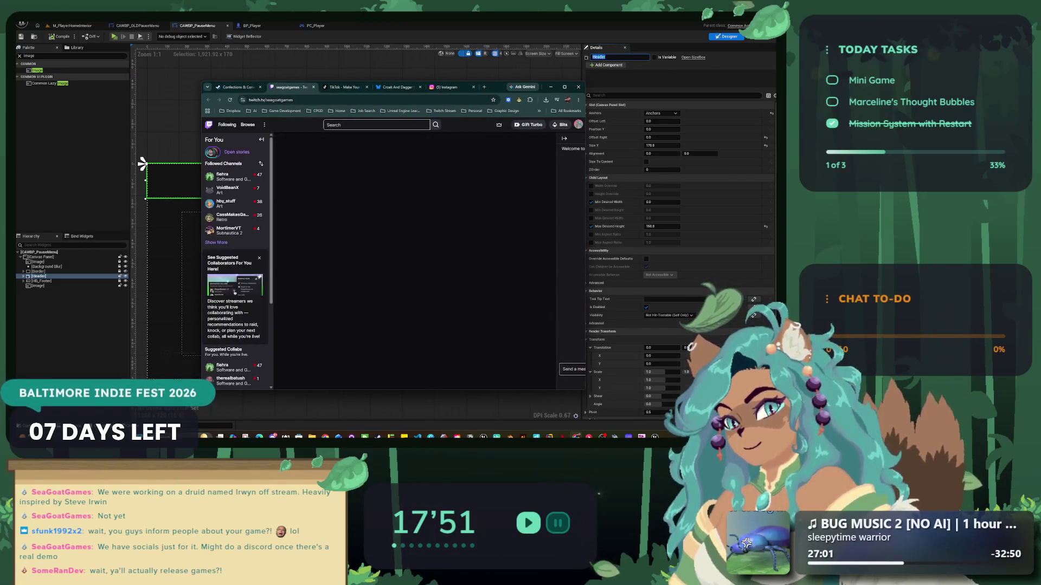
{"action": "key", "text": "ctrl+w"}
{"action": "key", "text": "ctrl+Tab"}
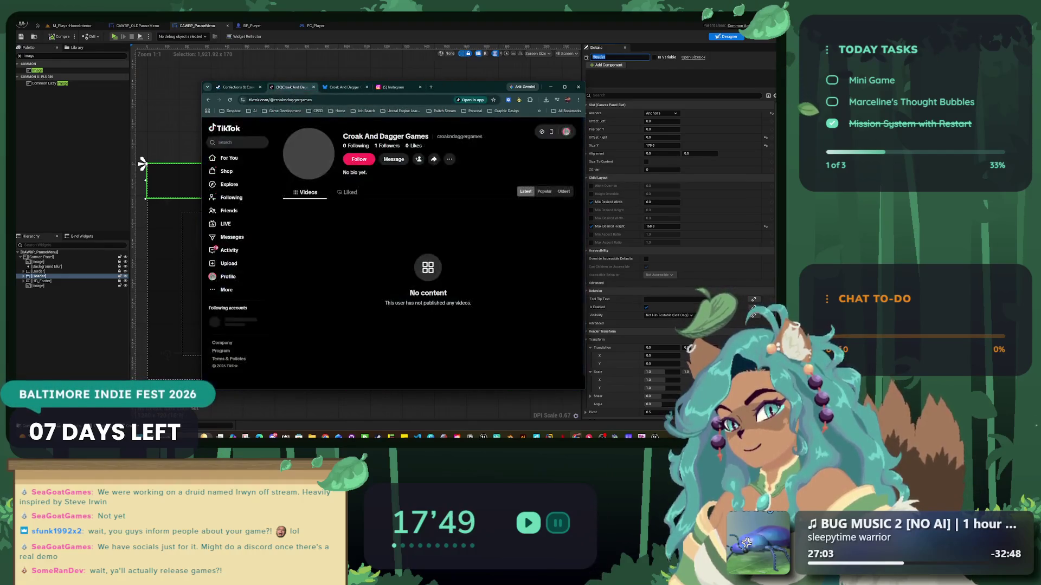
{"action": "key", "text": "ctrl+Tab"}
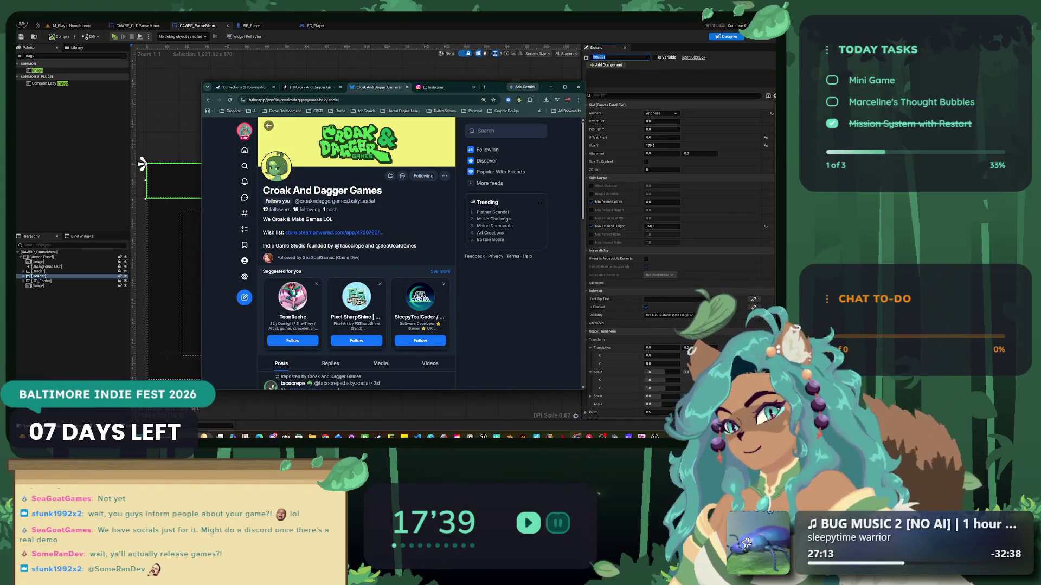
- Browse the Bluesky feed and view the baking-sim screenshots enlarged one by one
{"action": "scroll", "coordinate": [356, 252], "scroll_direction": "down", "scroll_amount": 3}
{"action": "scroll", "coordinate": [356, 261], "scroll_direction": "down", "scroll_amount": 5}
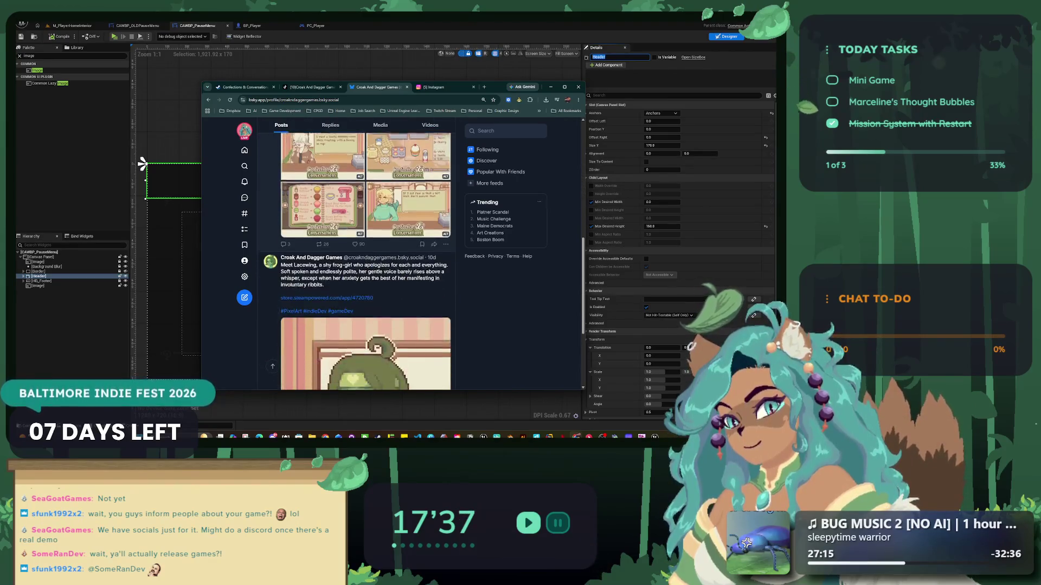
{"action": "scroll", "coordinate": [357, 261], "scroll_direction": "down", "scroll_amount": 3}
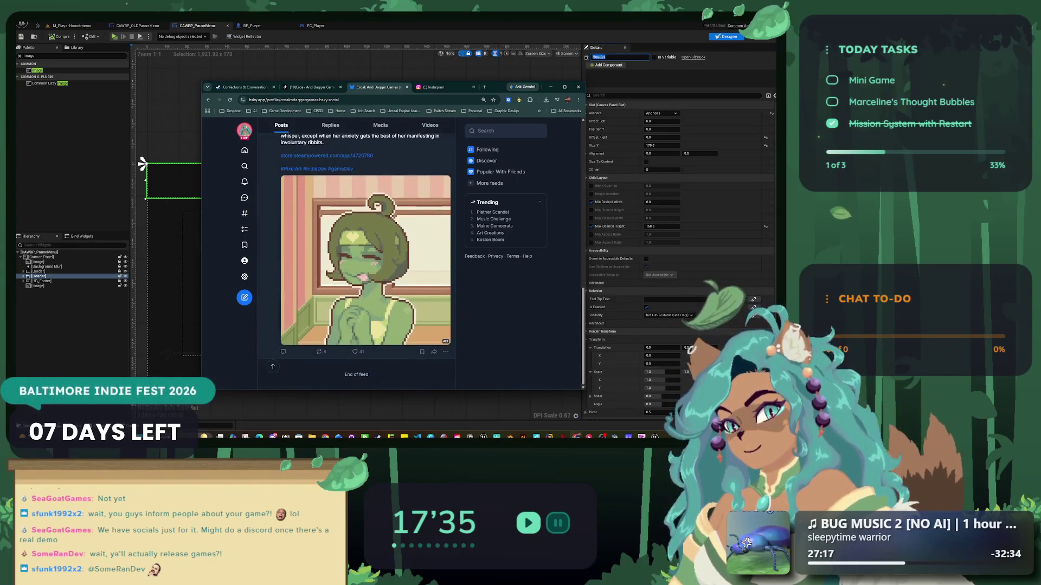
{"action": "scroll", "coordinate": [356, 260], "scroll_direction": "up", "scroll_amount": 2}
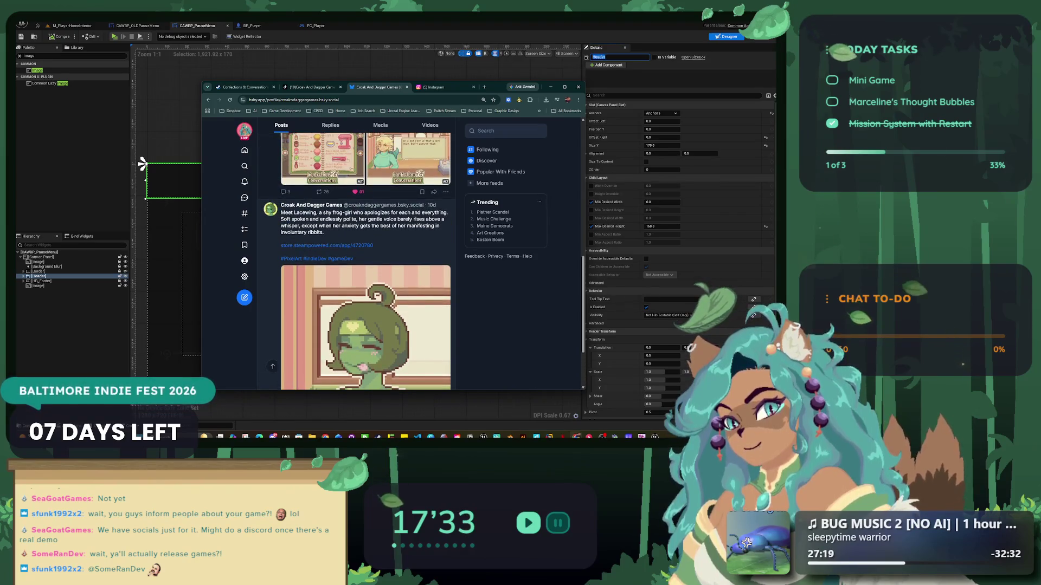
{"action": "scroll", "coordinate": [356, 260], "scroll_direction": "down", "scroll_amount": 2}
{"action": "scroll", "coordinate": [356, 261], "scroll_direction": "up", "scroll_amount": 10}
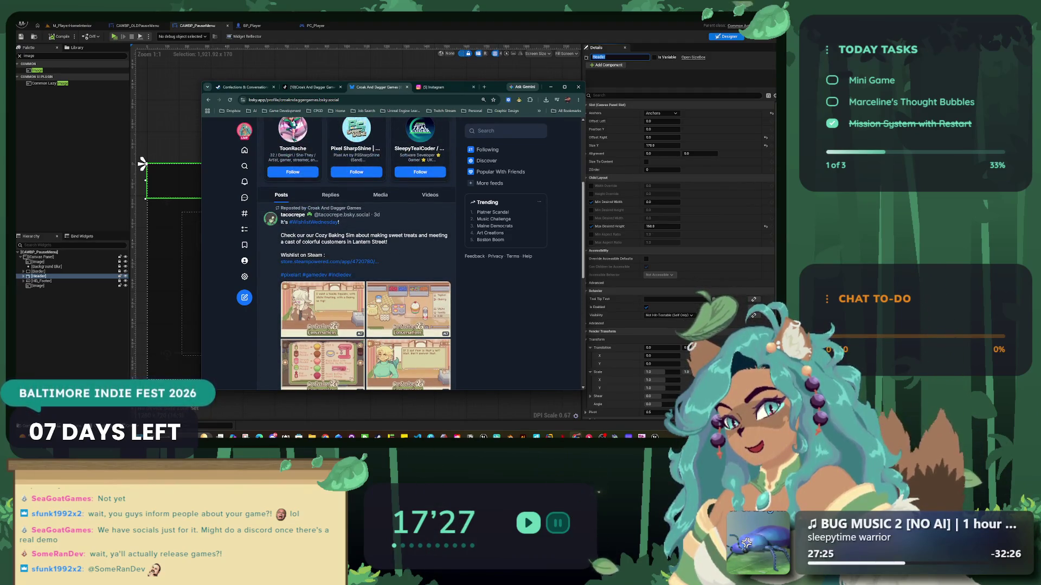
{"action": "scroll", "coordinate": [356, 260], "scroll_direction": "down", "scroll_amount": 2}
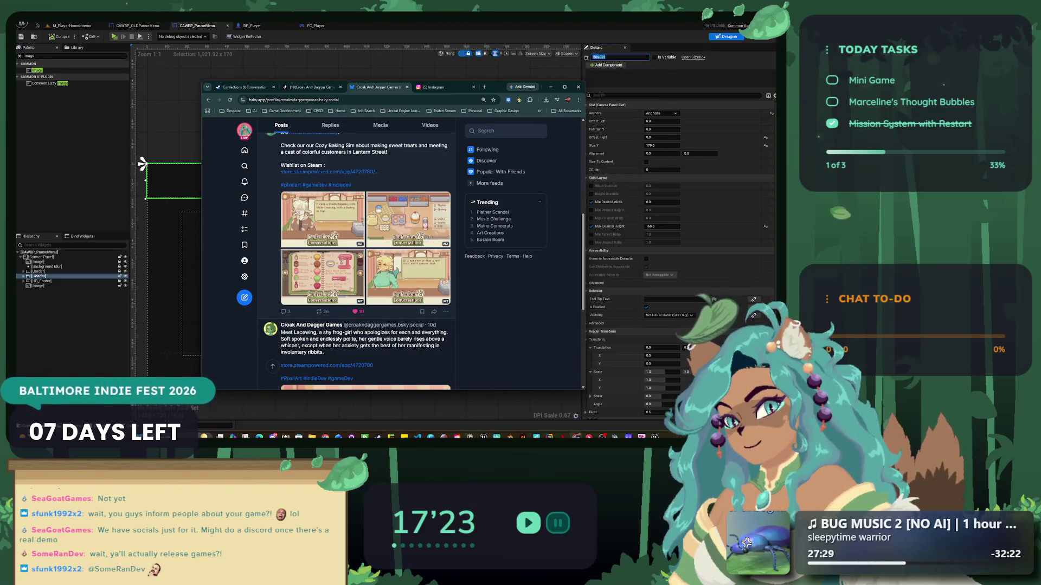
{"action": "left_click", "coordinate": [322, 219]}
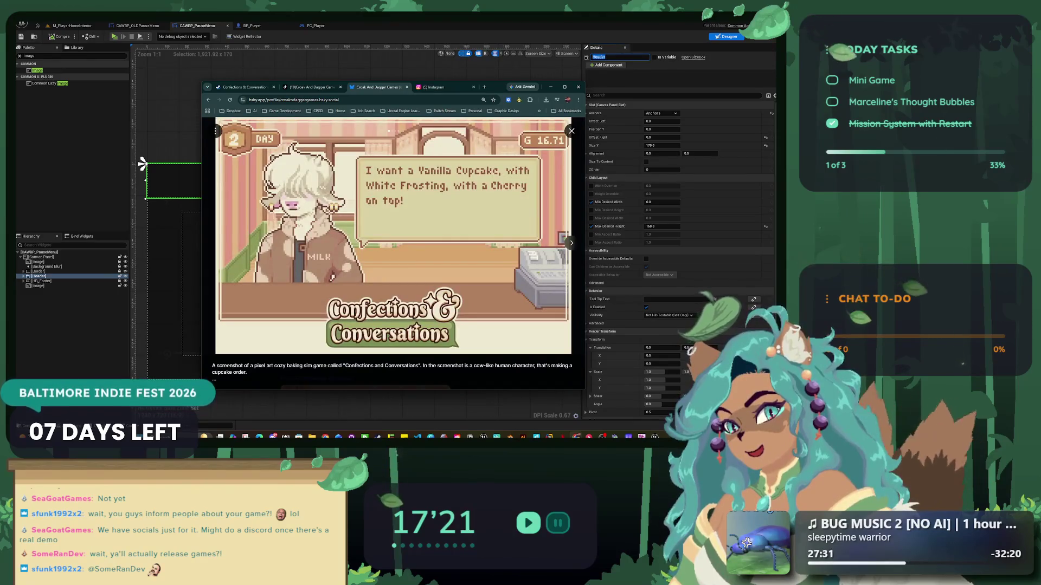
{"action": "key", "text": "Right"}
{"action": "key", "text": "Right"}
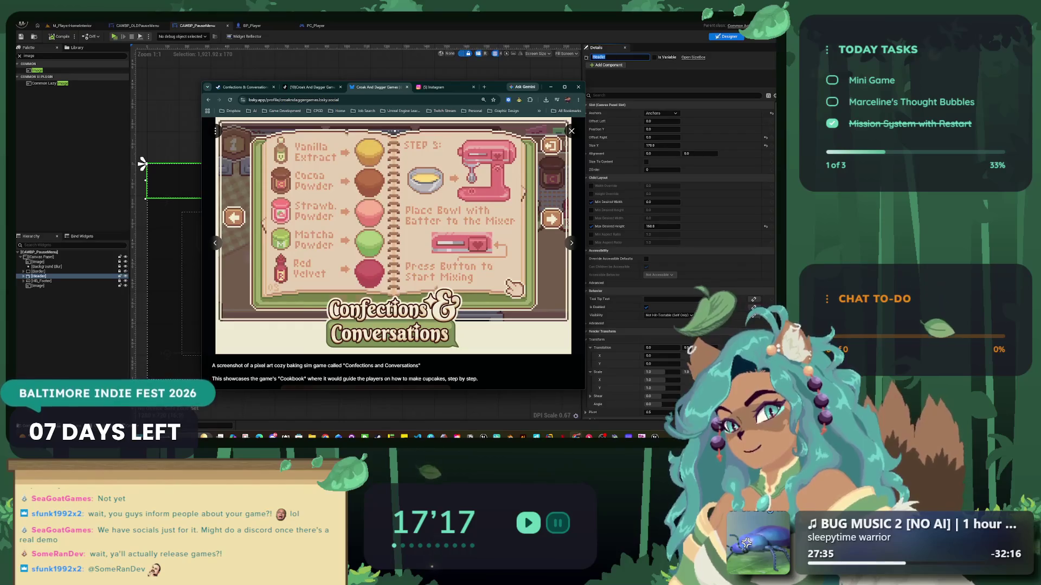
{"action": "key", "text": "Right"}
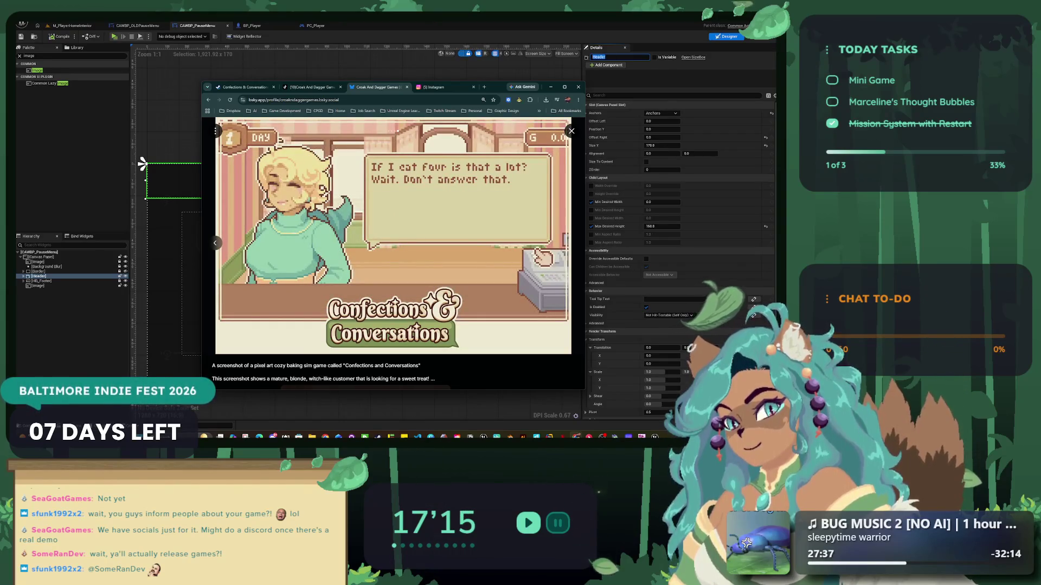
{"action": "key", "text": "Escape"}
{"action": "scroll", "coordinate": [356, 244], "scroll_direction": "up", "scroll_amount": 5}
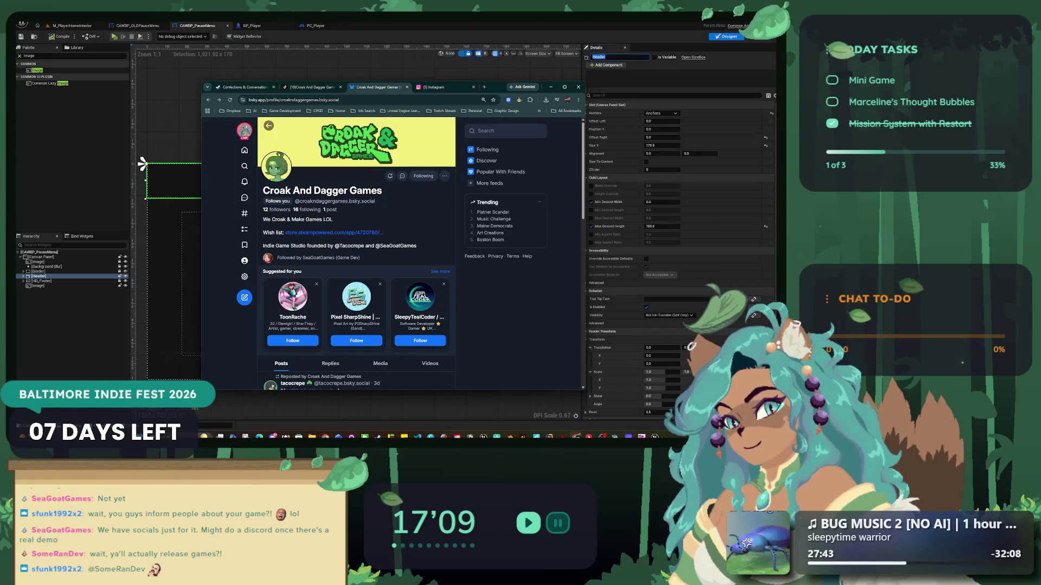
- Follow the studio's Instagram account, then return to the Unreal Engine designer
{"action": "key", "text": "ctrl+shift+Tab"}
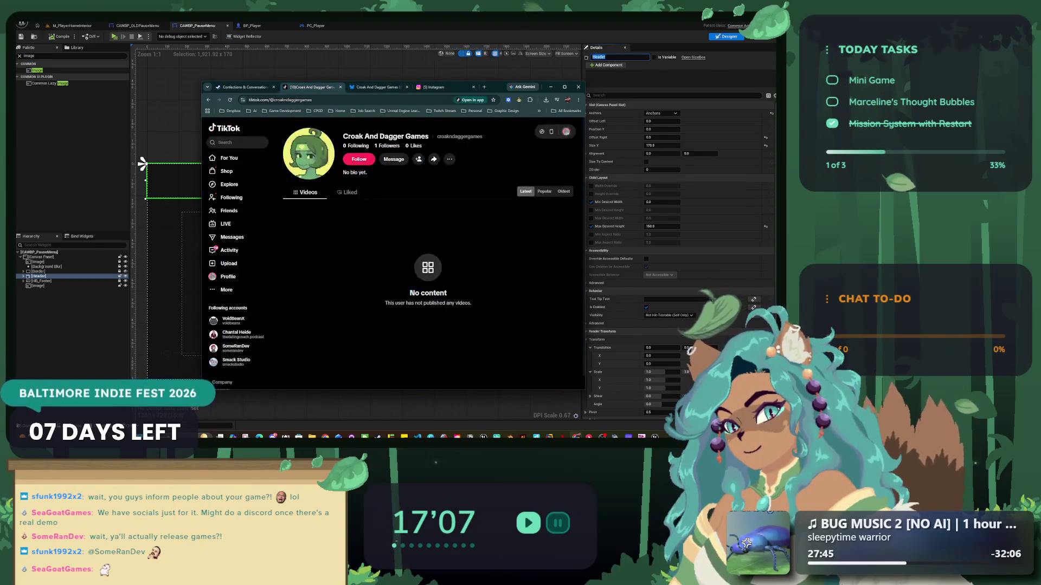
{"action": "key", "text": "ctrl+Tab"}
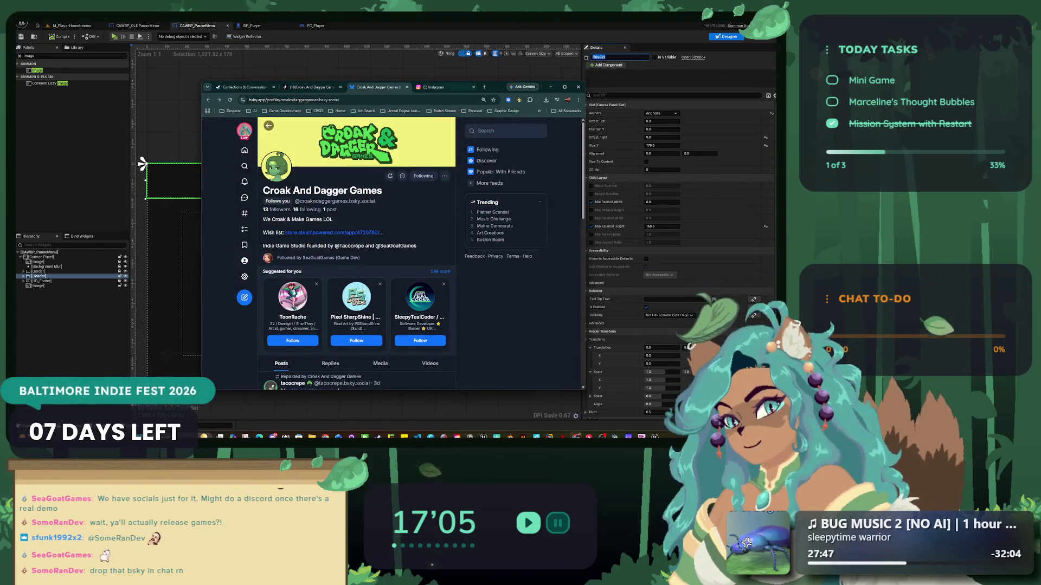
{"action": "key", "text": "ctrl+Tab"}
{"action": "left_click", "coordinate": [383, 185]}
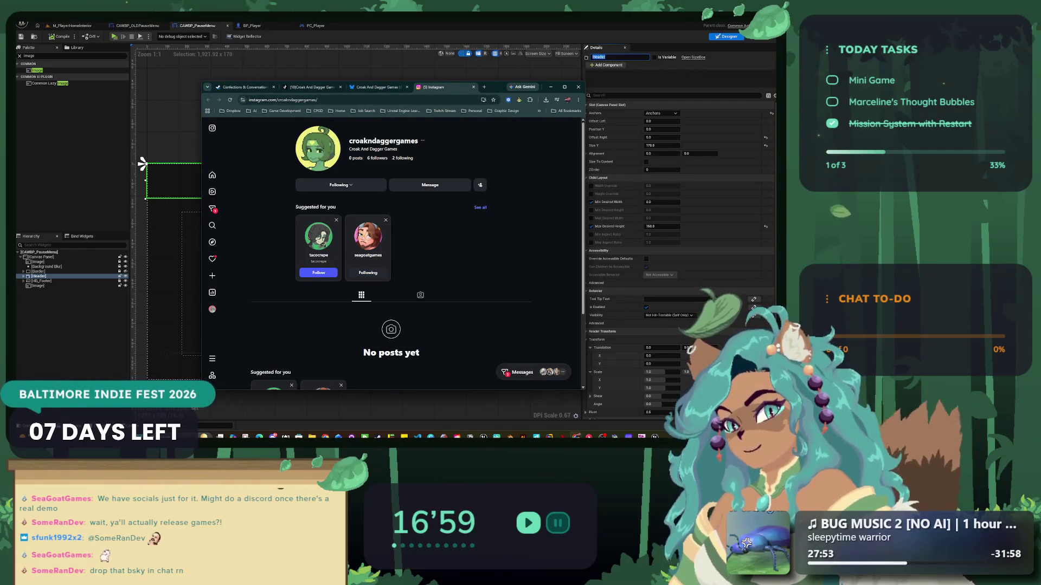
{"action": "key", "text": "ctrl+shift+Tab"}
{"action": "key", "text": "ctrl+shift+Tab"}
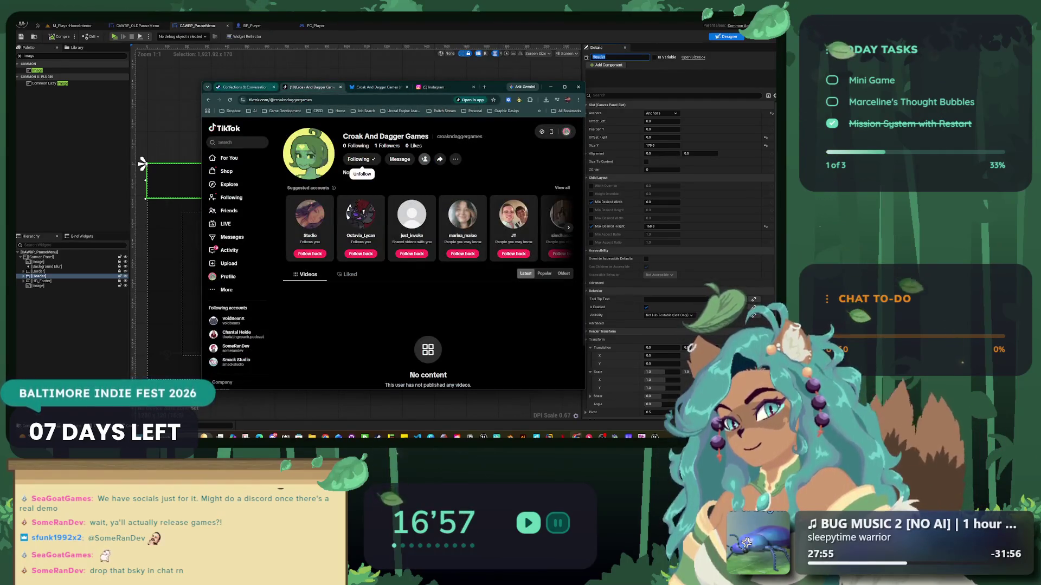
{"action": "key", "text": "alt+Tab"}
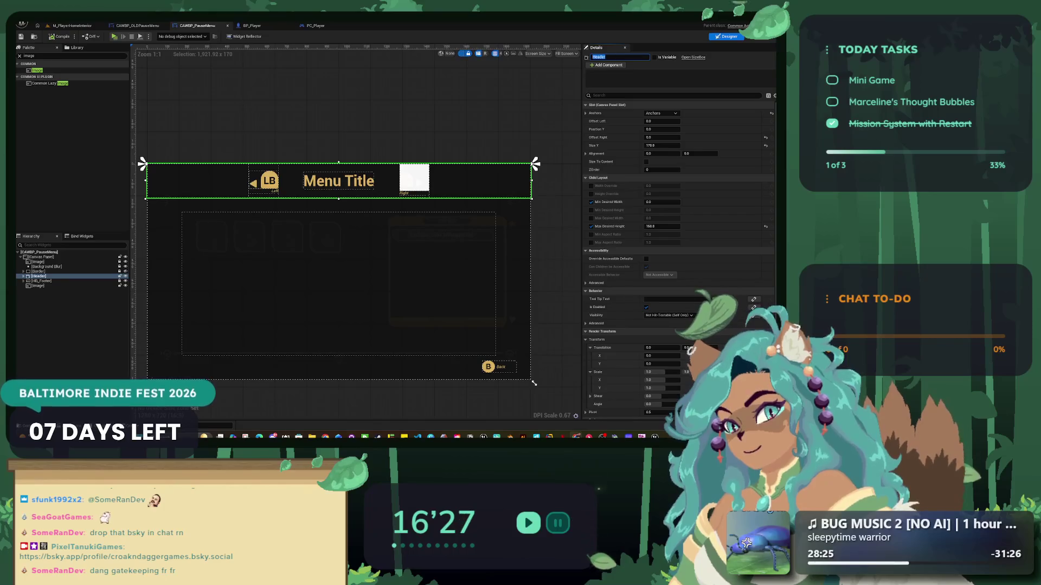
- Open the pixel artist's profile from the search results, follow them, and like their pinned post
{"action": "key", "text": "alt+Tab"}
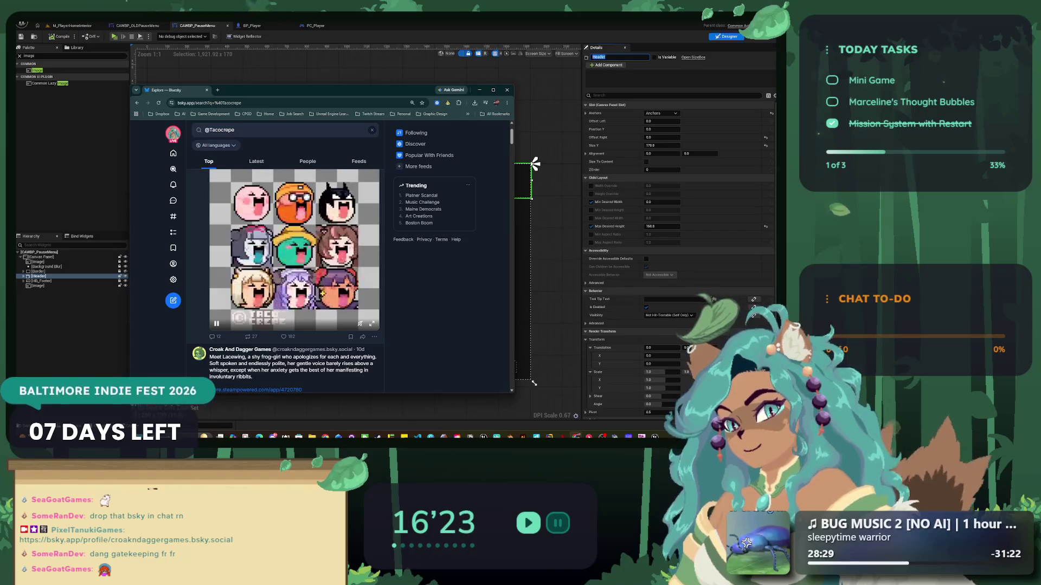
{"action": "scroll", "coordinate": [293, 271], "scroll_direction": "up", "scroll_amount": 1}
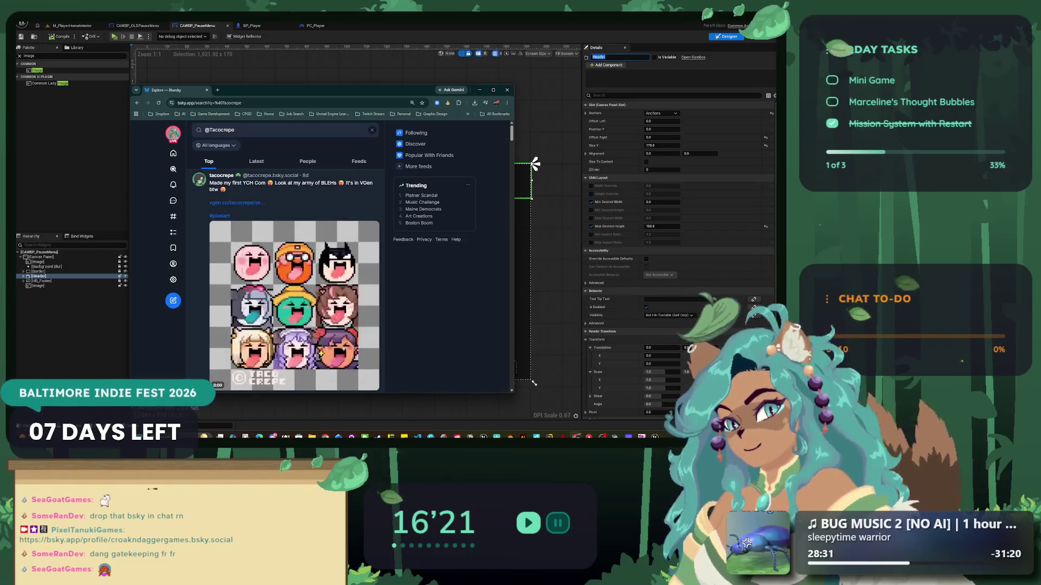
{"action": "scroll", "coordinate": [293, 271], "scroll_direction": "down", "scroll_amount": 1}
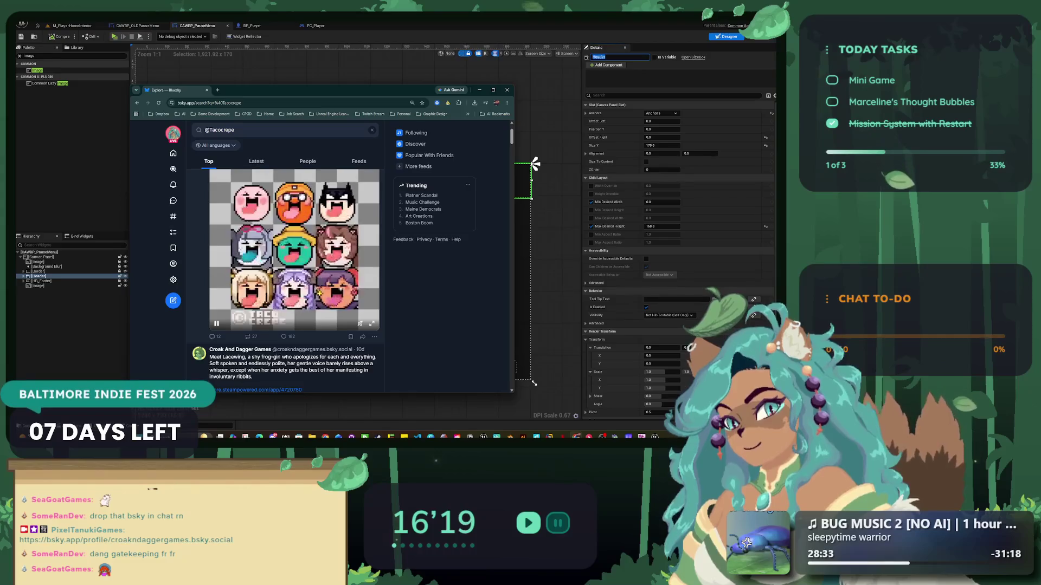
{"action": "scroll", "coordinate": [293, 271], "scroll_direction": "down", "scroll_amount": 1}
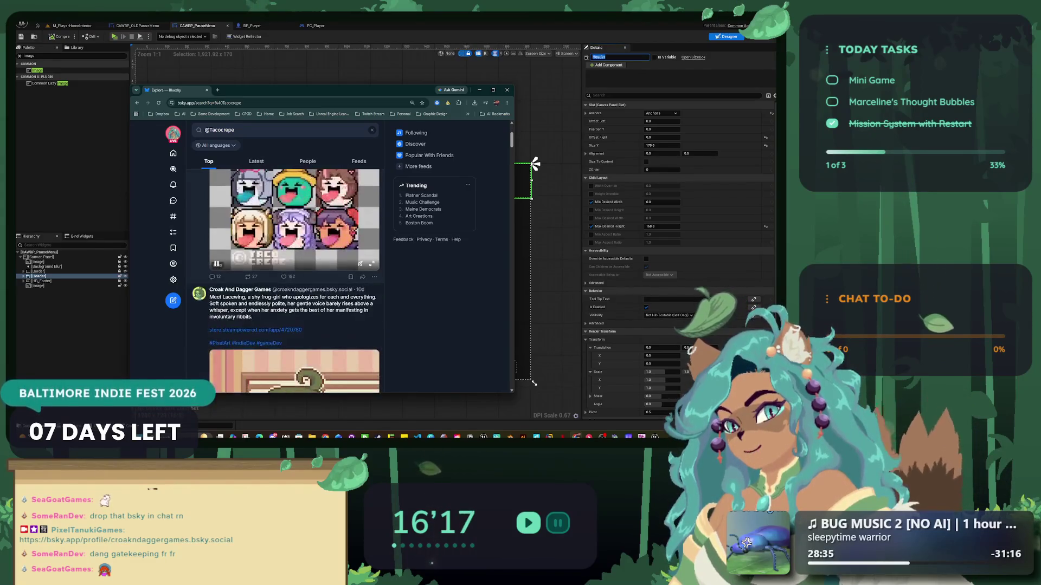
{"action": "scroll", "coordinate": [292, 271], "scroll_direction": "up", "scroll_amount": 2}
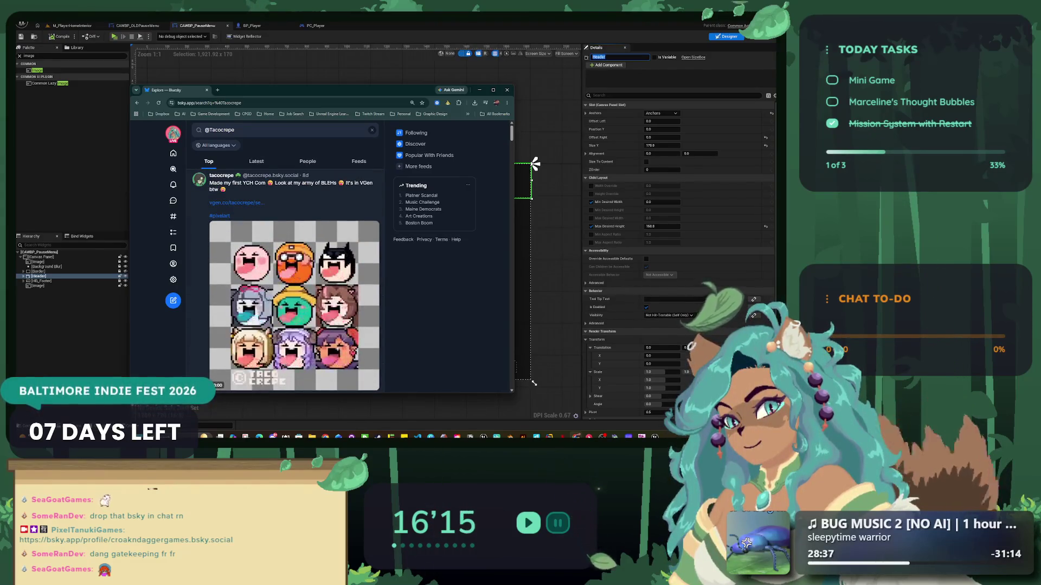
{"action": "left_click", "coordinate": [221, 175]}
{"action": "left_click", "coordinate": [352, 179]}
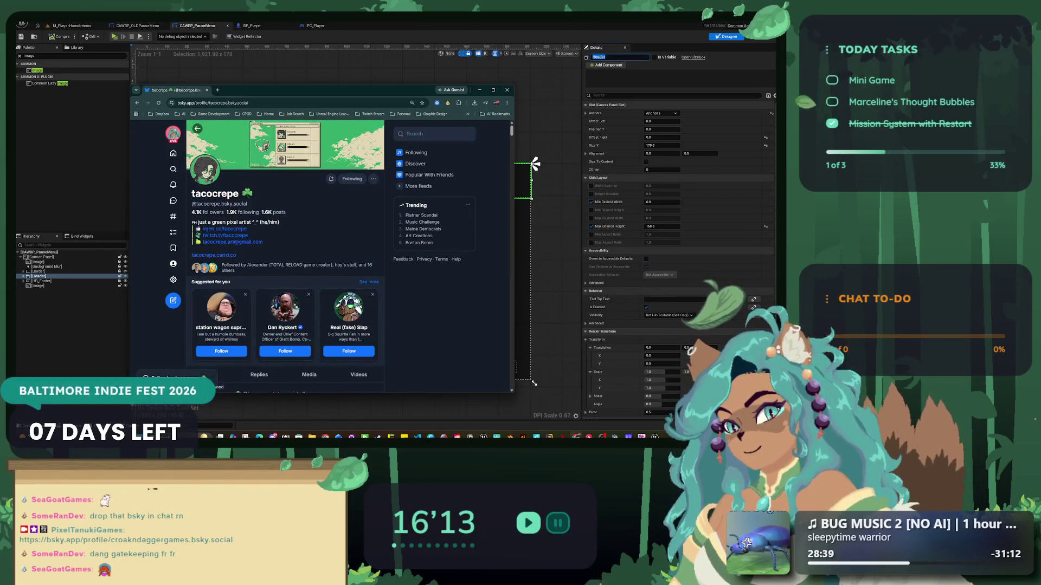
{"action": "scroll", "coordinate": [293, 244], "scroll_direction": "down", "scroll_amount": 3}
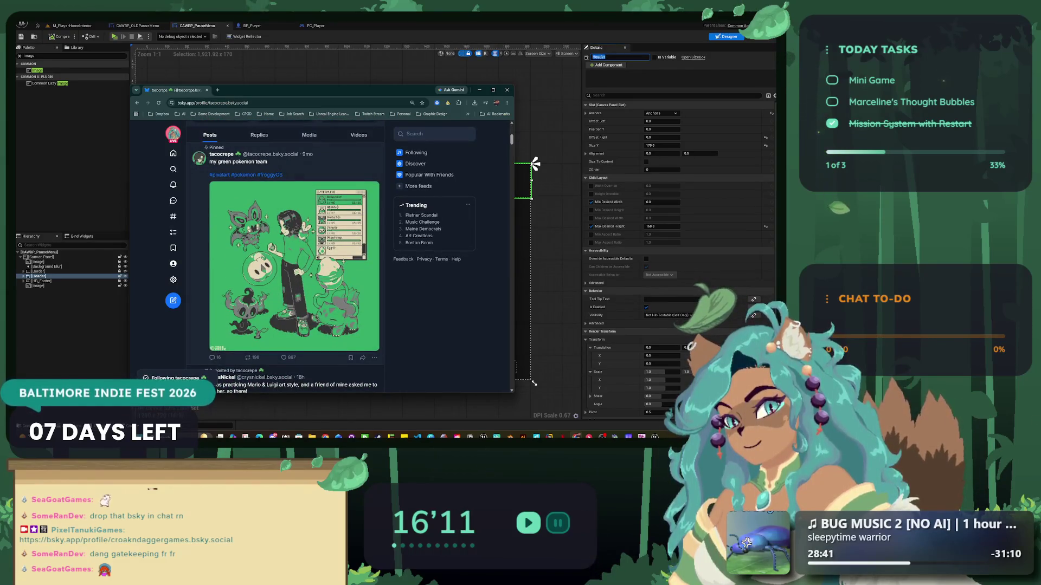
{"action": "left_click", "coordinate": [284, 357]}
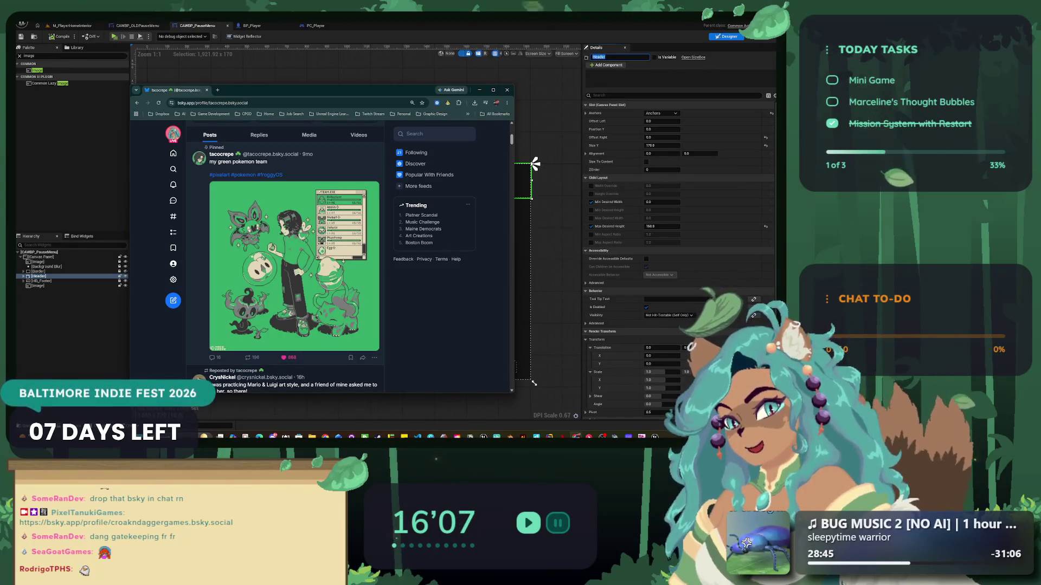
{"action": "scroll", "coordinate": [288, 265], "scroll_direction": "down", "scroll_amount": 3}
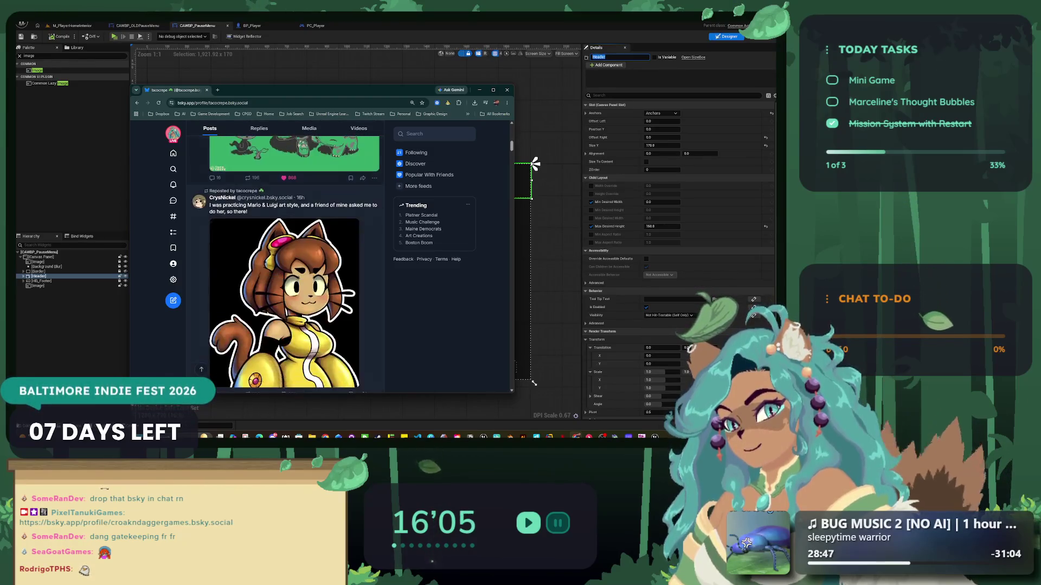
{"action": "scroll", "coordinate": [287, 266], "scroll_direction": "down", "scroll_amount": 5}
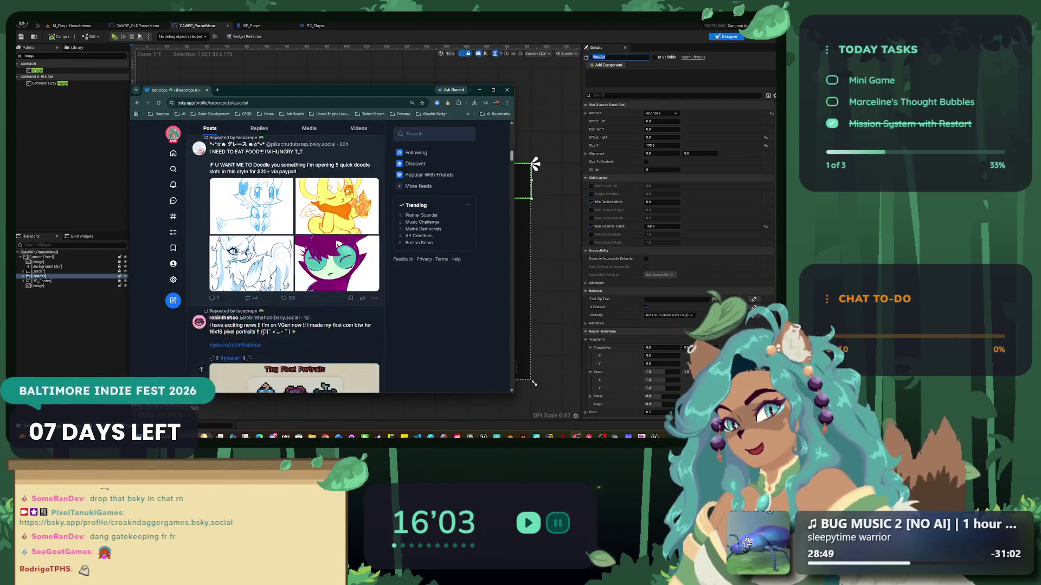
- In the Media tab, like the Confections & Conversations, frog sprites and GIFtuber commission posts
{"action": "left_click", "coordinate": [309, 129]}
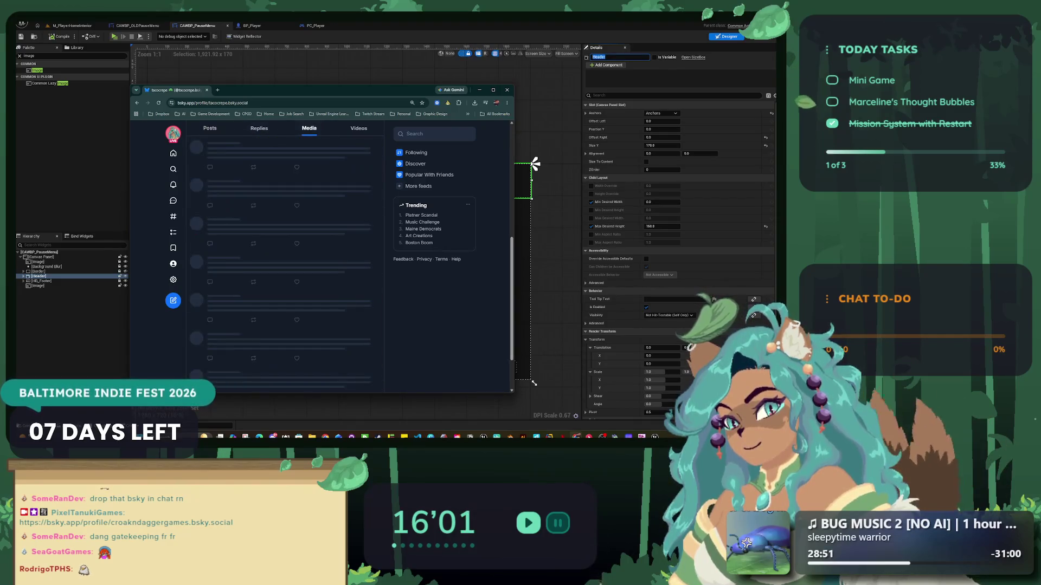
{"action": "scroll", "coordinate": [288, 266], "scroll_direction": "down", "scroll_amount": 3}
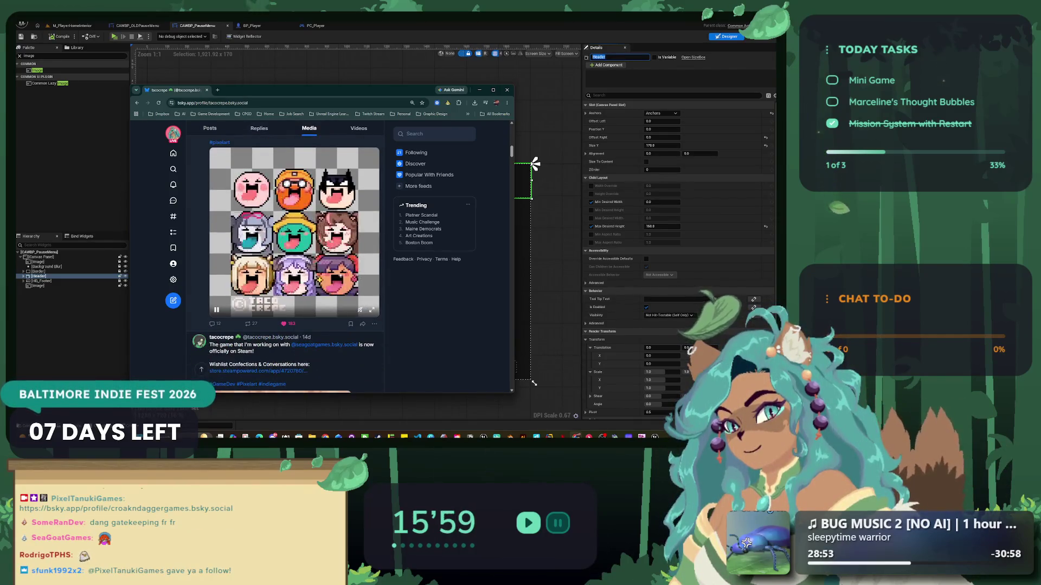
{"action": "scroll", "coordinate": [288, 266], "scroll_direction": "down", "scroll_amount": 5}
{"action": "left_click", "coordinate": [283, 327]}
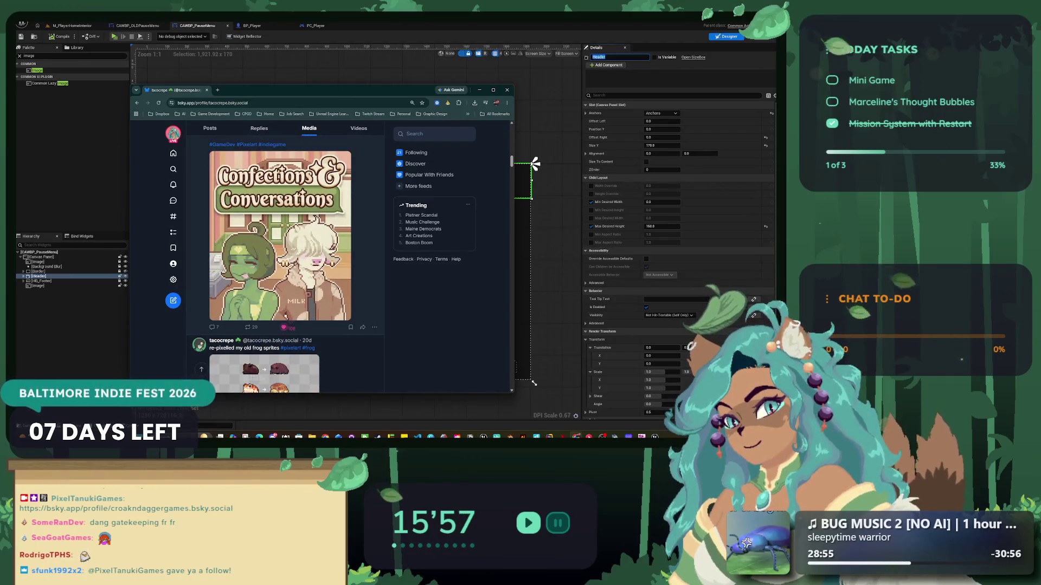
{"action": "scroll", "coordinate": [287, 265], "scroll_direction": "down", "scroll_amount": 3}
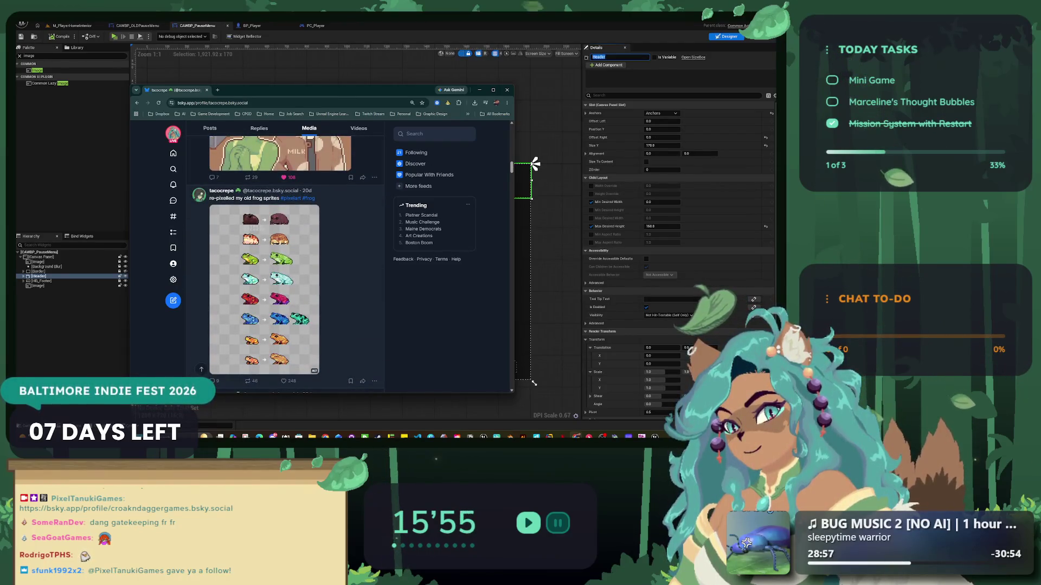
{"action": "left_click", "coordinate": [283, 381]}
{"action": "scroll", "coordinate": [283, 326], "scroll_direction": "down", "scroll_amount": 3}
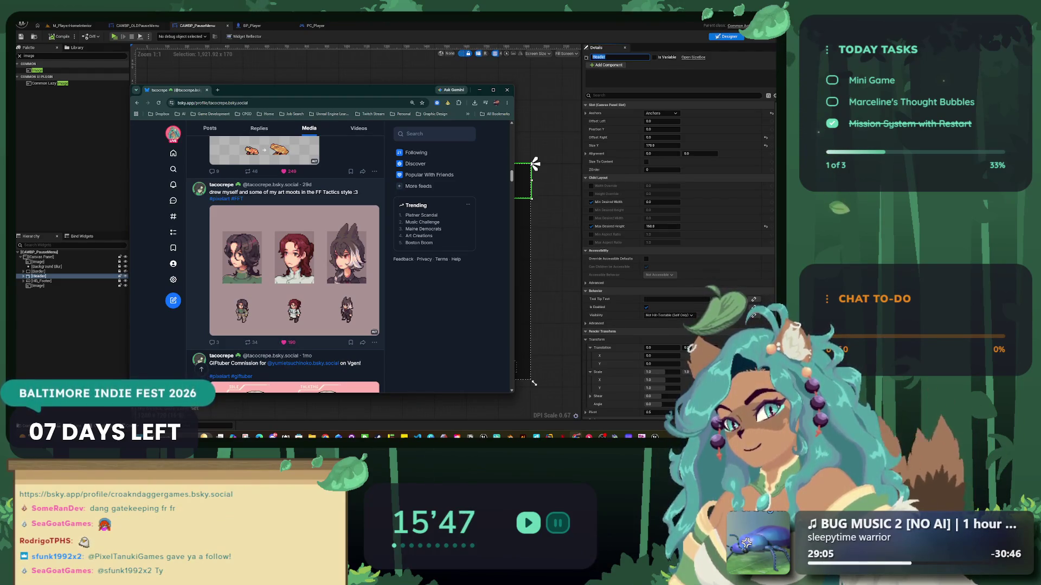
{"action": "scroll", "coordinate": [283, 266], "scroll_direction": "down", "scroll_amount": 3}
{"action": "left_click", "coordinate": [286, 304]}
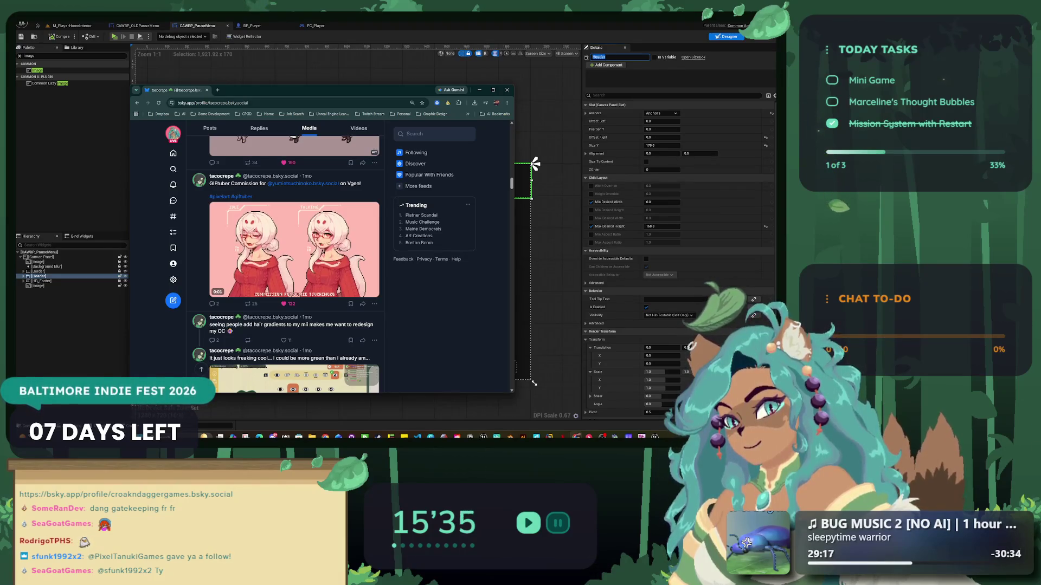
- Like the pixel-art fox GIF and the second GIFtuber commission post, then minimize the browser
{"action": "scroll", "coordinate": [294, 254], "scroll_direction": "down", "scroll_amount": 5}
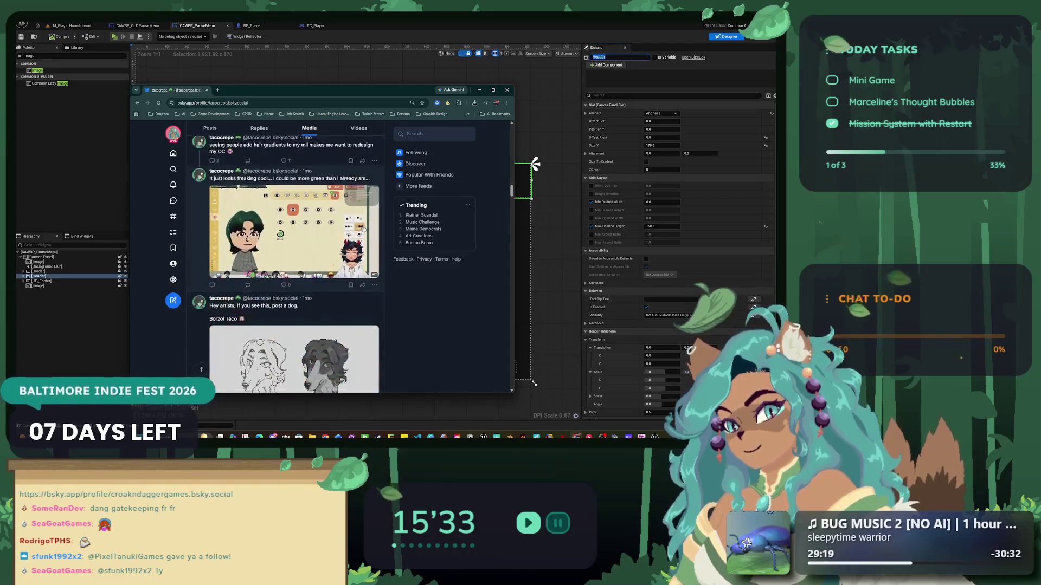
{"action": "scroll", "coordinate": [294, 261], "scroll_direction": "down", "scroll_amount": 5}
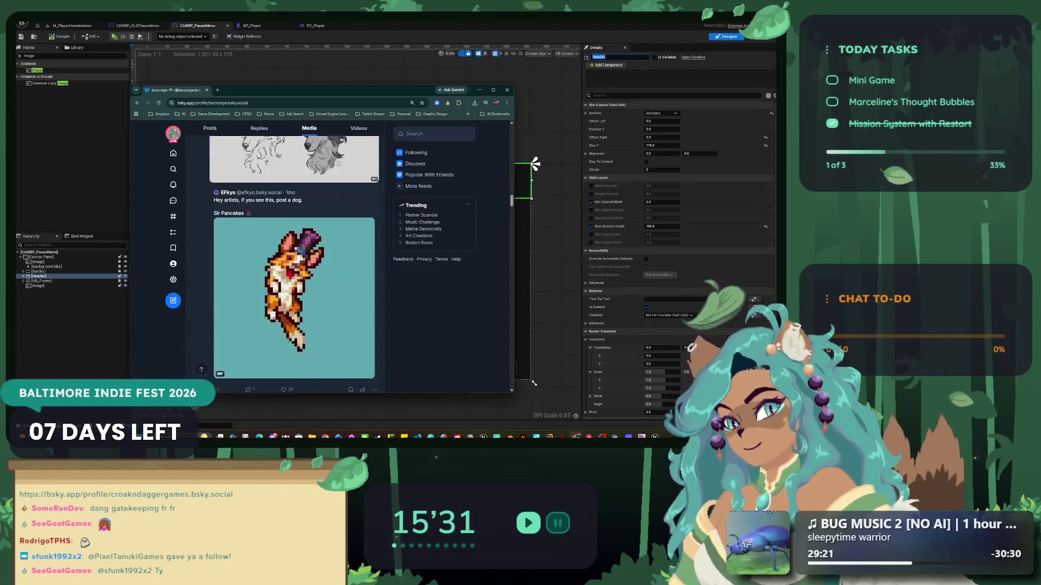
{"action": "left_click", "coordinate": [283, 269]}
{"action": "scroll", "coordinate": [295, 261], "scroll_direction": "down", "scroll_amount": 2}
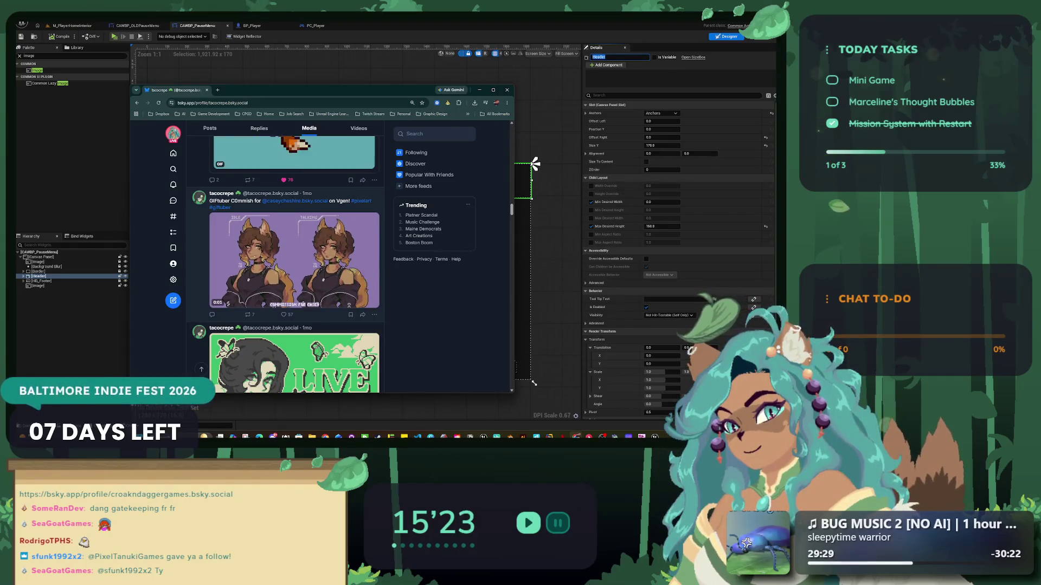
{"action": "left_click", "coordinate": [283, 315]}
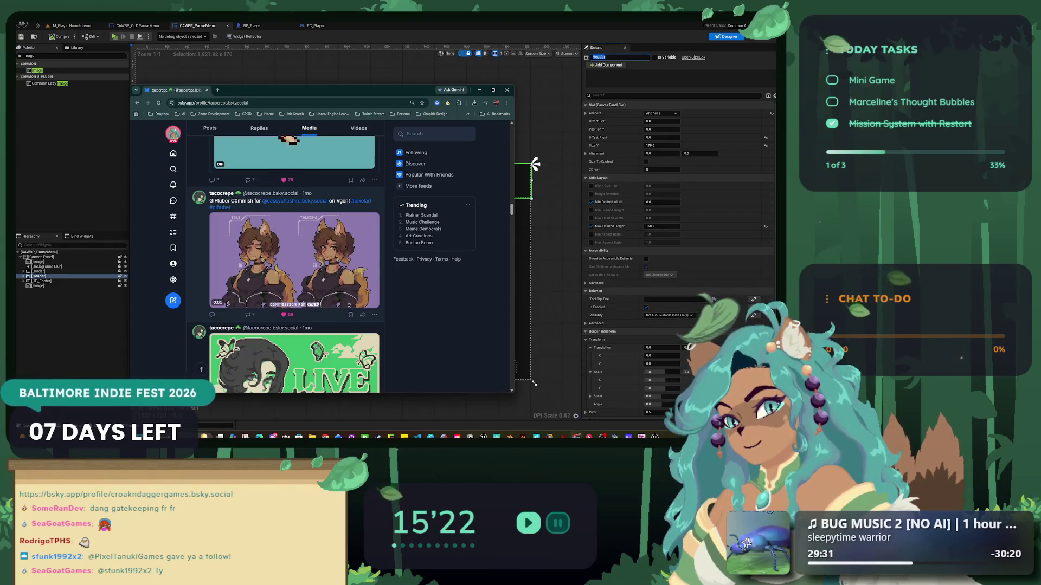
{"action": "scroll", "coordinate": [294, 260], "scroll_direction": "down", "scroll_amount": 2}
{"action": "scroll", "coordinate": [294, 260], "scroll_direction": "up", "scroll_amount": 2}
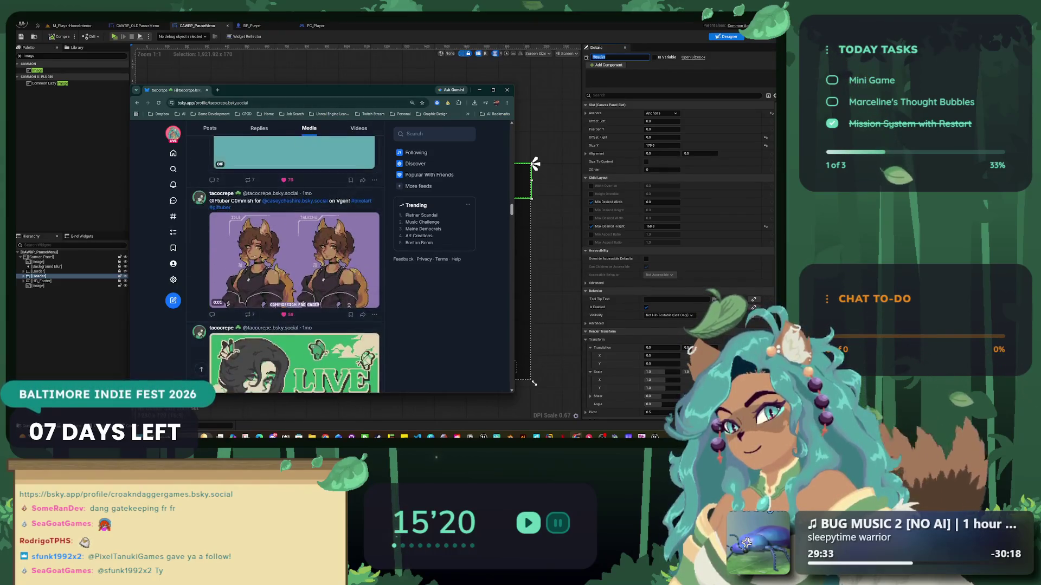
{"action": "key", "text": "super+Down"}
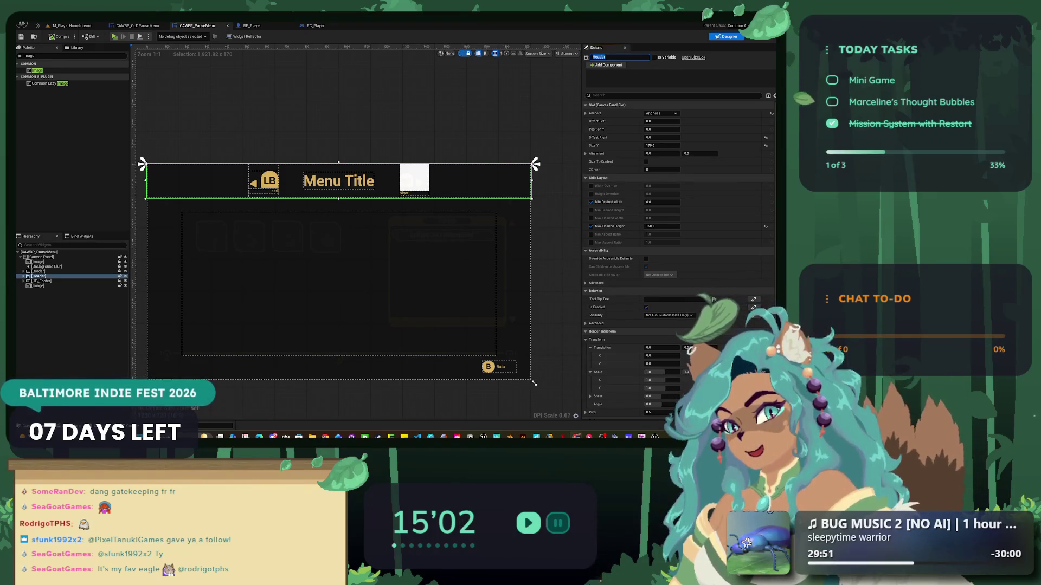
- Zoom the designer canvas and select the pause menu's Header widget
{"action": "scroll", "coordinate": [302, 226], "scroll_direction": "up", "scroll_amount": 2}
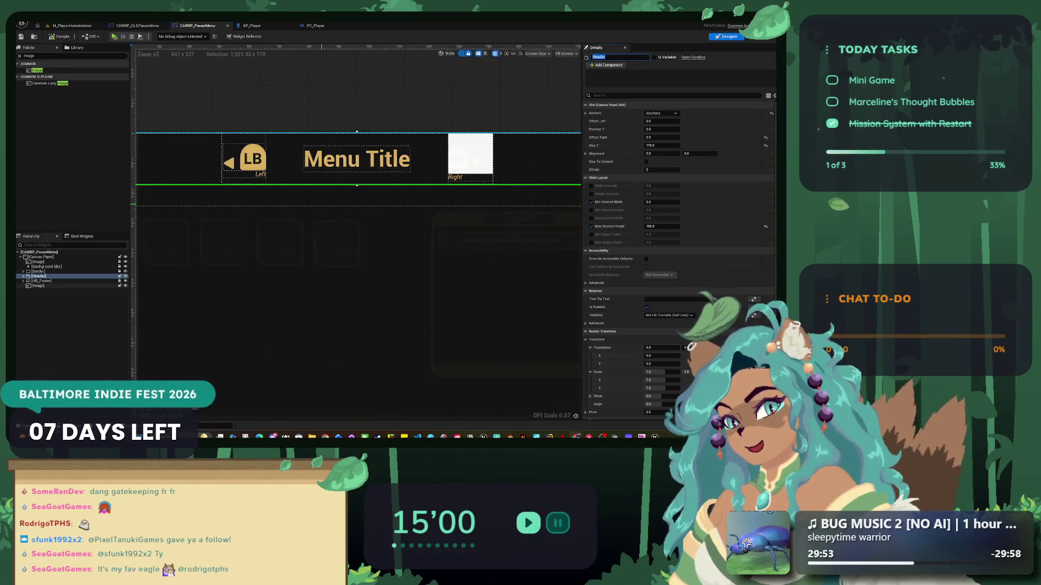
{"action": "scroll", "coordinate": [345, 204], "scroll_direction": "down", "scroll_amount": 2}
{"action": "left_click", "coordinate": [547, 375]}
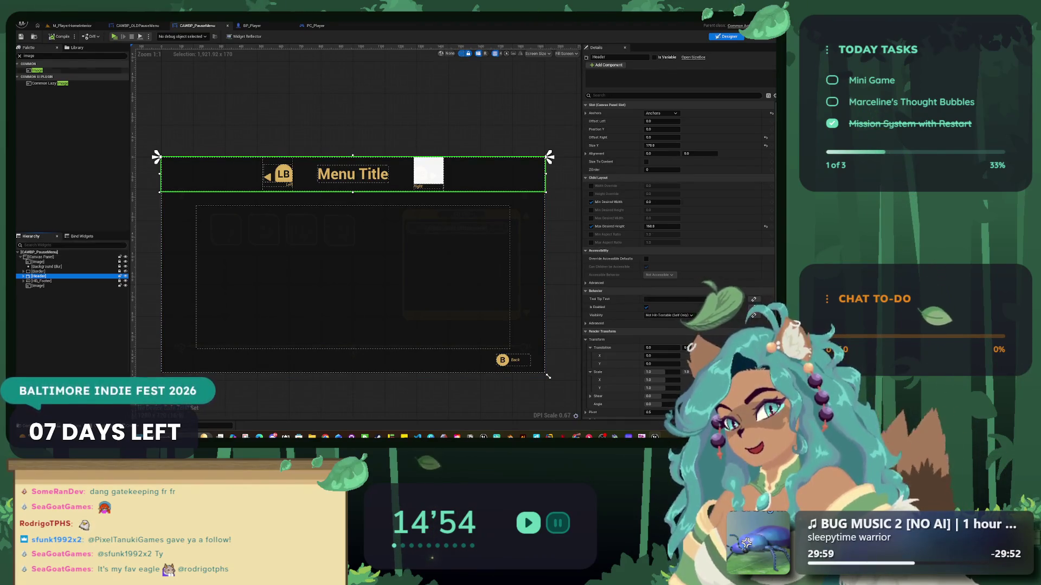
- Place a new Image widget at the canvas top-left, name it IMG_Frame, and browse to the UI folder
{"action": "left_click_drag", "start_coordinate": [37, 70], "coordinate": [79, 257]}
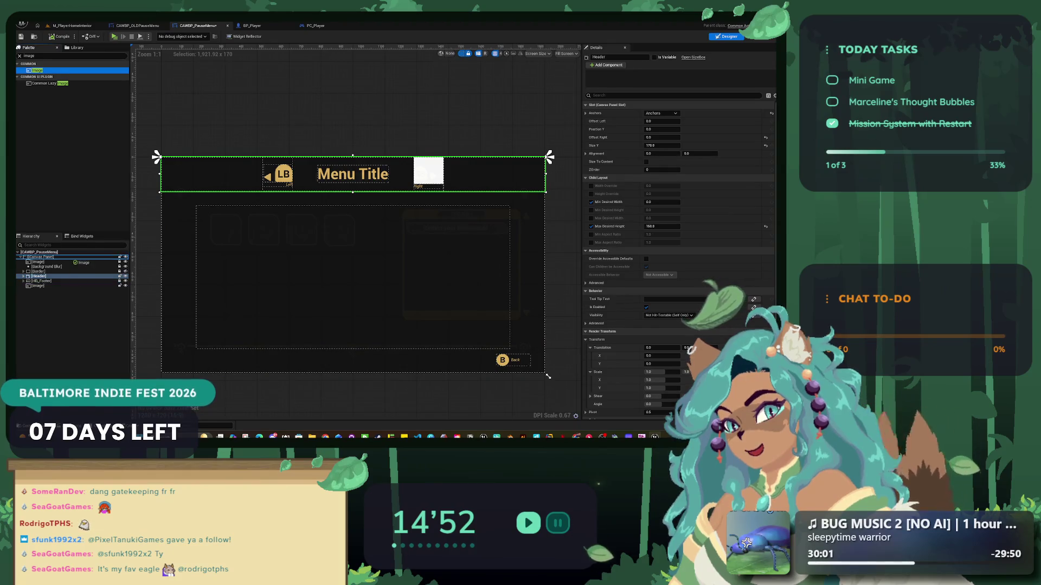
{"action": "left_click_drag", "start_coordinate": [160, 158], "coordinate": [161, 158]}
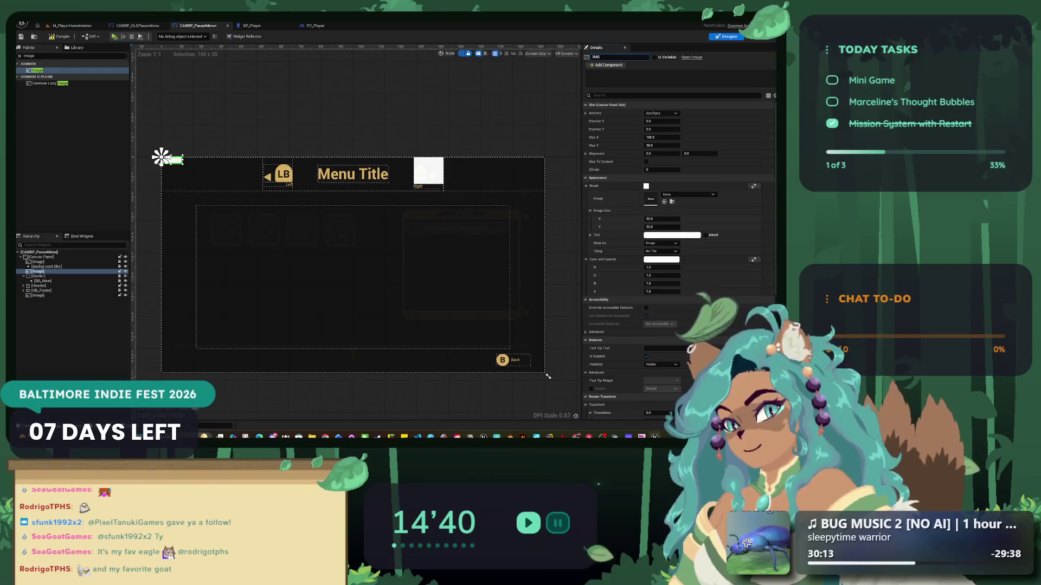
{"action": "type", "text": "_Frame"}
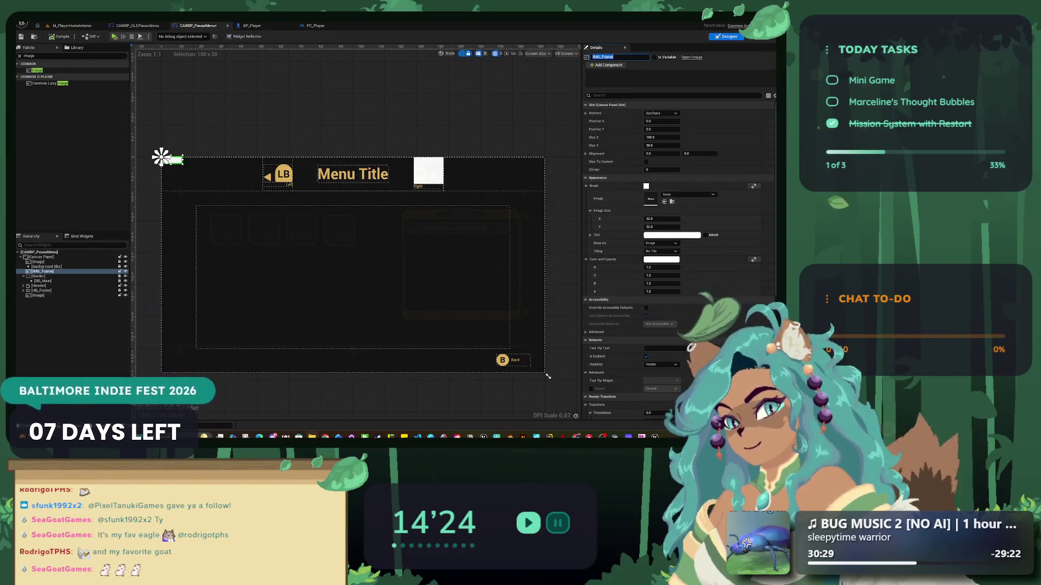
{"action": "key", "text": "ctrl+space"}
{"action": "left_click", "coordinate": [274, 325]}
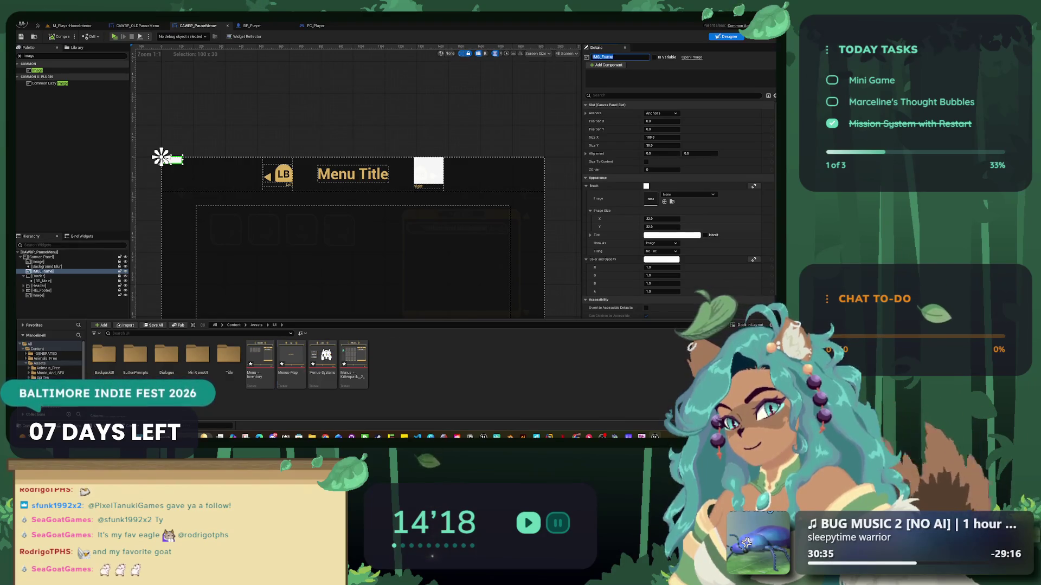
- Assign the Menu_Frame texture to IMG_Frame, anchor it full-stretch, and zero its right and bottom offsets
{"action": "mouse_move", "coordinate": [292, 358]}
{"action": "left_mouse_down"}
{"action": "mouse_move", "coordinate": [648, 202]}
{"action": "mouse_move", "coordinate": [657, 212]}
{"action": "left_mouse_up"}
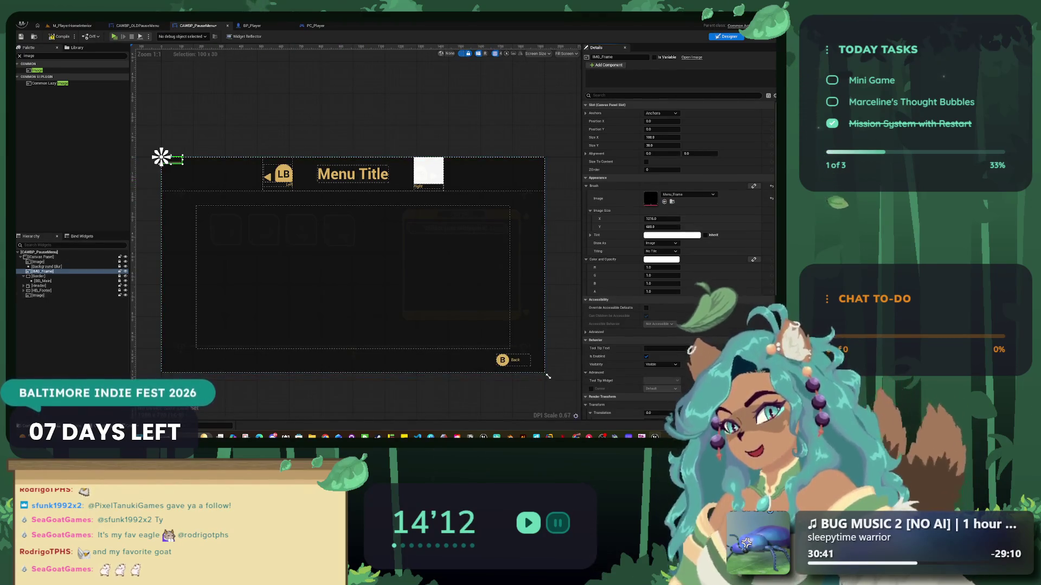
{"action": "left_click", "coordinate": [661, 113]}
{"action": "left_click", "coordinate": [716, 202]}
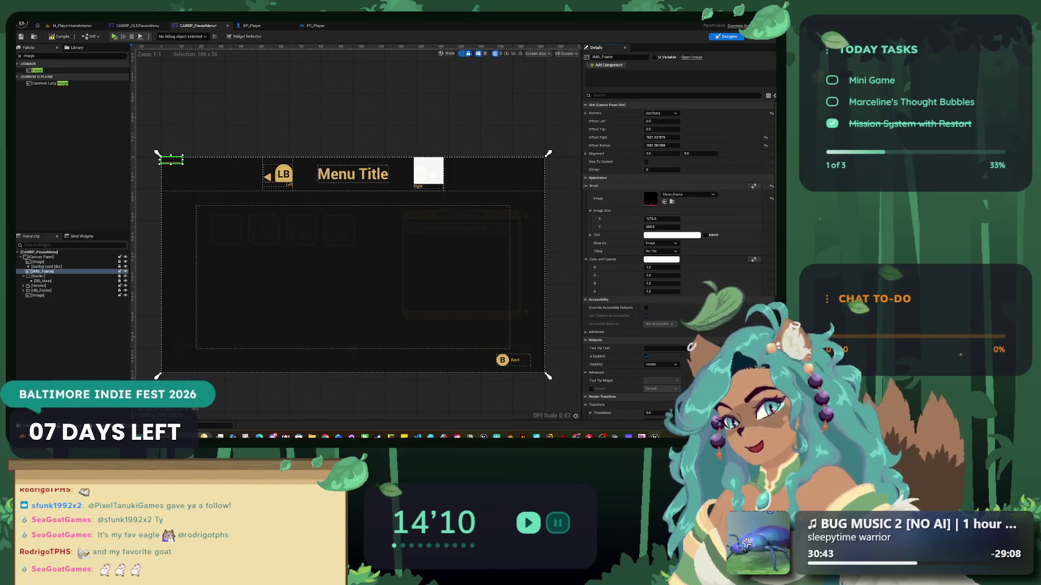
{"action": "type", "text": "0"}
{"action": "key", "text": "Tab"}
{"action": "type", "text": "0"}
{"action": "key", "text": "Tab"}
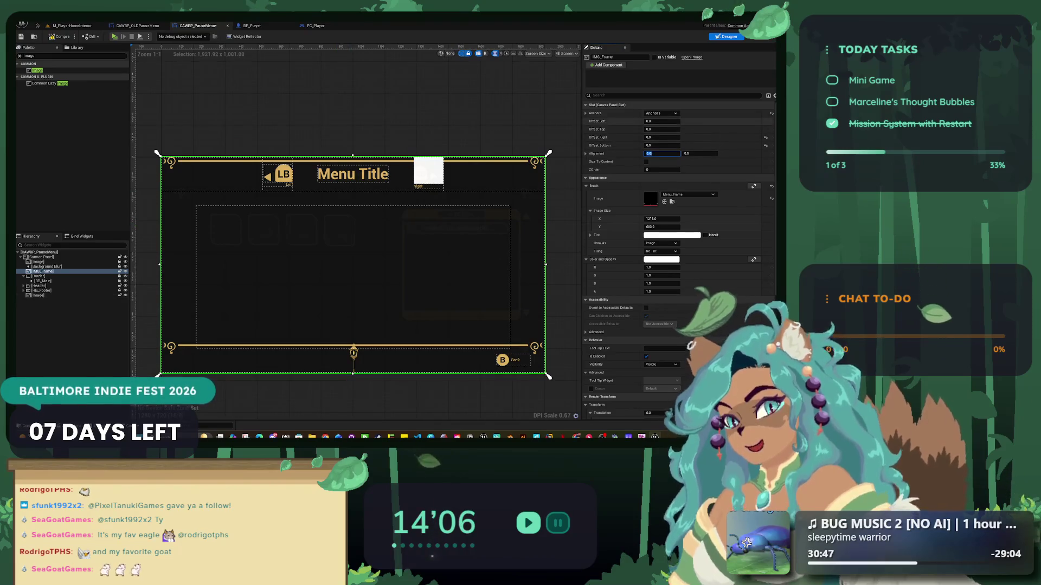
- Try a centre anchor on IMG_Frame, then return it to full stretch and reselect it
{"action": "left_click", "coordinate": [661, 113]}
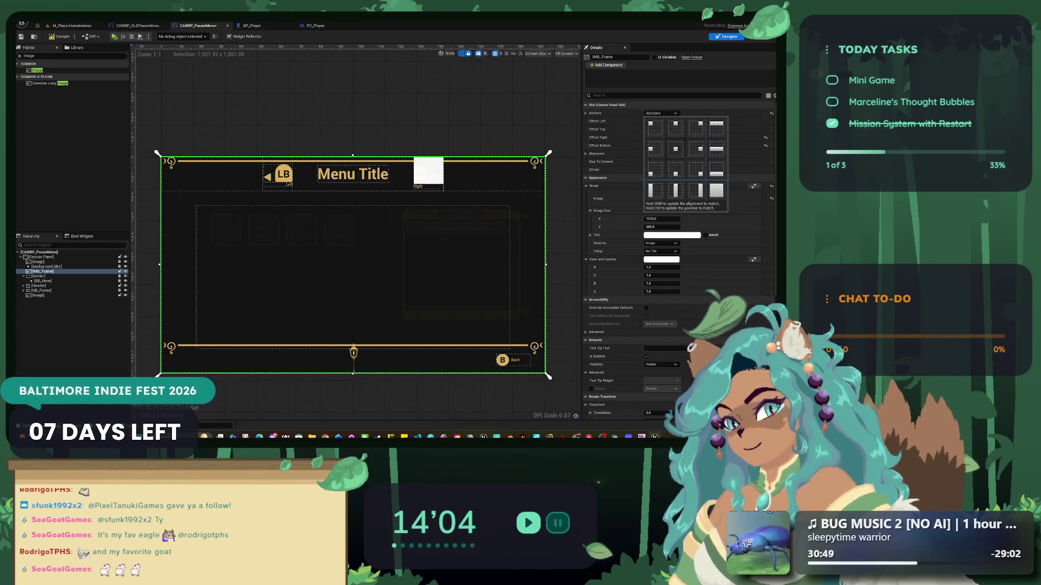
{"action": "left_click", "coordinate": [675, 149]}
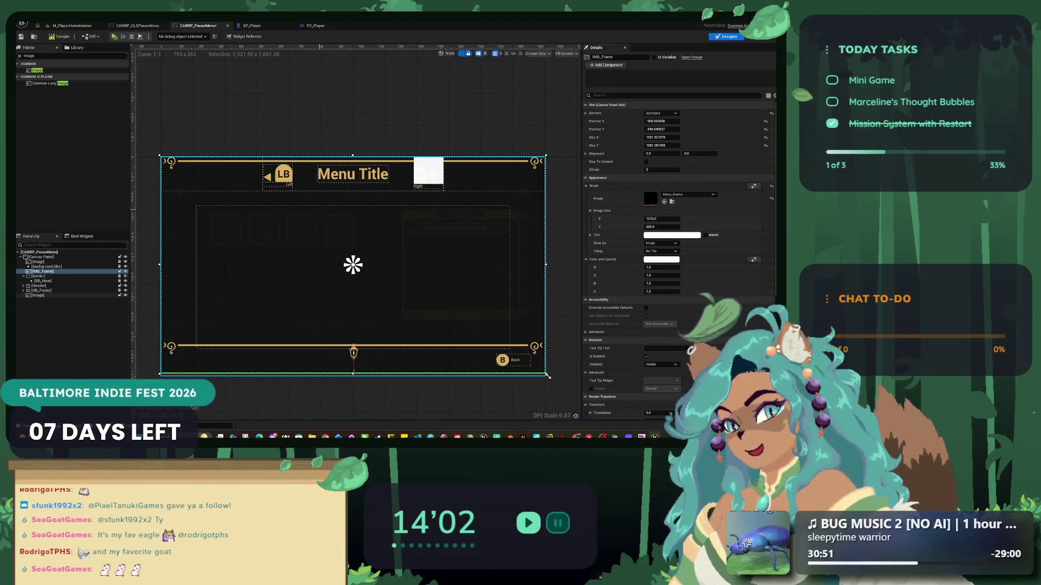
{"action": "left_click", "coordinate": [661, 113]}
{"action": "left_click", "coordinate": [718, 193]}
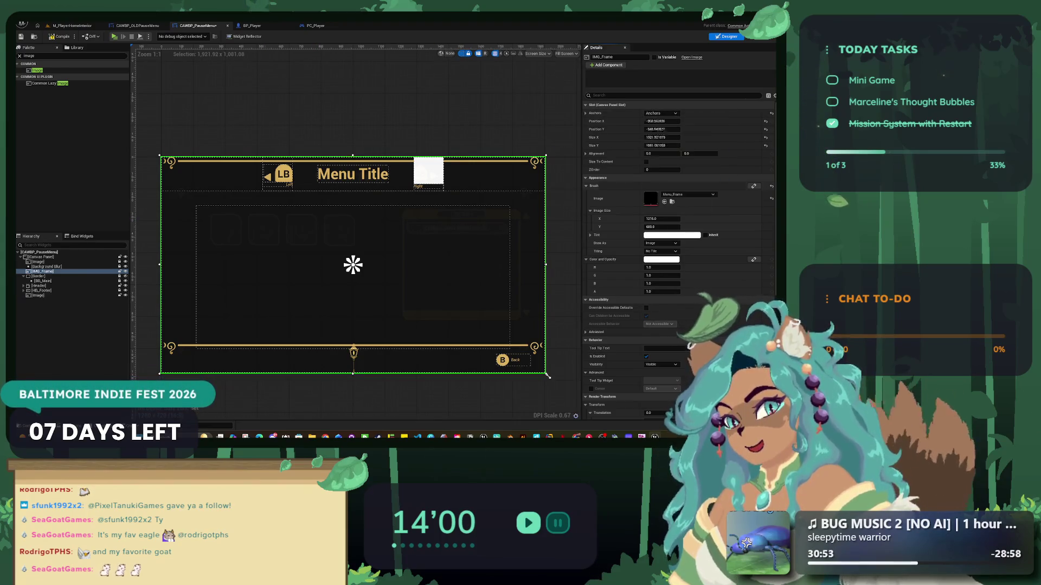
{"action": "left_click", "coordinate": [548, 375]}
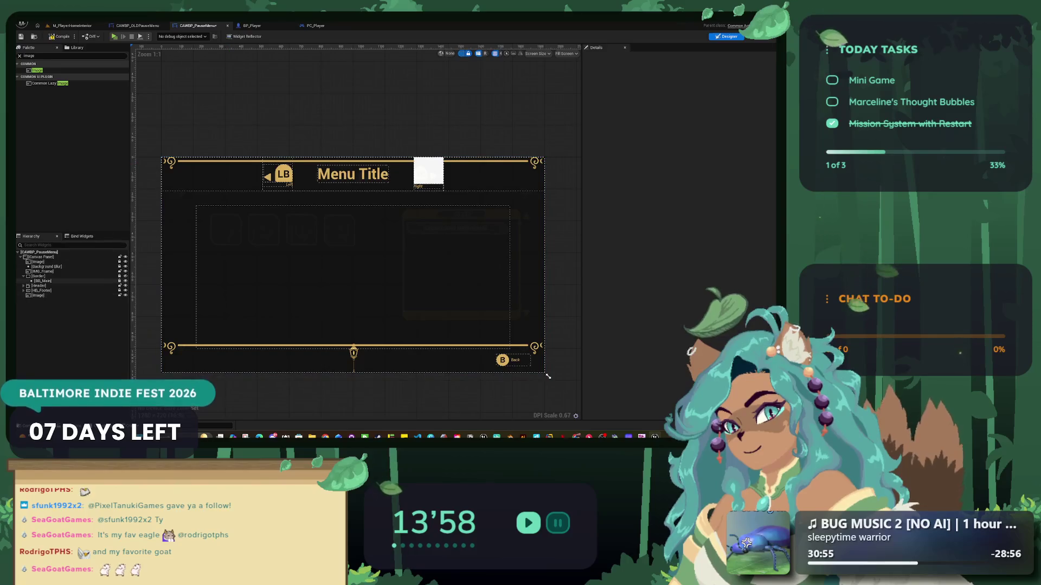
{"action": "left_click", "coordinate": [548, 375]}
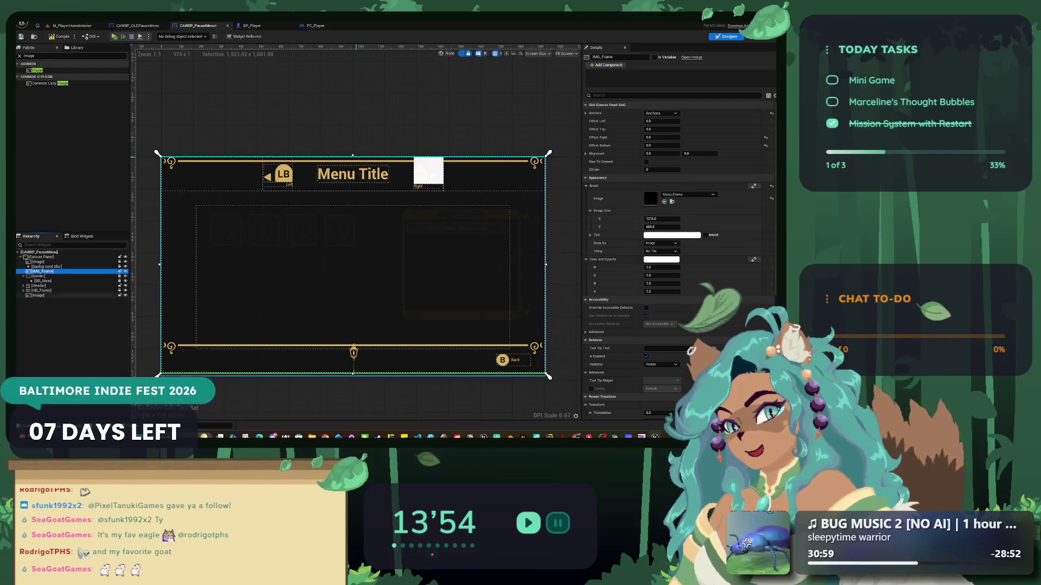
- Undo a top-edge move, set width 607.5, and stretch the hidden Image to fill the frame
{"action": "mouse_move", "coordinate": [353, 156]}
{"action": "left_mouse_down"}
{"action": "mouse_move", "coordinate": [353, 198]}
{"action": "mouse_move", "coordinate": [353, 186]}
{"action": "left_mouse_up"}
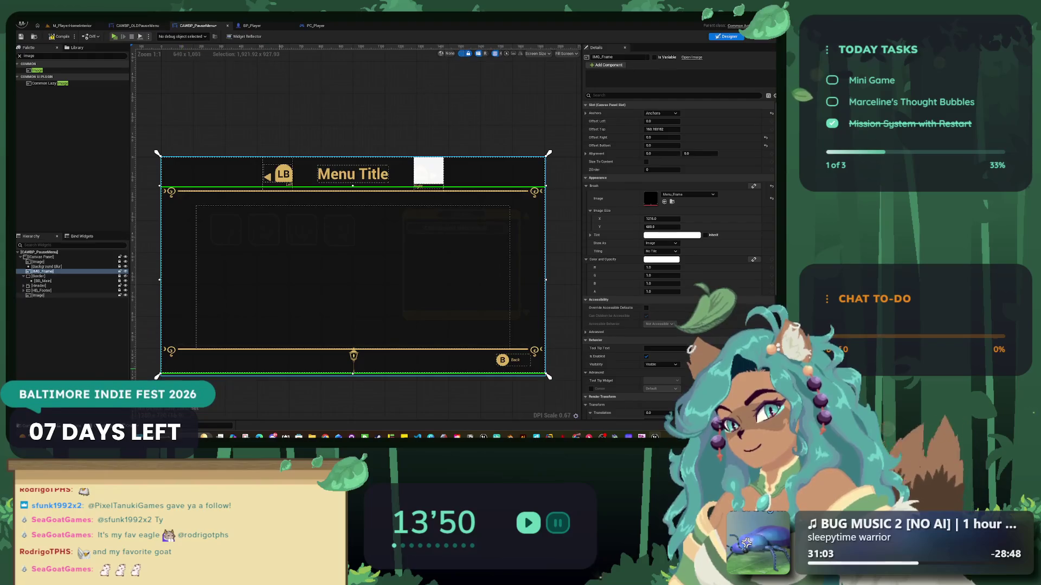
{"action": "key", "text": "ctrl+z"}
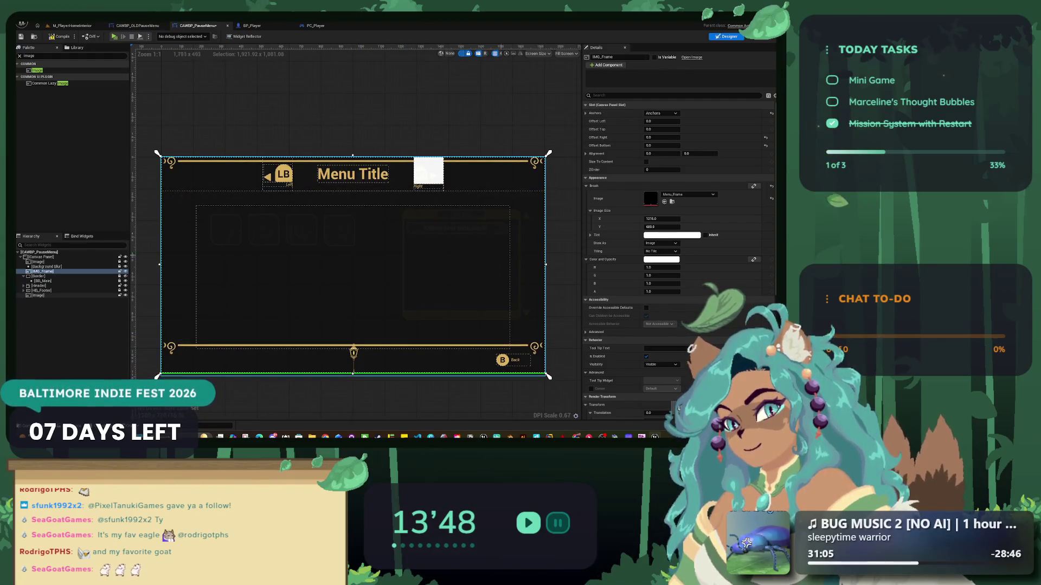
{"action": "left_click", "coordinate": [662, 219]}
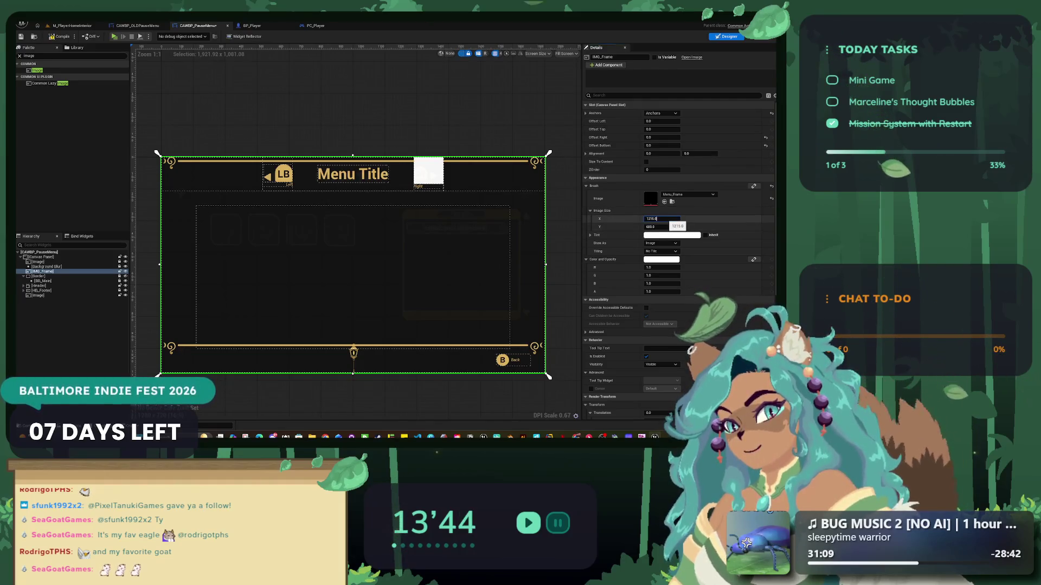
{"action": "key", "text": "Tab"}
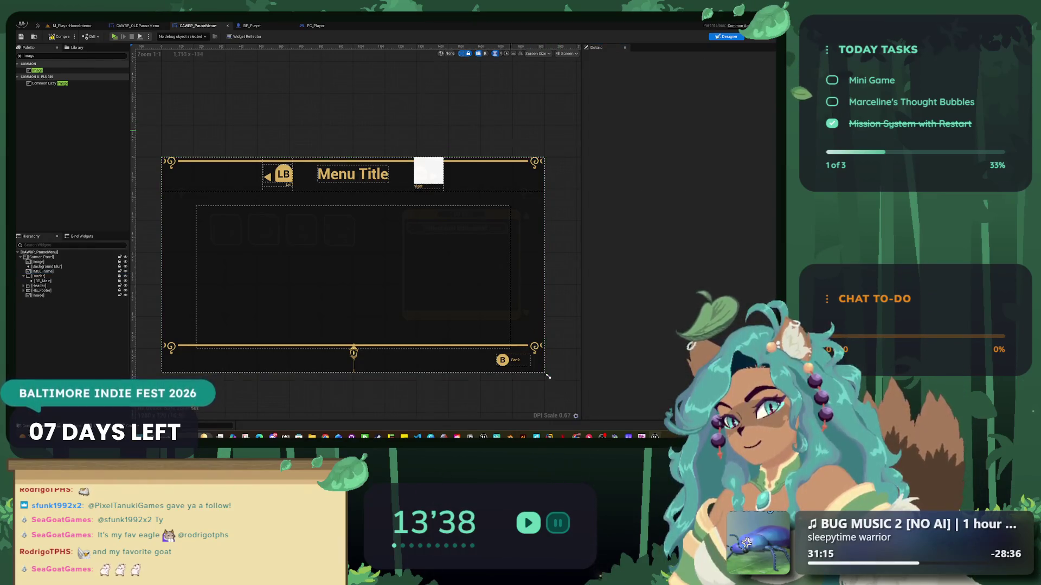
{"action": "left_click", "coordinate": [548, 376]}
{"action": "left_click_drag", "start_coordinate": [549, 376], "coordinate": [548, 376]}
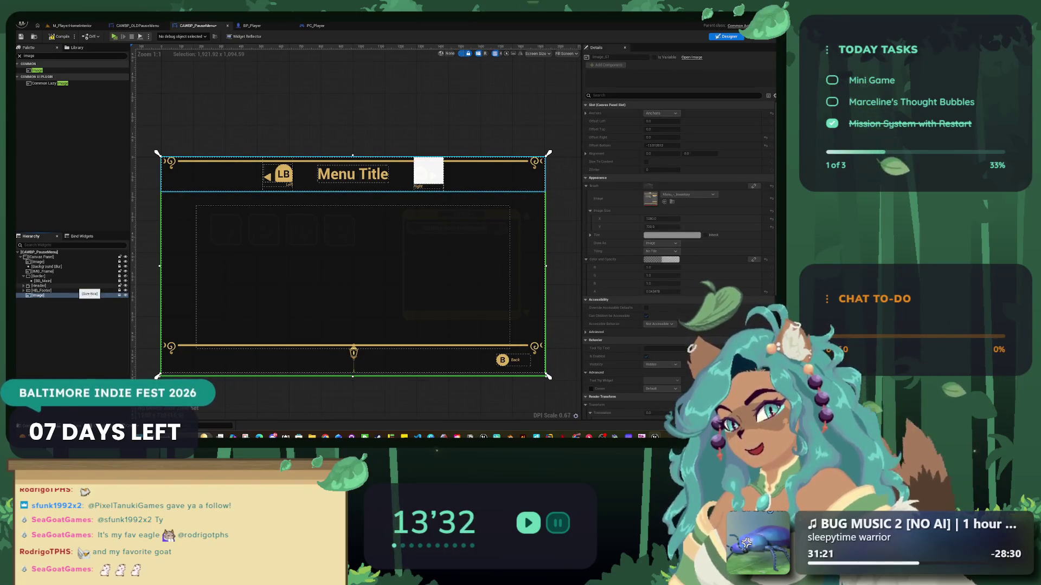
- Turn off Size To Content on IMG_Frame, clear the palette search, and open its context menu
{"action": "left_click", "coordinate": [43, 271]}
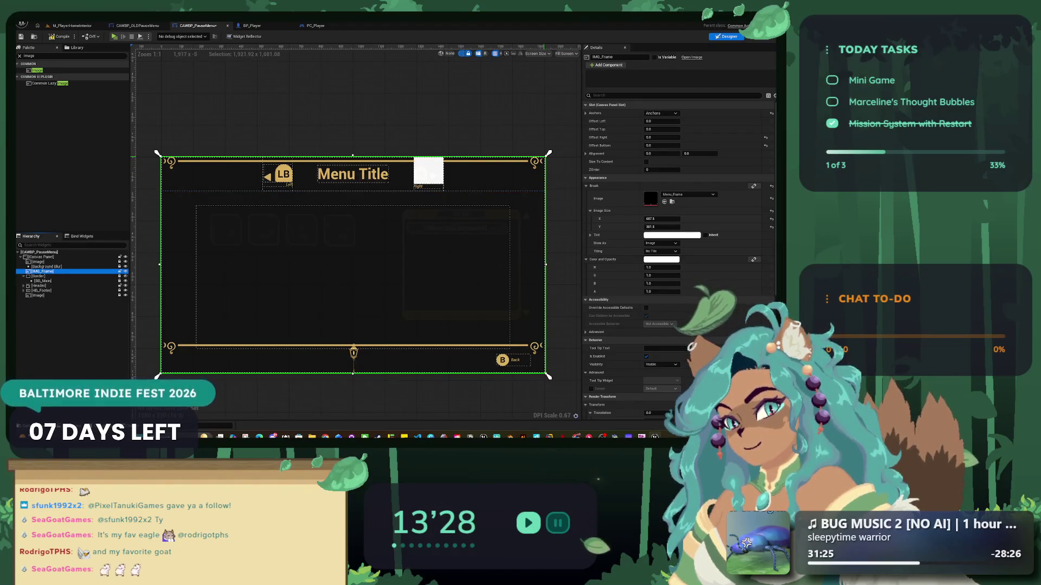
{"action": "left_click", "coordinate": [647, 161]}
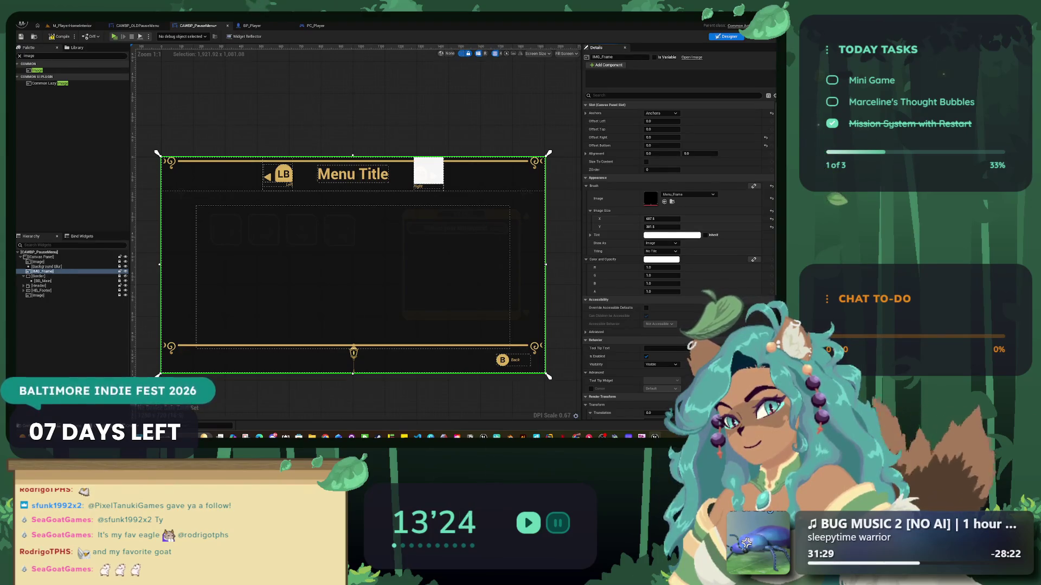
{"action": "left_click", "coordinate": [19, 55]}
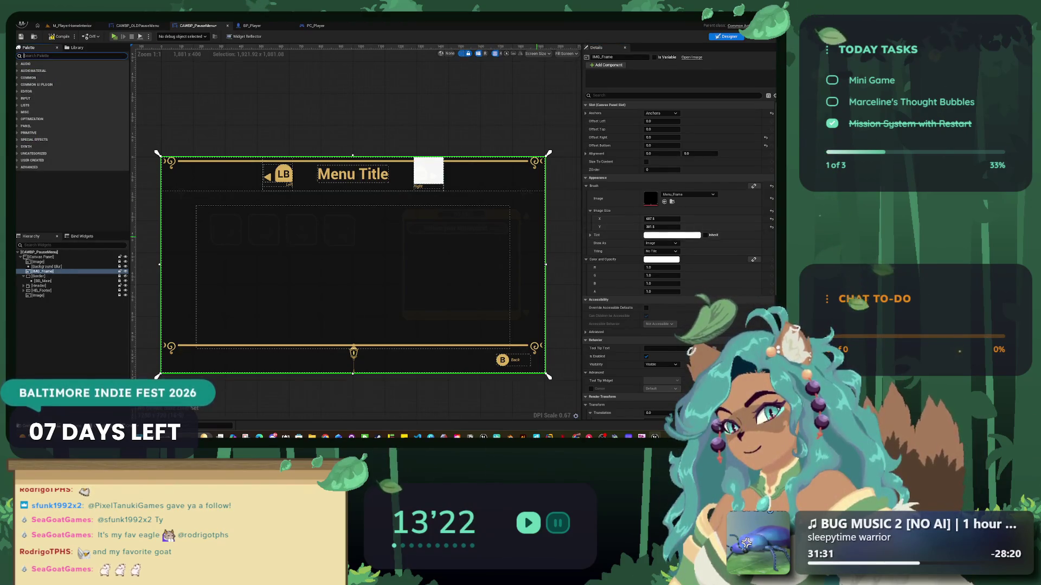
{"action": "left_click", "coordinate": [548, 376]}
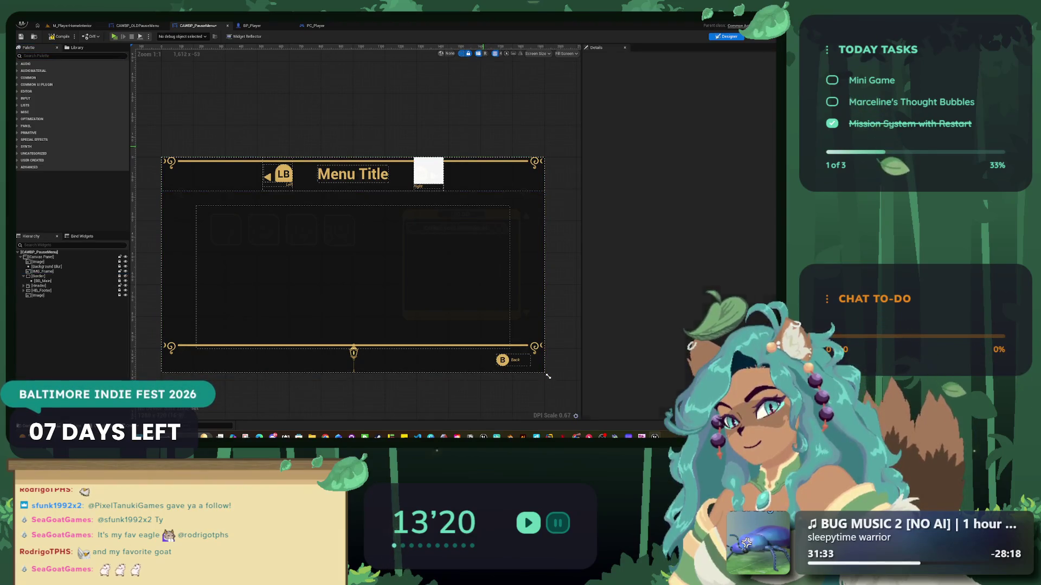
{"action": "left_click", "coordinate": [548, 376]}
{"action": "left_click", "coordinate": [548, 376]}
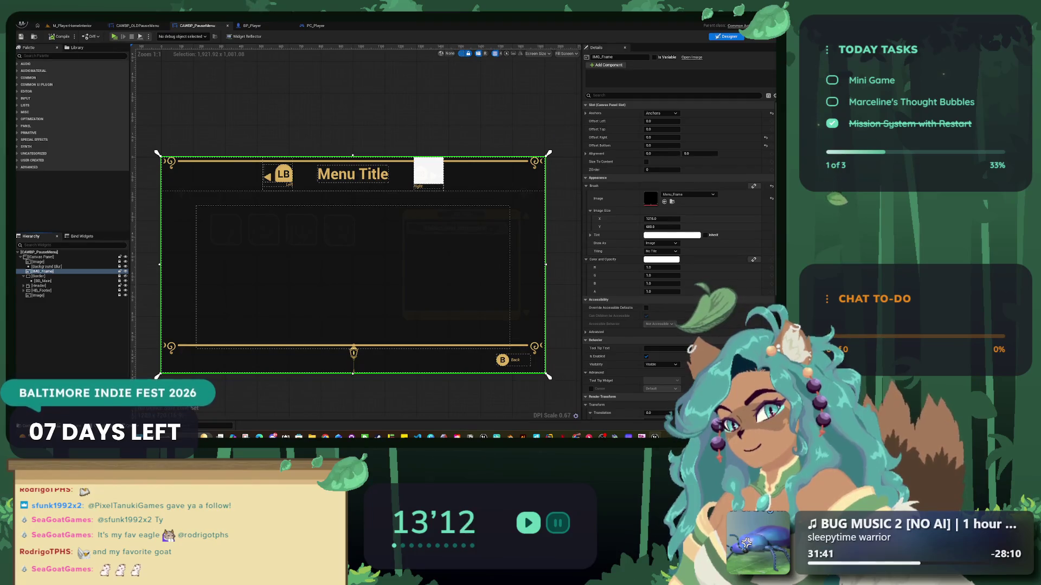
{"action": "right_click", "coordinate": [57, 272]}
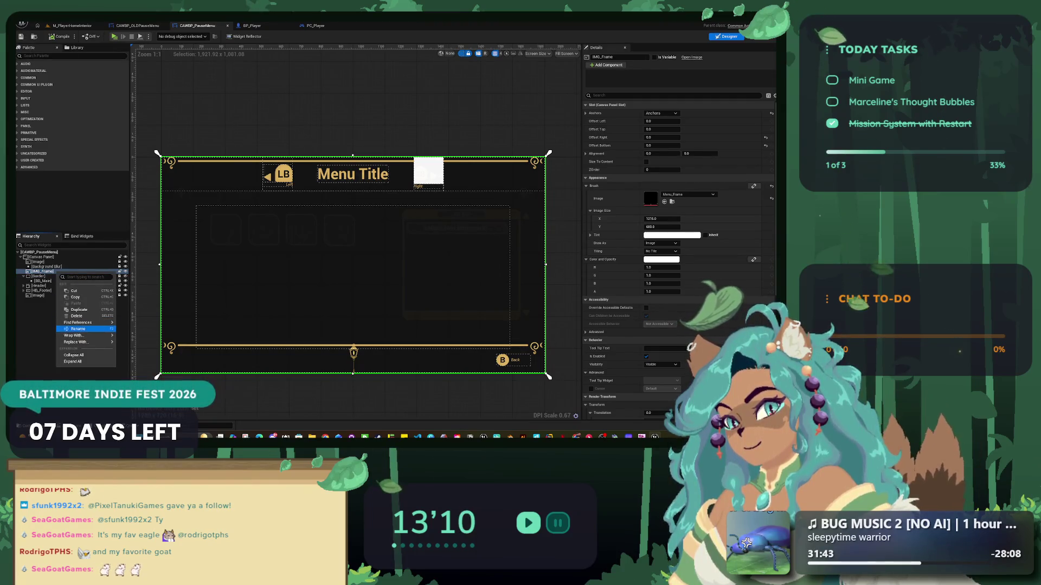
- Wrap IMG_Frame in a new Size Box and enable the box's width override
{"action": "mouse_move", "coordinate": [82, 323]}
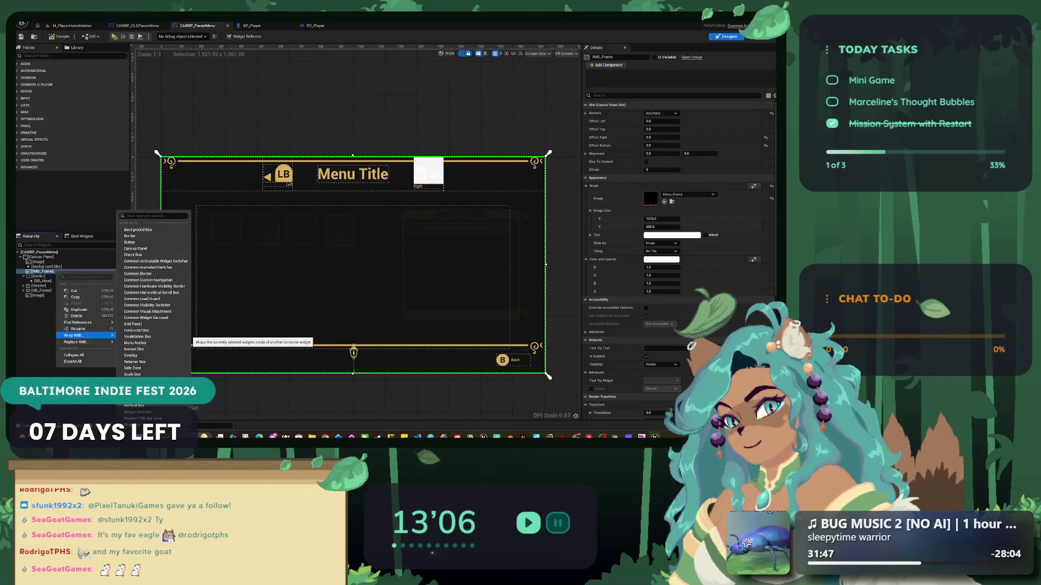
{"action": "left_click", "coordinate": [133, 387]}
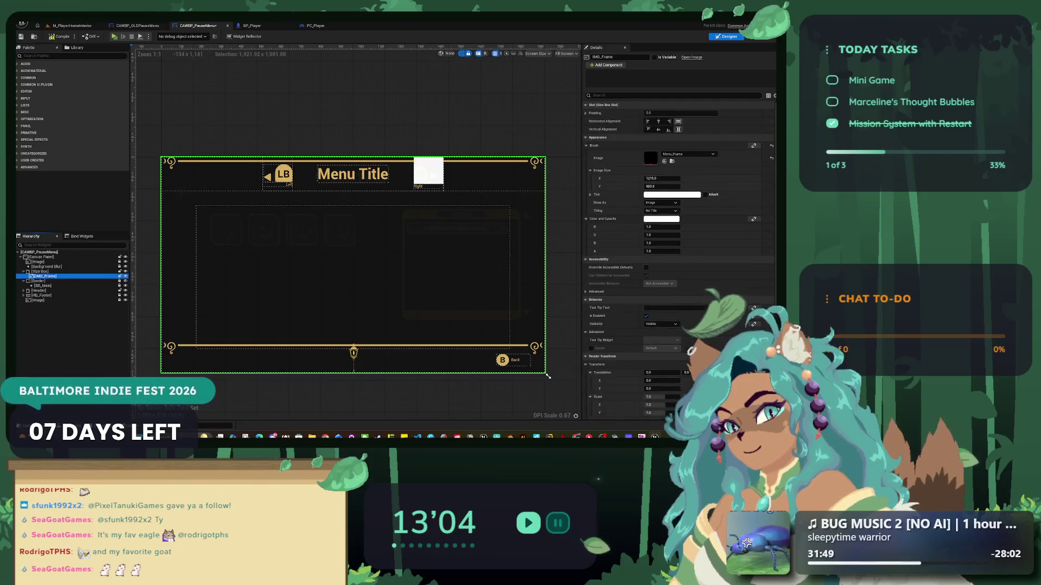
{"action": "left_click", "coordinate": [548, 376]}
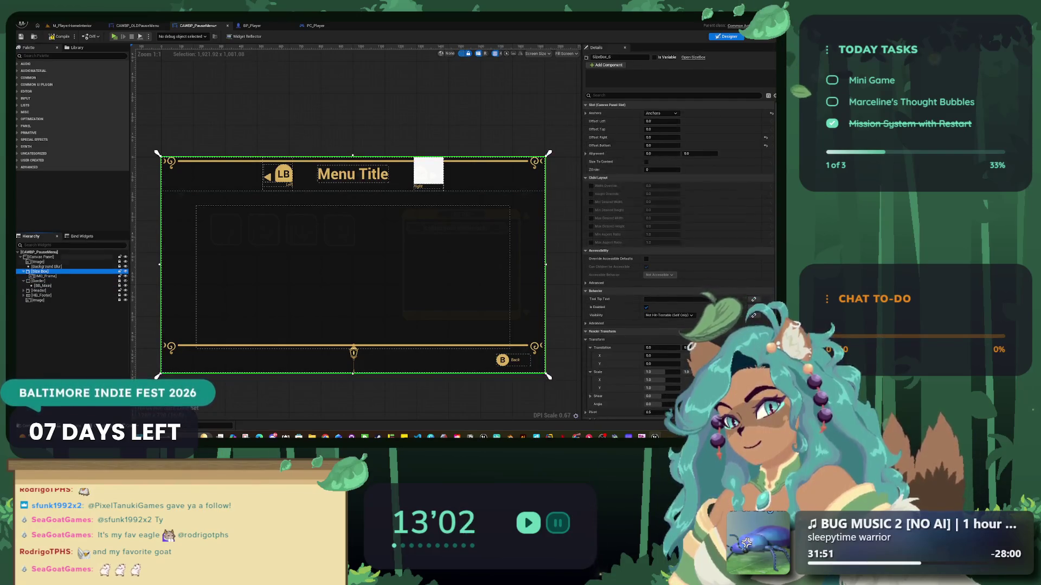
{"action": "left_click", "coordinate": [660, 112]}
{"action": "left_click", "coordinate": [661, 113]}
{"action": "left_click", "coordinate": [661, 113]}
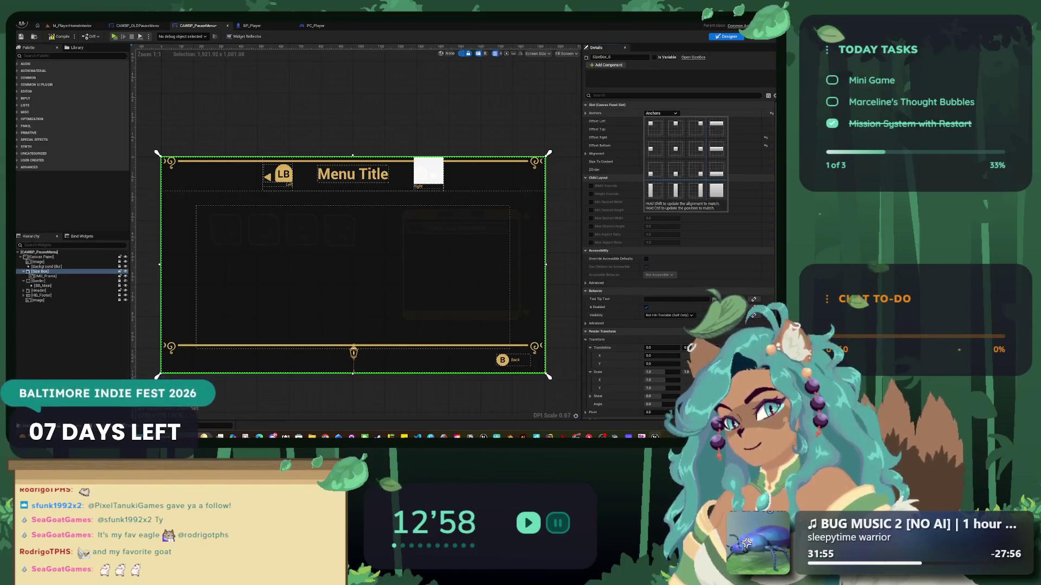
{"action": "left_click", "coordinate": [660, 113]}
{"action": "left_click", "coordinate": [591, 185]}
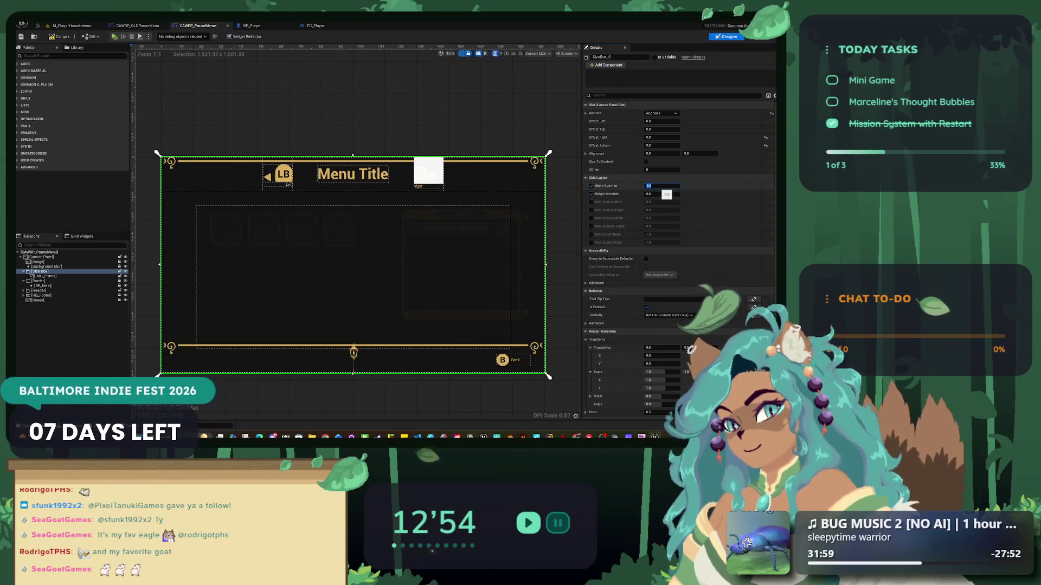
- Set the Size Box Height Override to 603 divided by four, giving 150.75
{"action": "left_click", "coordinate": [548, 376]}
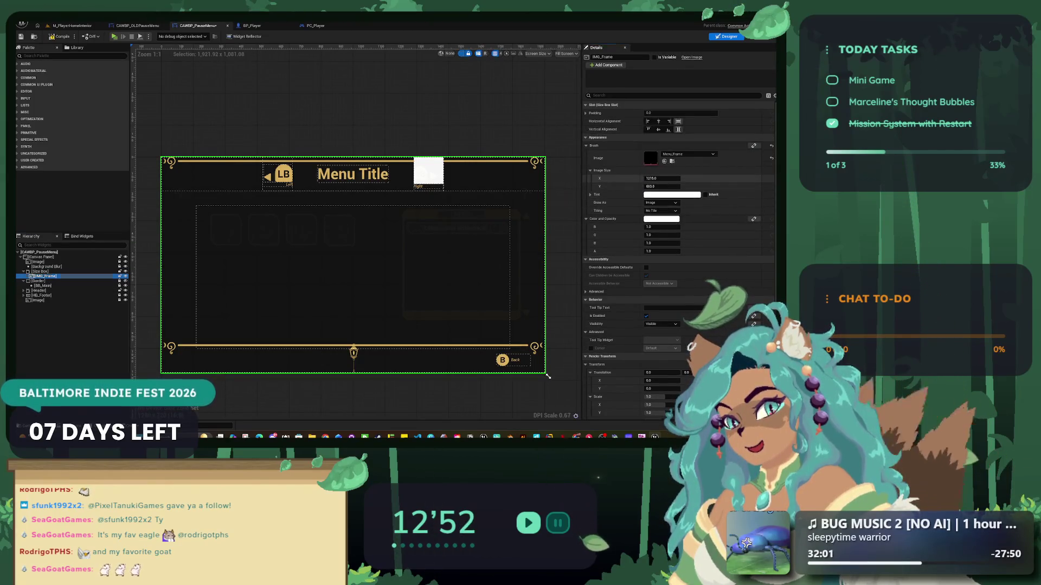
{"action": "left_click", "coordinate": [549, 376]}
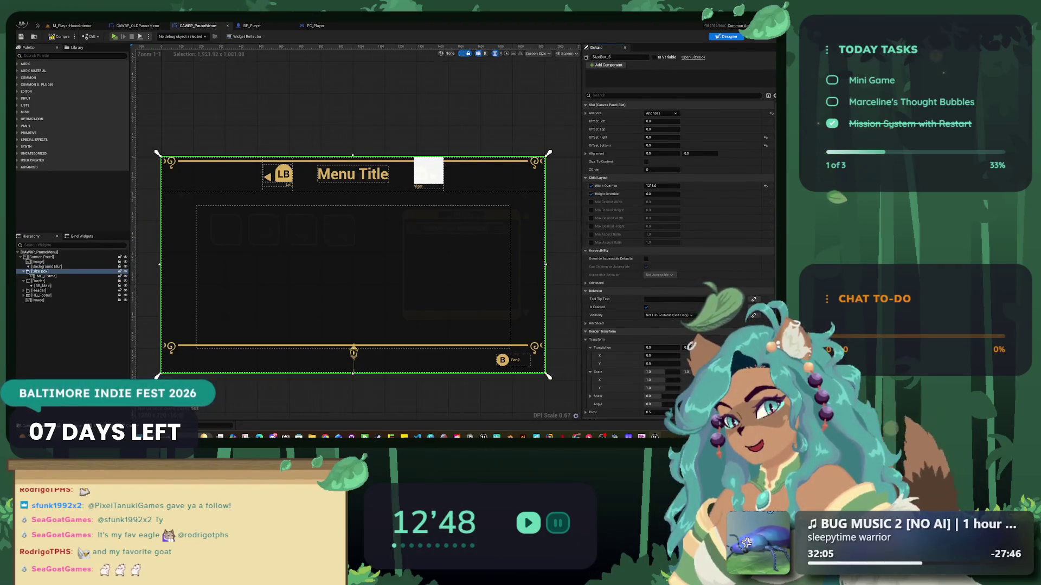
{"action": "left_click", "coordinate": [549, 377]}
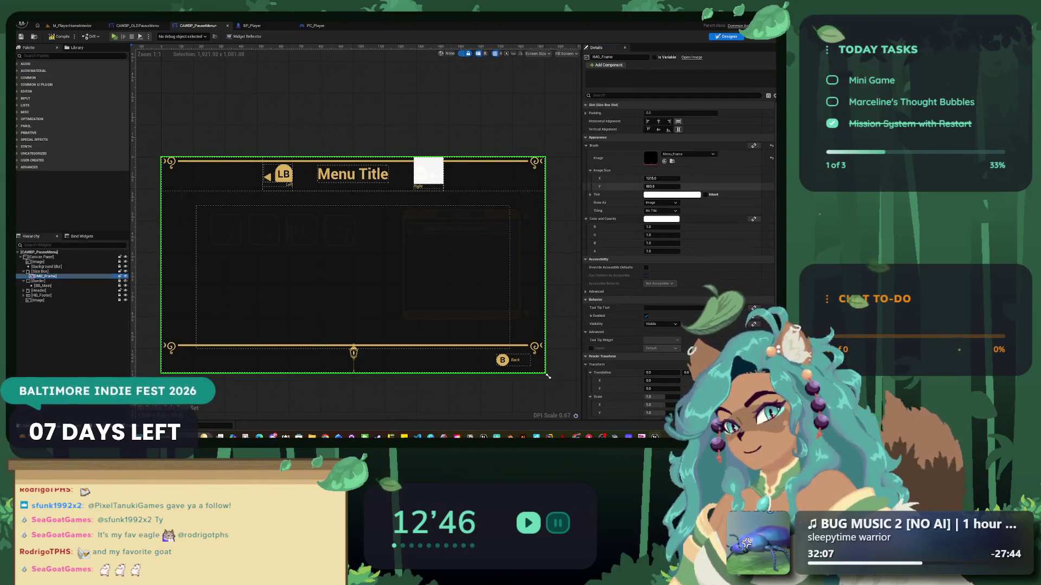
{"action": "left_click", "coordinate": [549, 376]}
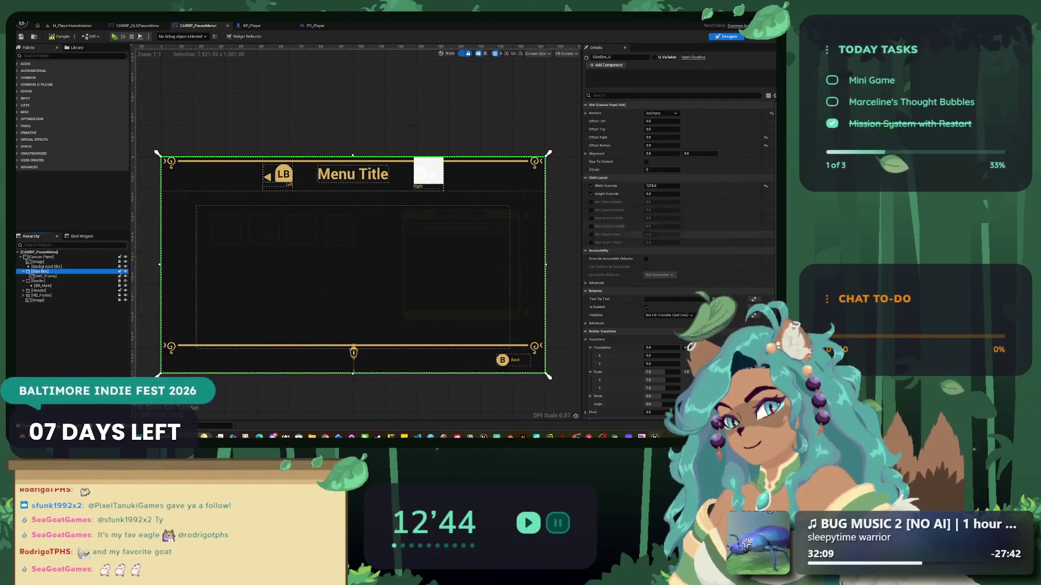
{"action": "type", "text": "603.0"}
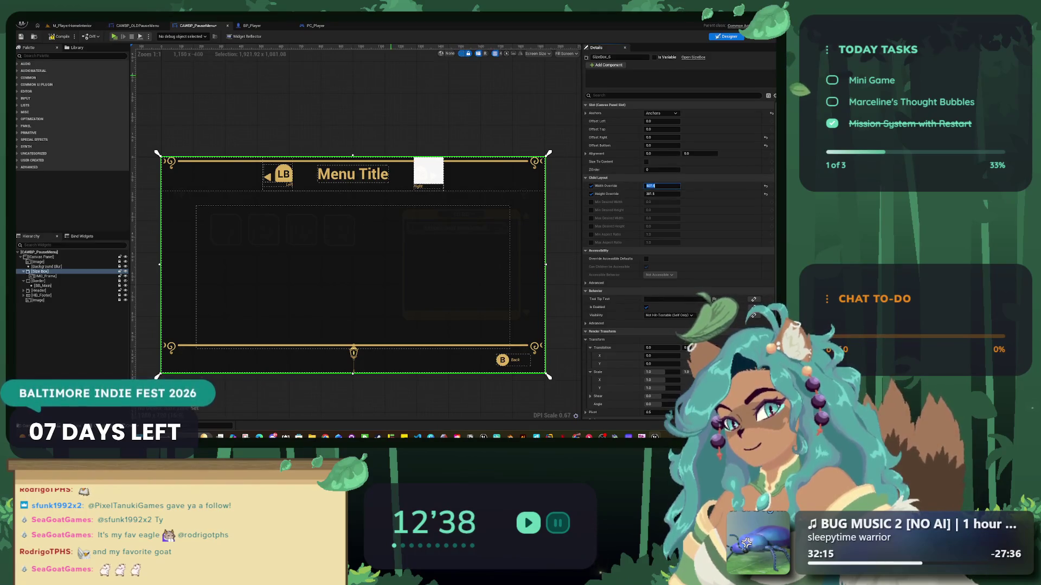
{"action": "left_click", "coordinate": [548, 376]}
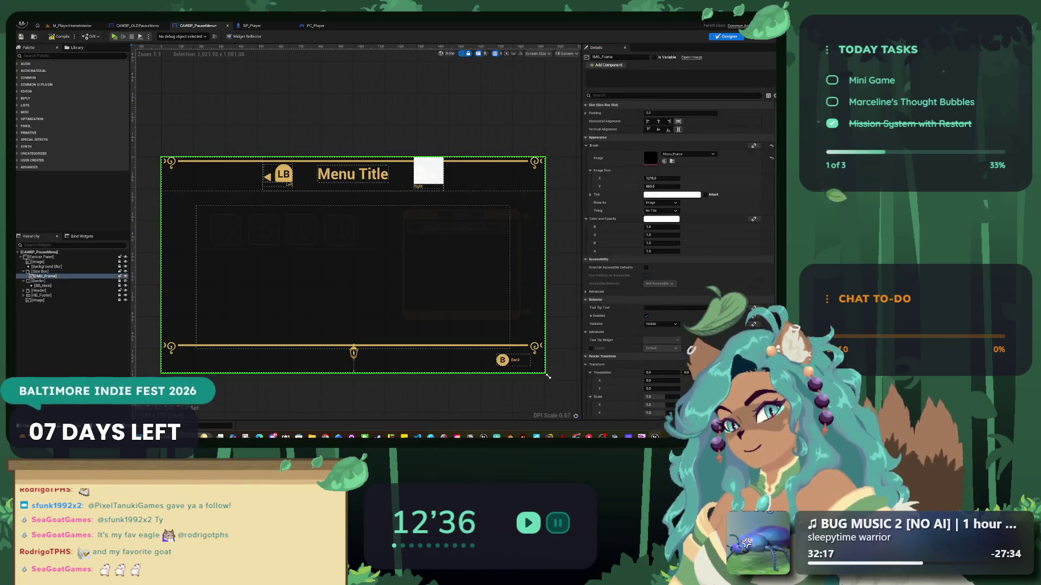
{"action": "left_click", "coordinate": [548, 377]}
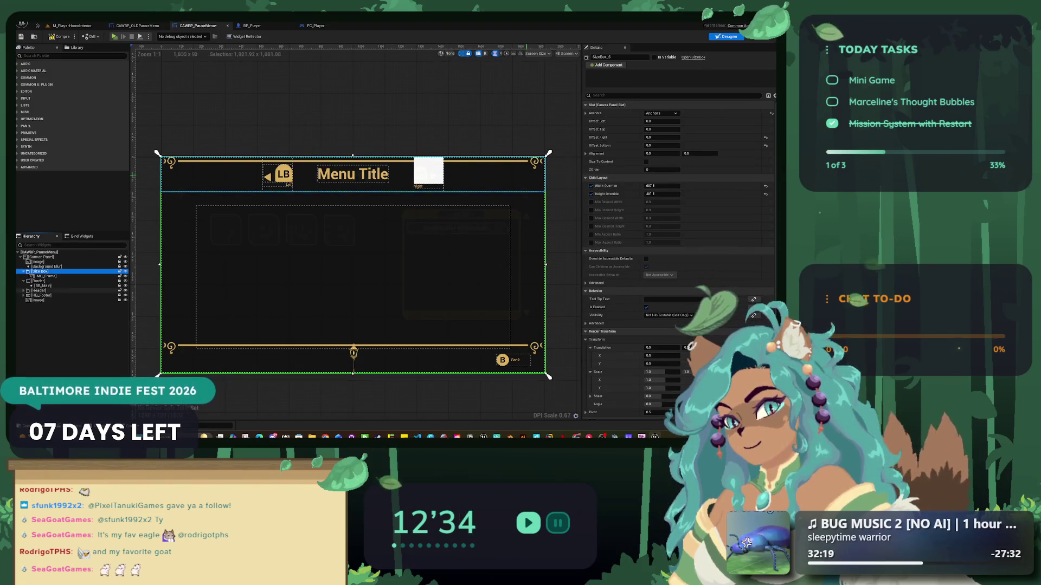
{"action": "type", "text": "/2"}
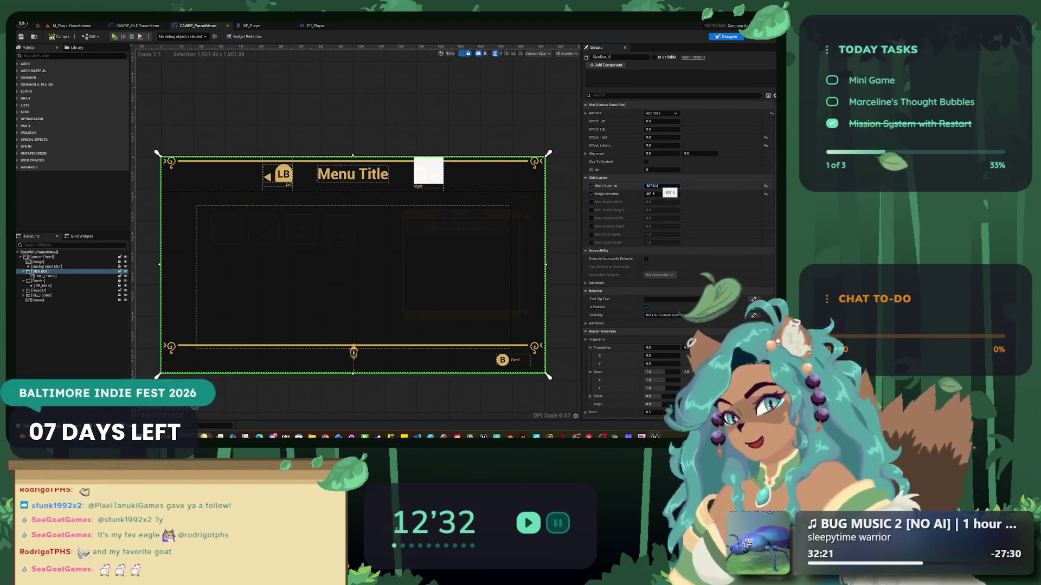
{"action": "type", "text": "/2"}
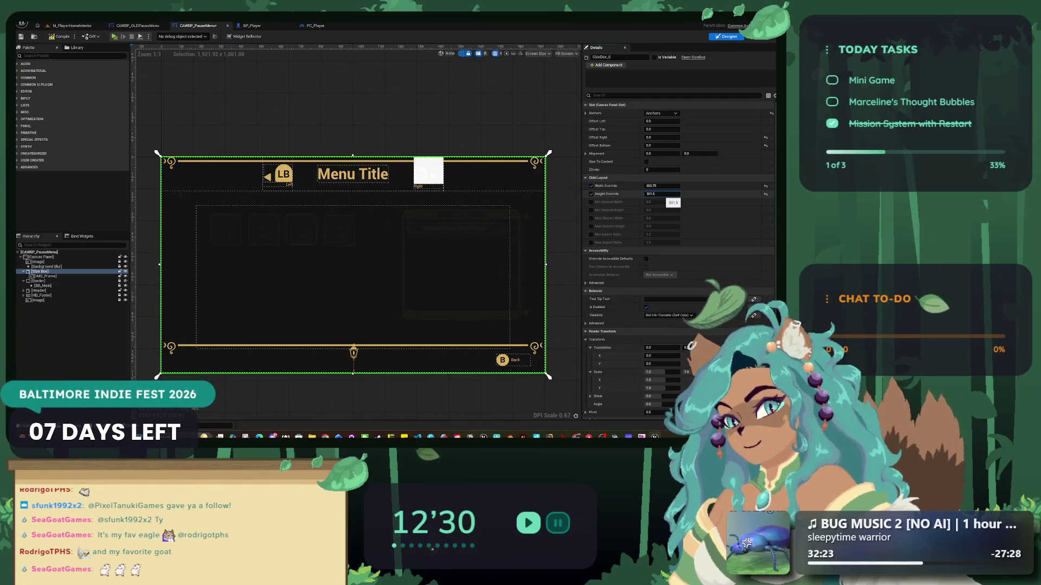
{"action": "key", "text": "Return"}
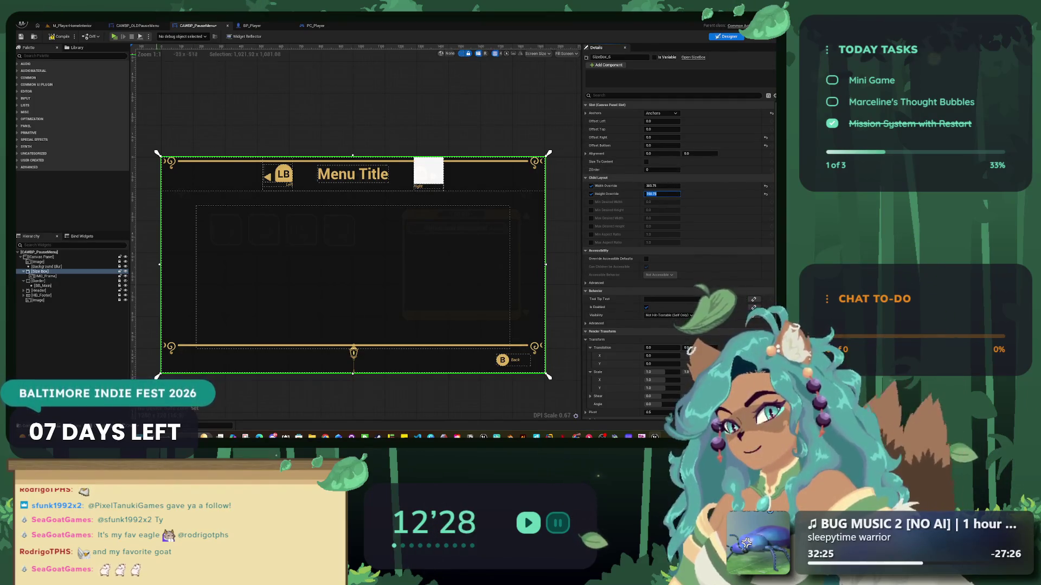
- Centre IMG_Frame horizontally and vertically inside the Size Box
{"action": "left_click", "coordinate": [46, 276]}
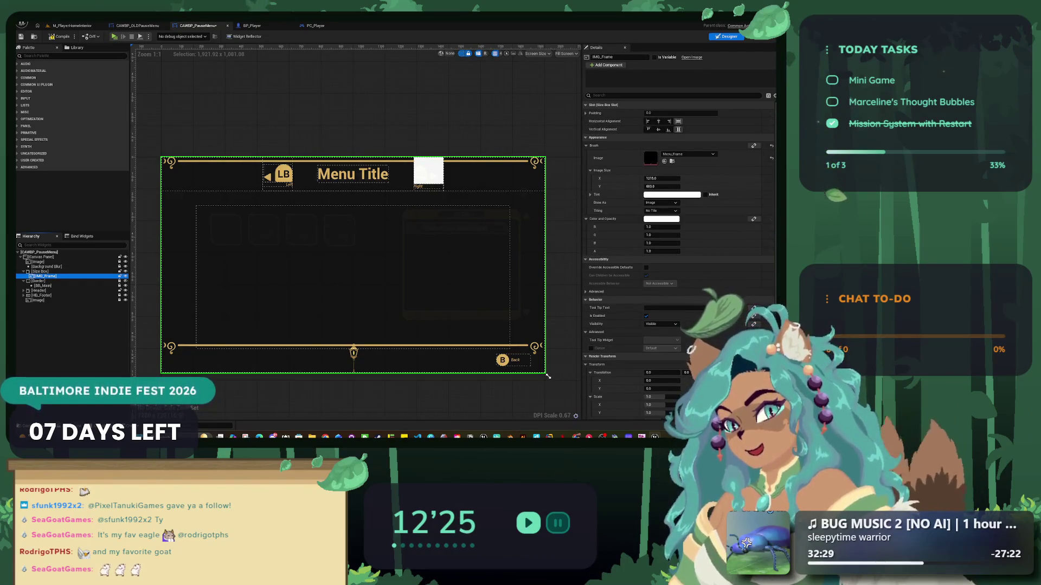
{"action": "left_click", "coordinate": [658, 122]}
{"action": "left_click", "coordinate": [658, 130]}
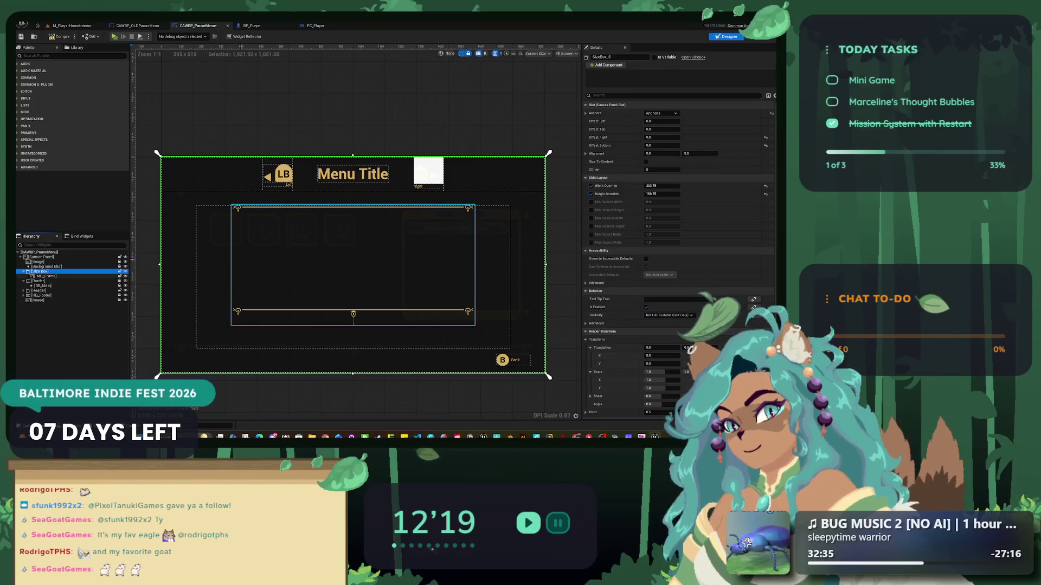
- Anchor the Size Box to the canvas centre with 0.5 / 0.5 alignment
{"action": "left_click", "coordinate": [660, 113]}
{"action": "left_click", "coordinate": [676, 149]}
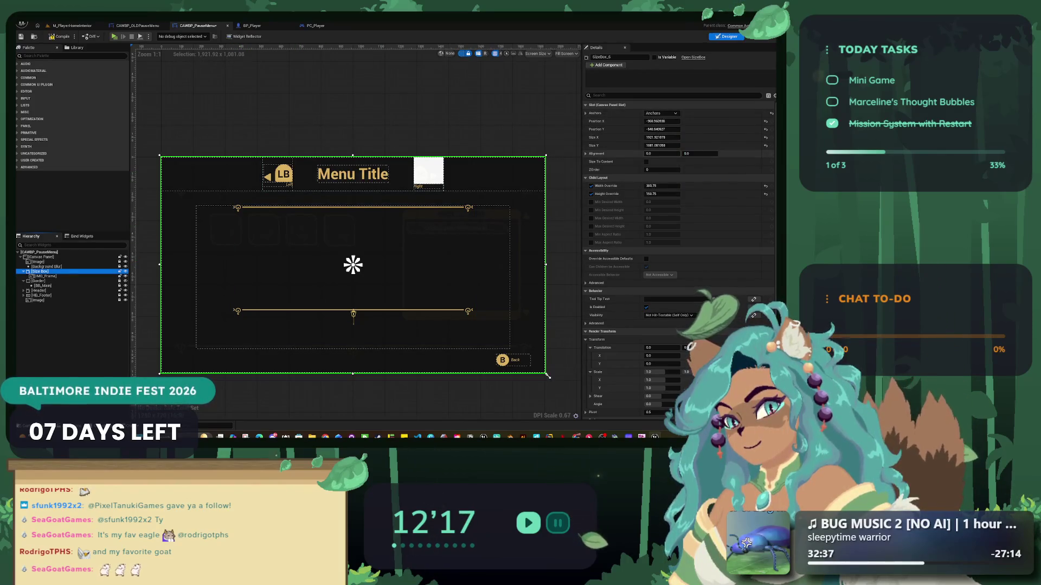
{"action": "left_click", "coordinate": [661, 154]}
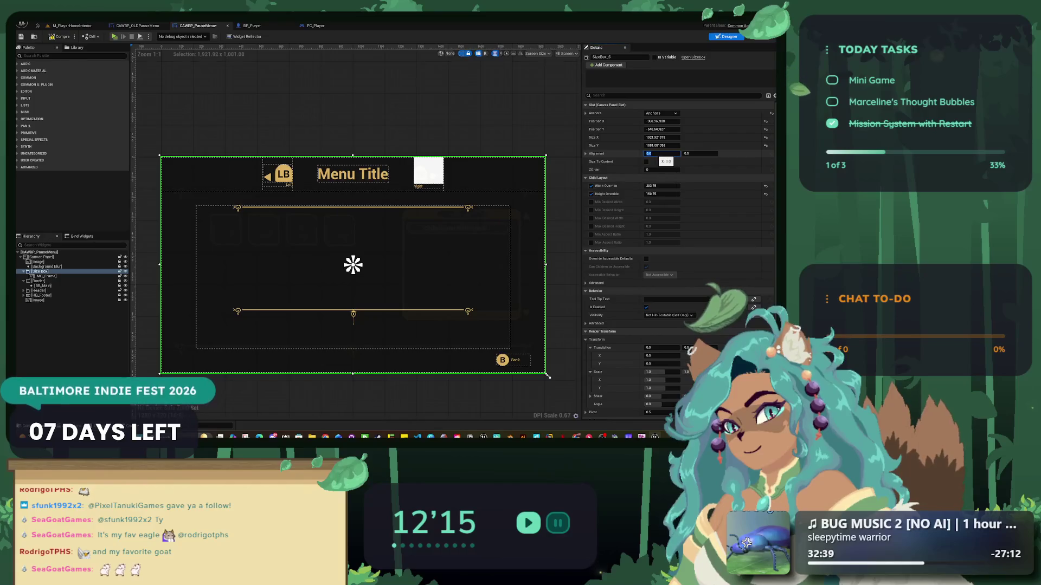
{"action": "type", "text": "0.5"}
{"action": "key", "text": "Tab"}
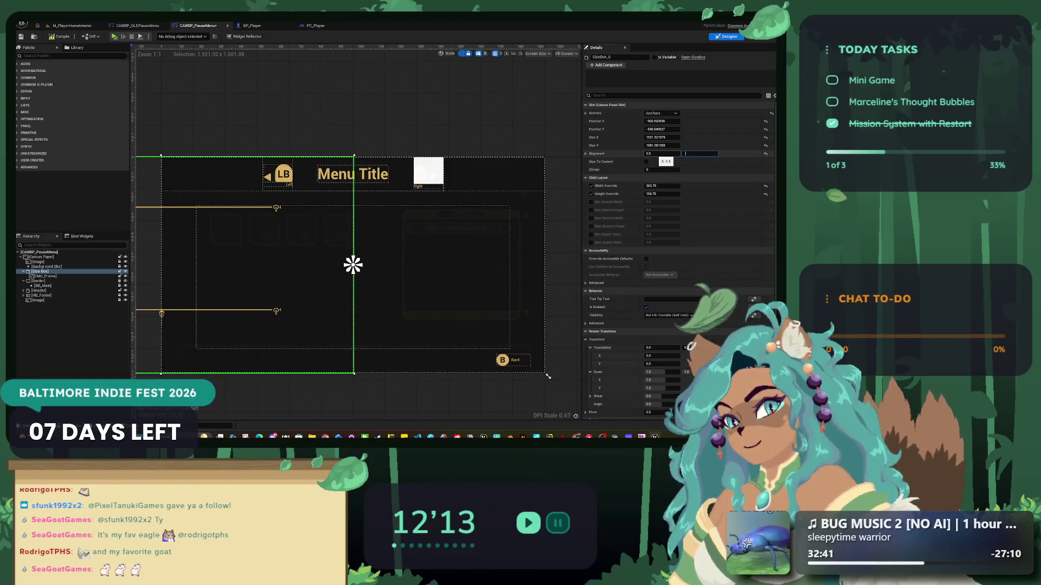
{"action": "type", "text": "0.5"}
{"action": "key", "text": "Tab"}
- Zero the Size Box's position and size values
{"action": "key", "text": "Tab"}
{"action": "type", "text": "0"}
{"action": "key", "text": "Tab"}
{"action": "type", "text": "0"}
{"action": "key", "text": "Tab"}
{"action": "type", "text": "0"}
{"action": "key", "text": "Tab"}
{"action": "key", "text": "shift+Tab"}
{"action": "key", "text": "shift+Tab"}
{"action": "key", "text": "shift+Tab"}
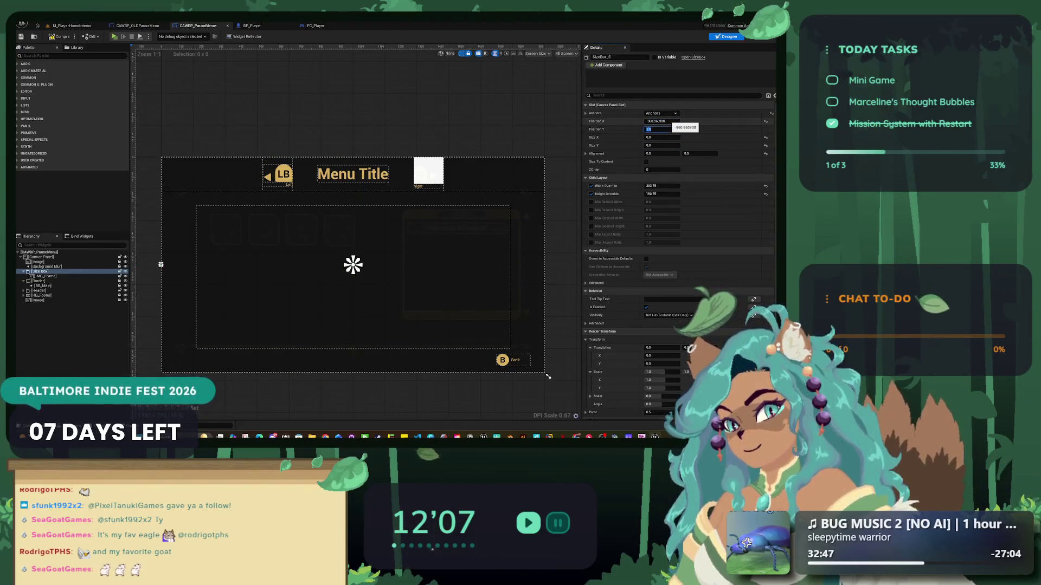
{"action": "key", "text": "Tab"}
{"action": "key", "text": "Tab"}
{"action": "key", "text": "shift+Tab"}
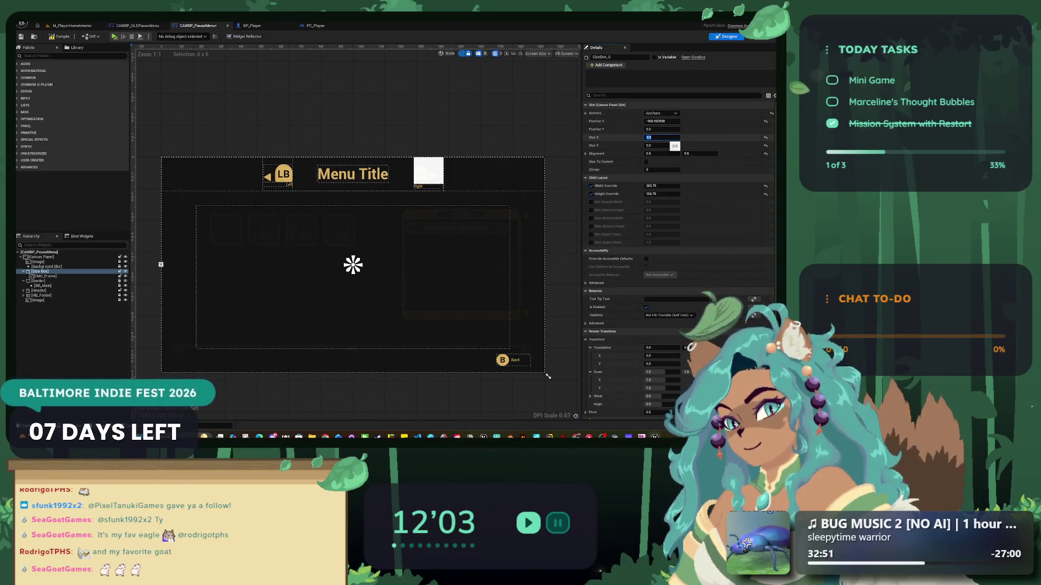
- Re-enter the Size Box Position as 0, 0 and Alignment as 0.5, 0.5
{"action": "left_click", "coordinate": [548, 376]}
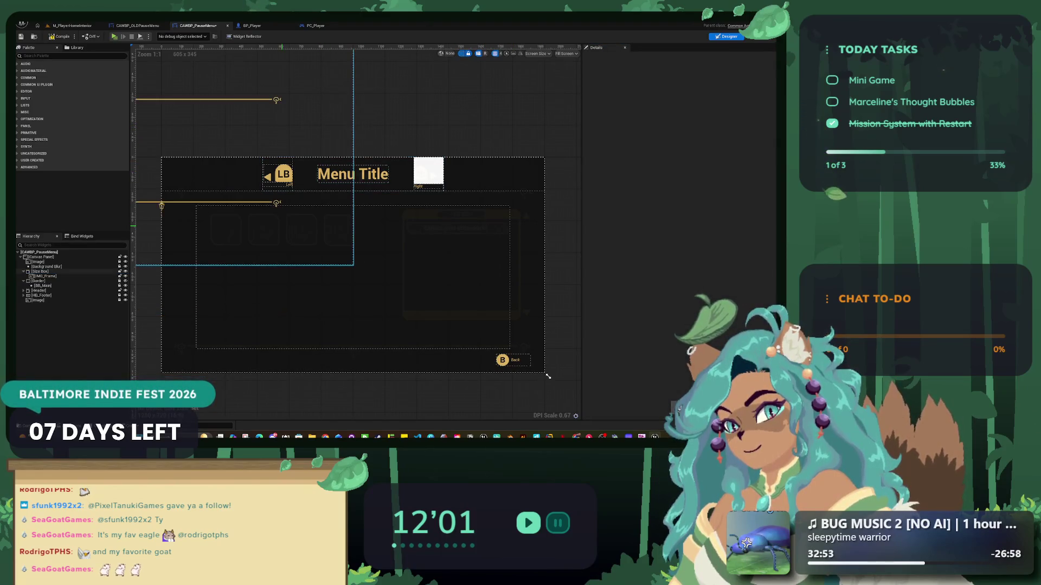
{"action": "left_click", "coordinate": [352, 265]}
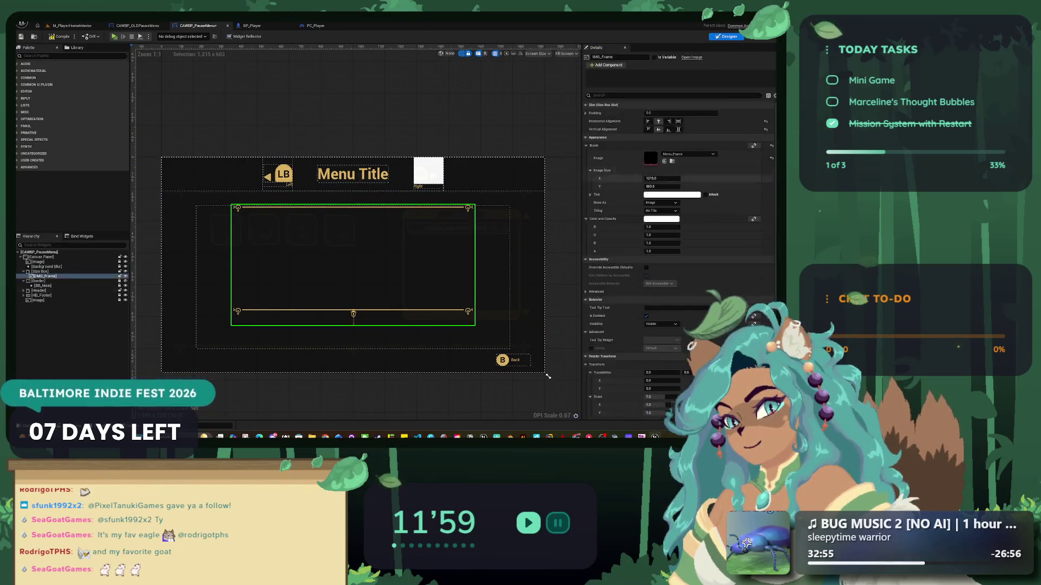
{"action": "left_click", "coordinate": [548, 377]}
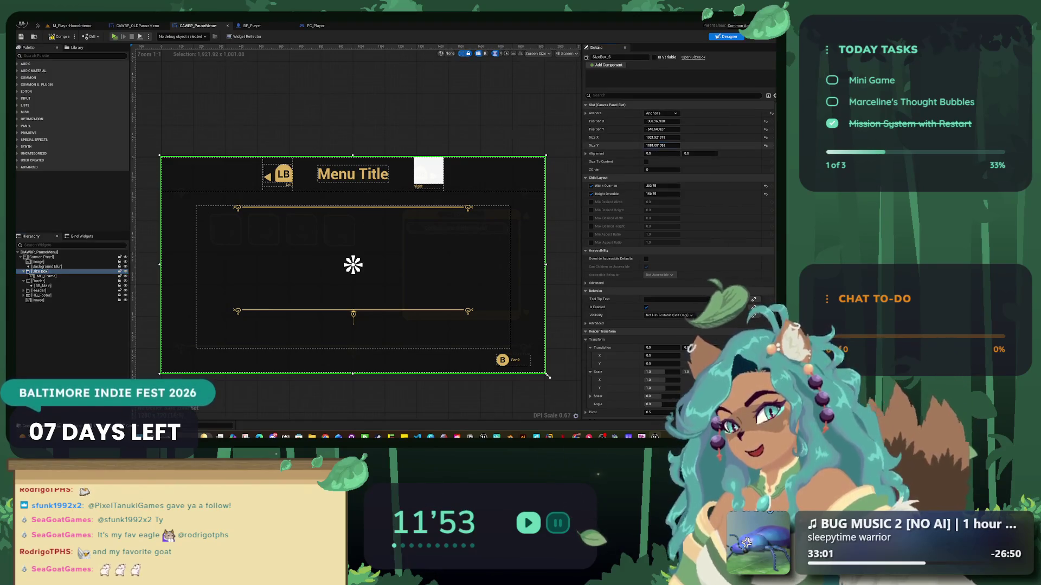
{"action": "left_click", "coordinate": [661, 121]}
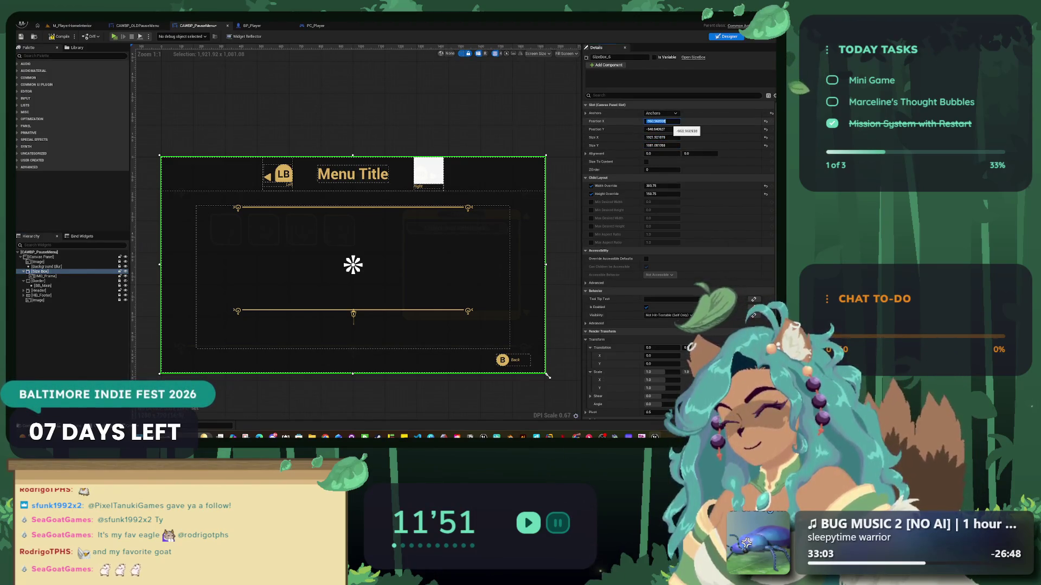
{"action": "type", "text": "0"}
{"action": "key", "text": "Tab"}
{"action": "type", "text": "0"}
{"action": "key", "text": "Return"}
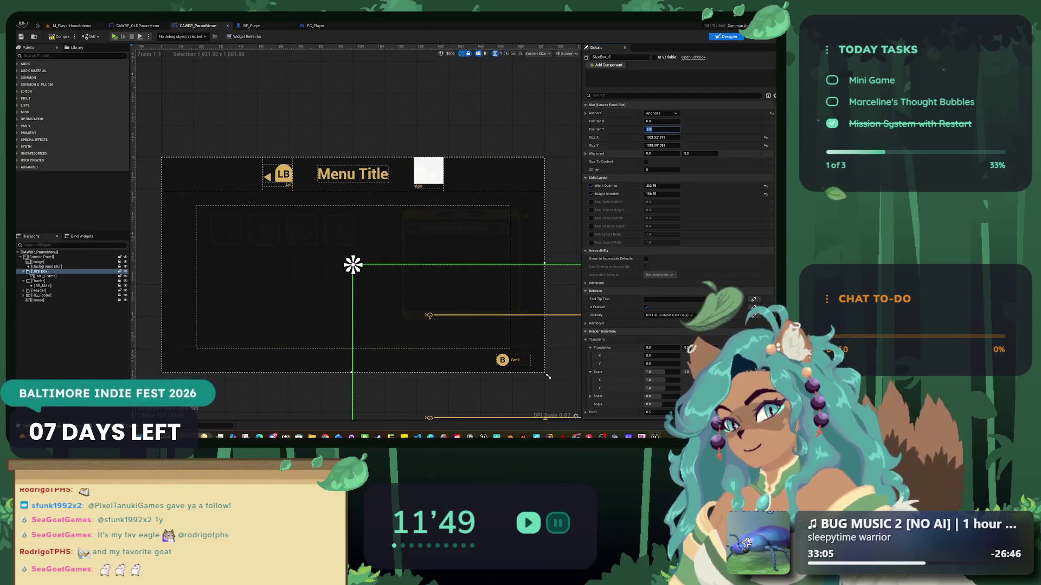
{"action": "type", "text": "0.5"}
{"action": "key", "text": "Tab"}
{"action": "type", "text": "0.5"}
{"action": "key", "text": "Return"}
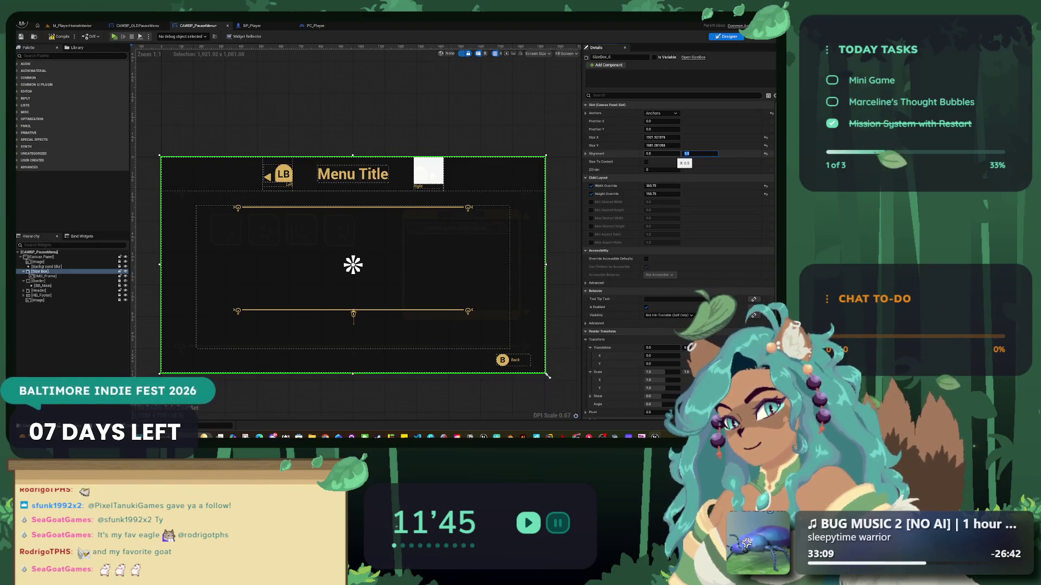
- Commit a 607.5 Width Override and halve the Size X from 1920 to 960
{"action": "key", "text": "Tab"}
{"action": "key", "text": "Tab"}
{"action": "key", "text": "Tab"}
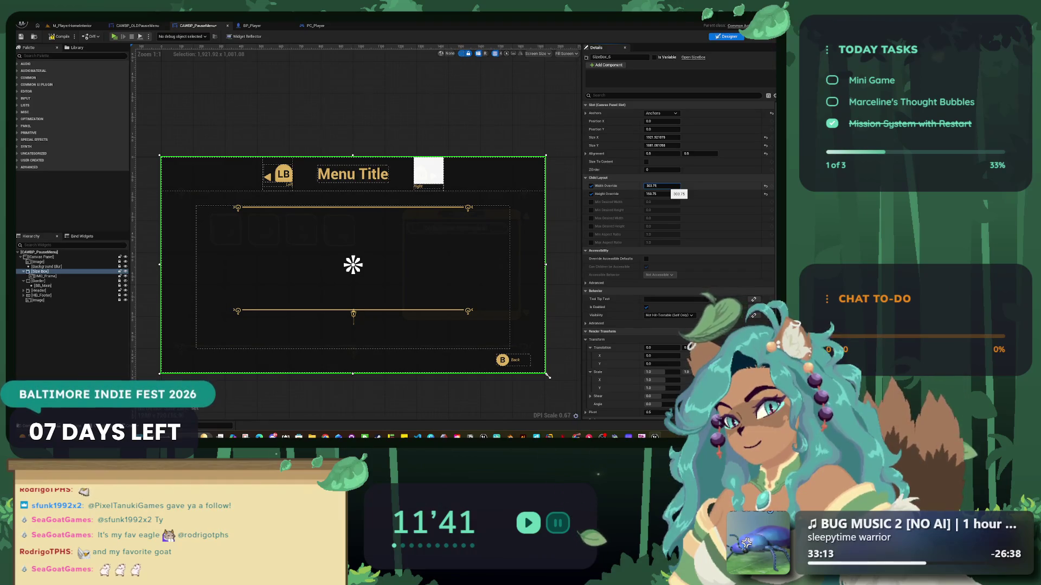
{"action": "key", "text": "Return"}
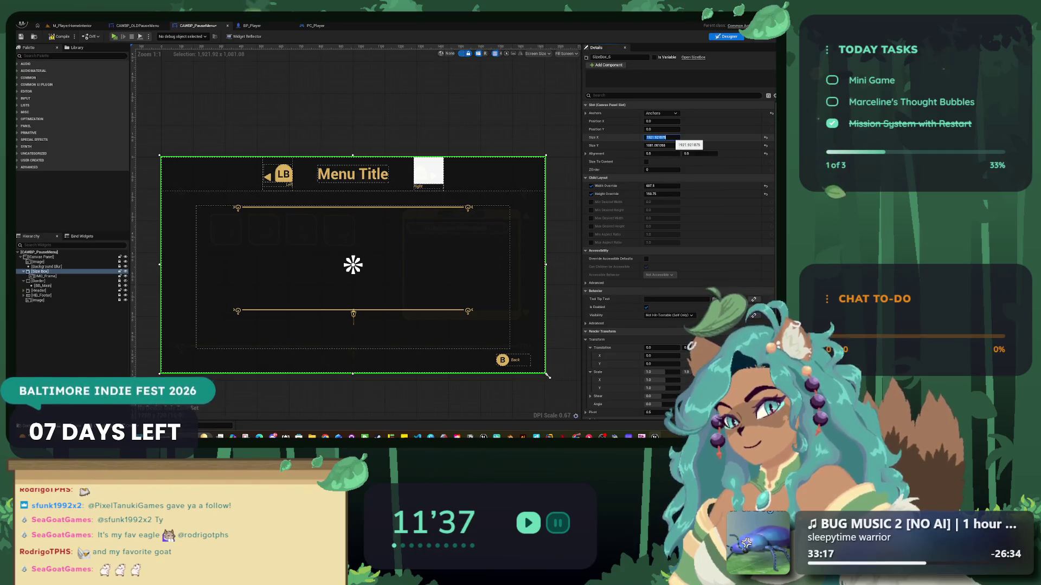
{"action": "key", "text": "Tab"}
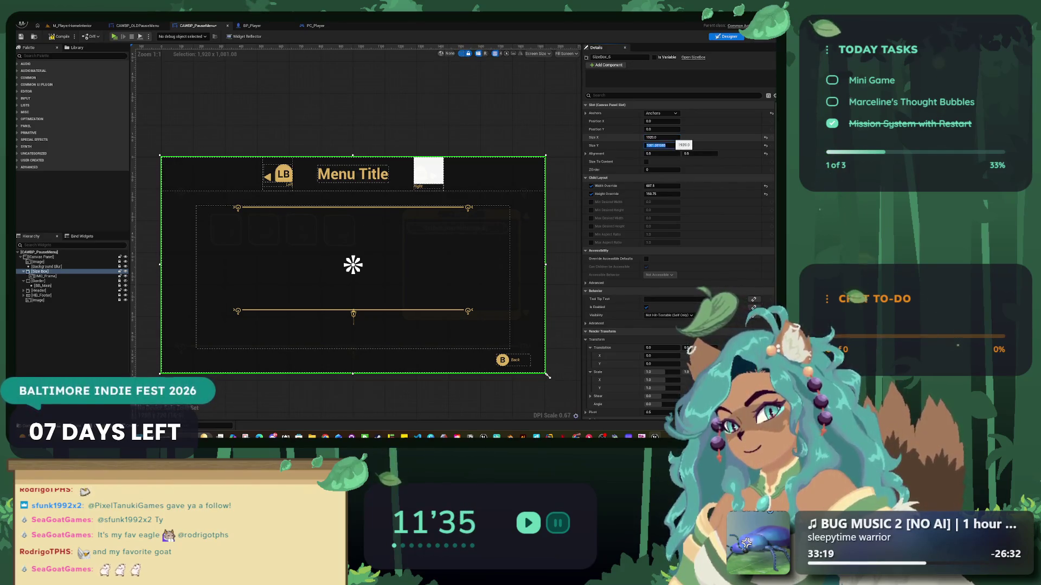
{"action": "key", "text": "shift+Tab"}
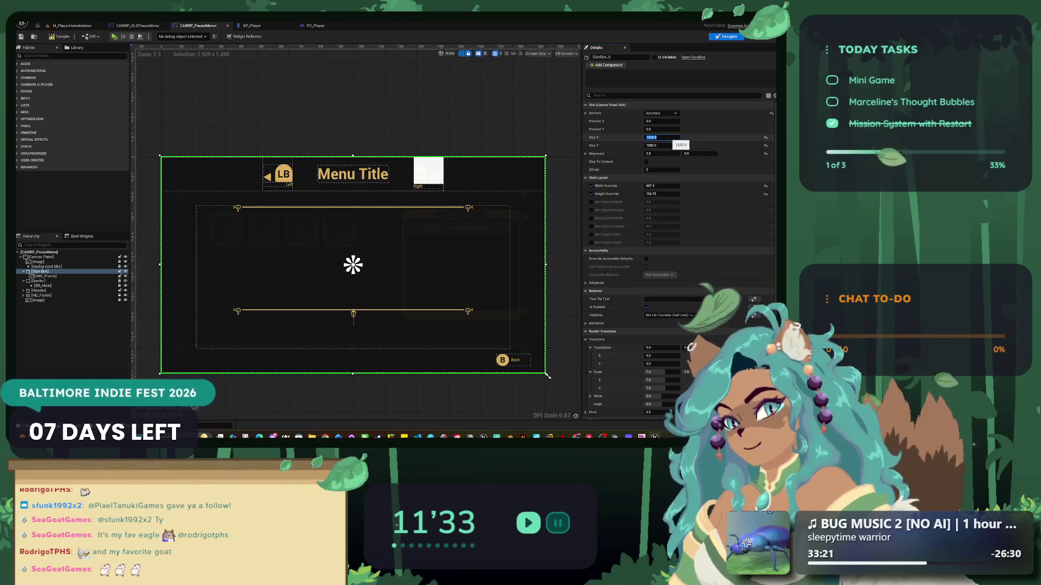
{"action": "type", "text": "/2"}
{"action": "key", "text": "Tab"}
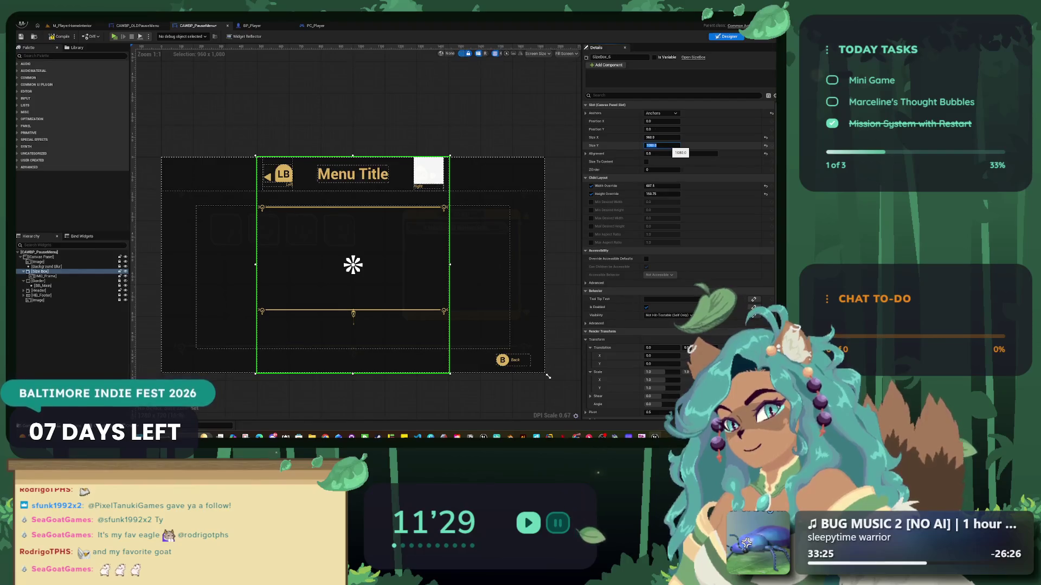
- Review the layout, undo an accidental Size Box move, and bring up the Size Box actions
{"action": "left_click", "coordinate": [548, 376]}
{"action": "left_click", "coordinate": [245, 217]}
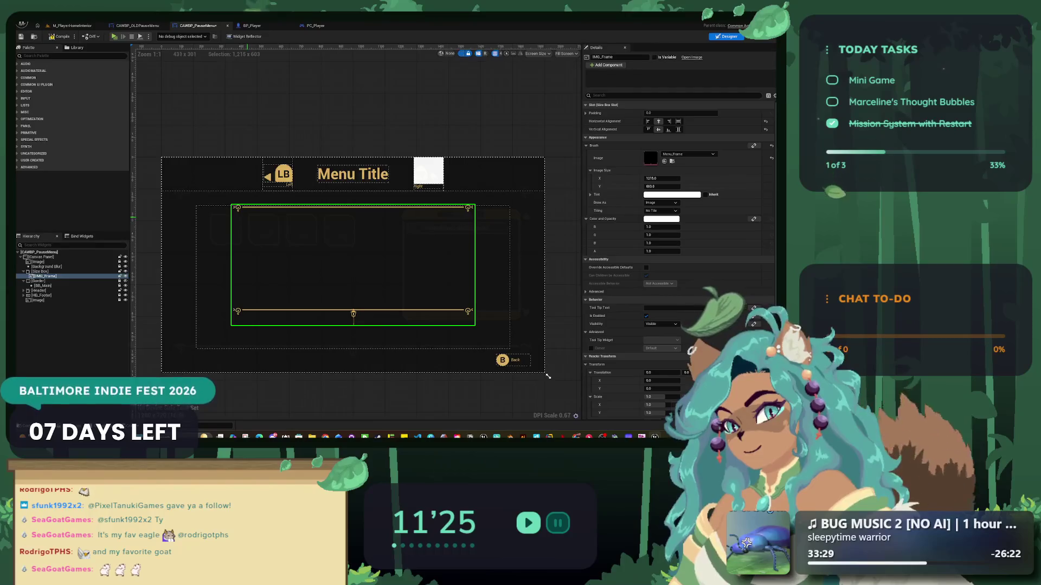
{"action": "left_click", "coordinate": [548, 376]}
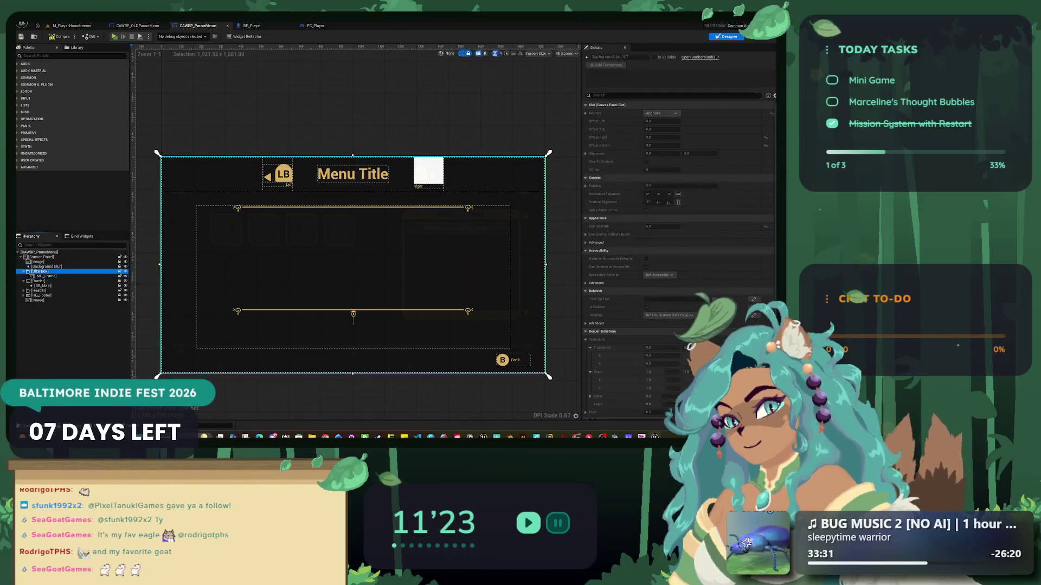
{"action": "left_click_drag", "start_coordinate": [351, 262], "coordinate": [351, 251]}
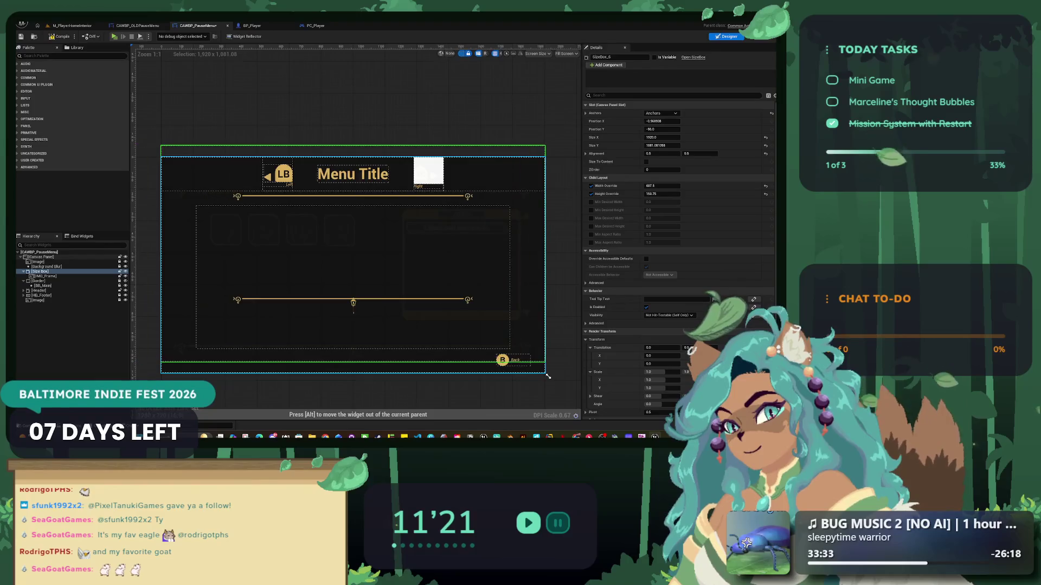
{"action": "key", "text": "ctrl+z"}
{"action": "left_click", "coordinate": [661, 113]}
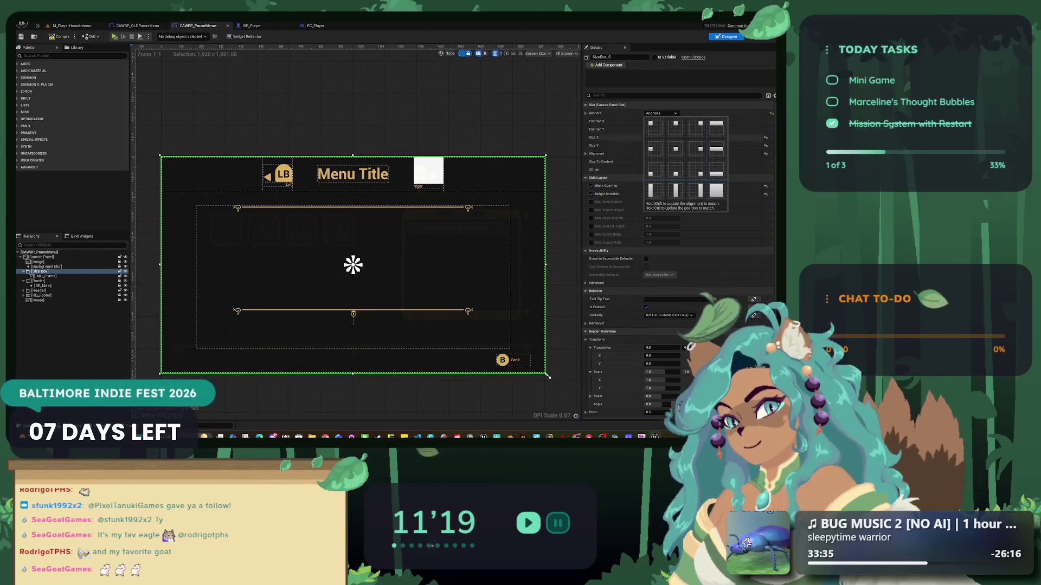
{"action": "left_click", "coordinate": [547, 376]}
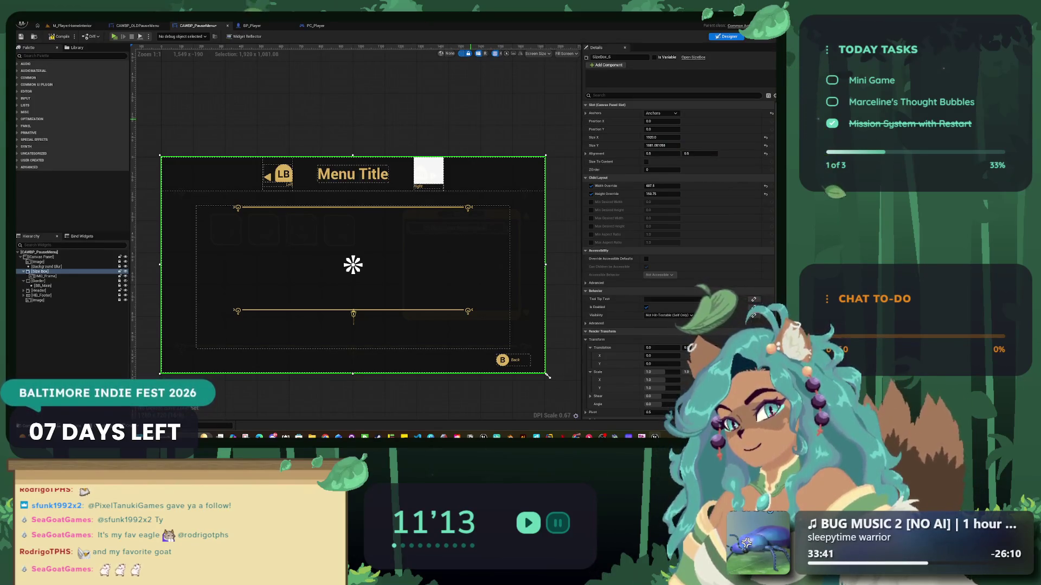
{"action": "key", "text": "Down"}
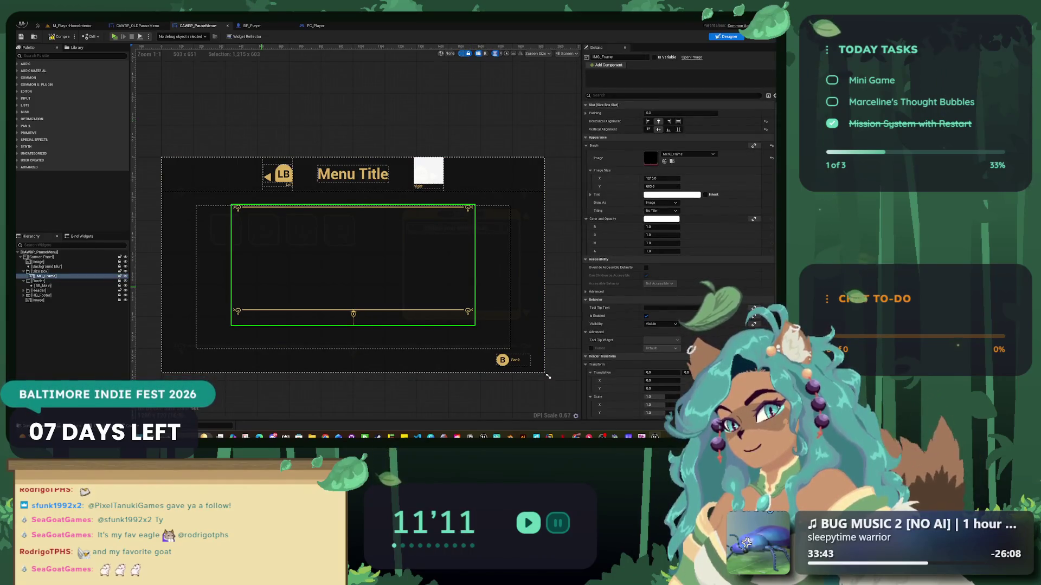
{"action": "key", "text": "Up"}
{"action": "key", "text": "Menu"}
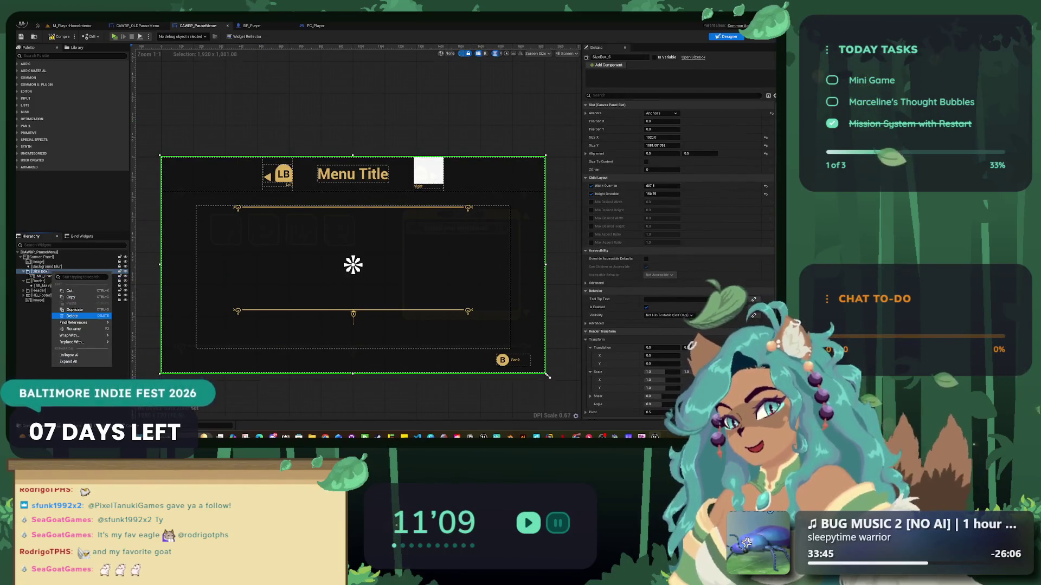
- Undo back past the Size Box wrapping and the frame image's earlier resize
{"action": "key", "text": "Return"}
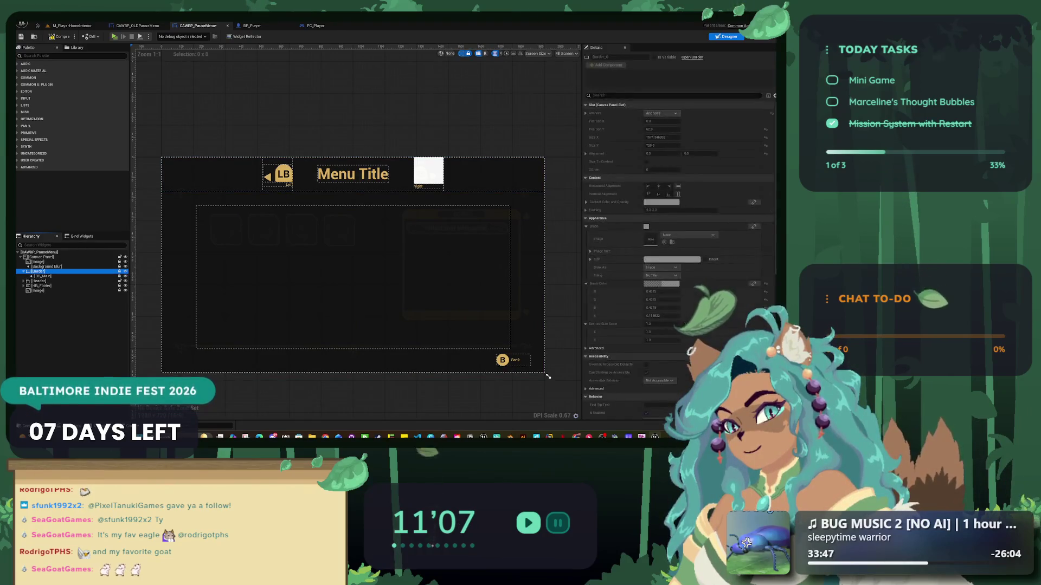
{"action": "key", "text": "ctrl+z"}
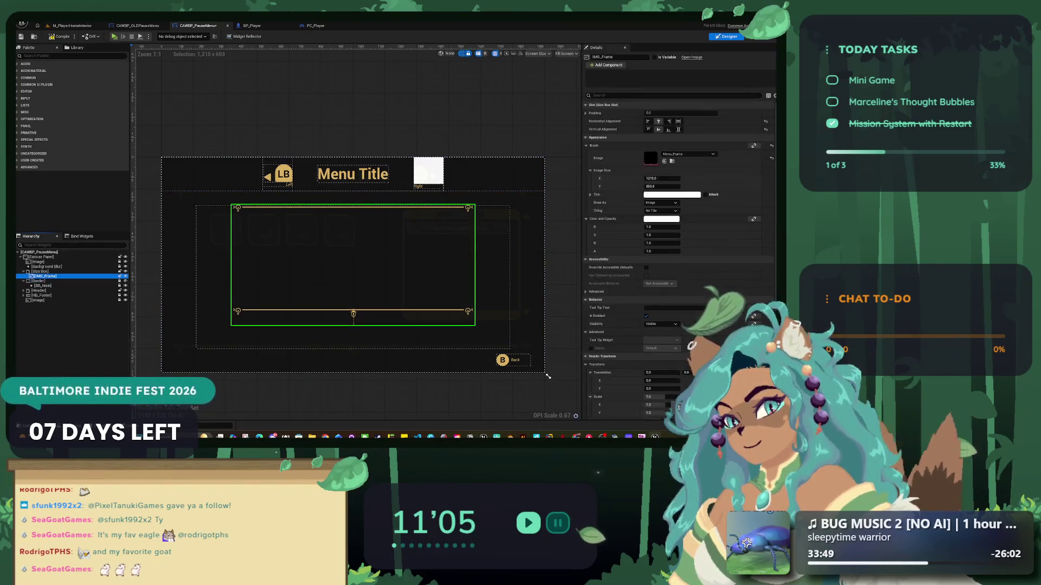
{"action": "key", "text": "ctrl+z"}
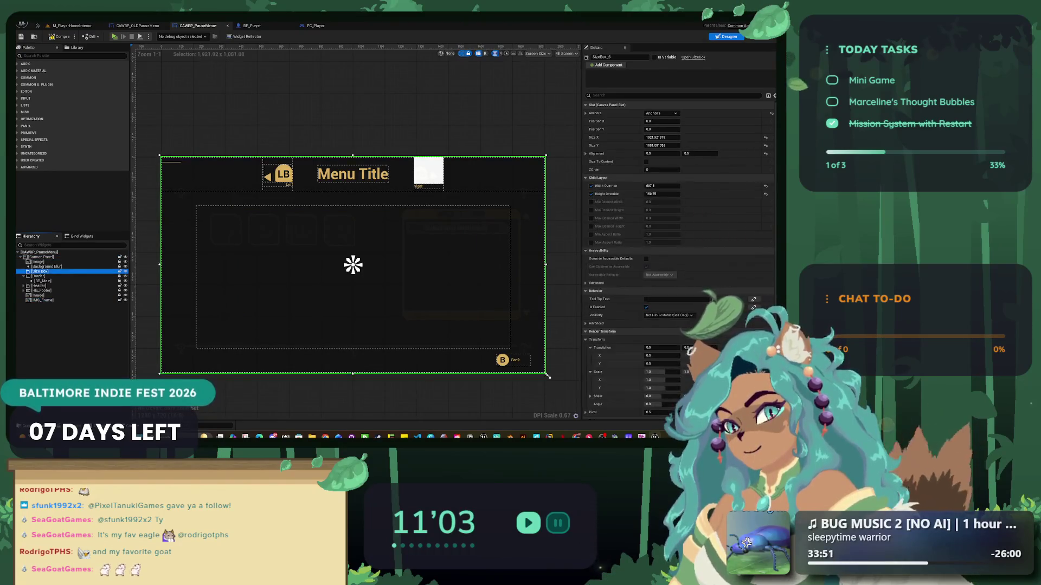
{"action": "key", "text": "ctrl+z"}
{"action": "left_click", "coordinate": [161, 158]}
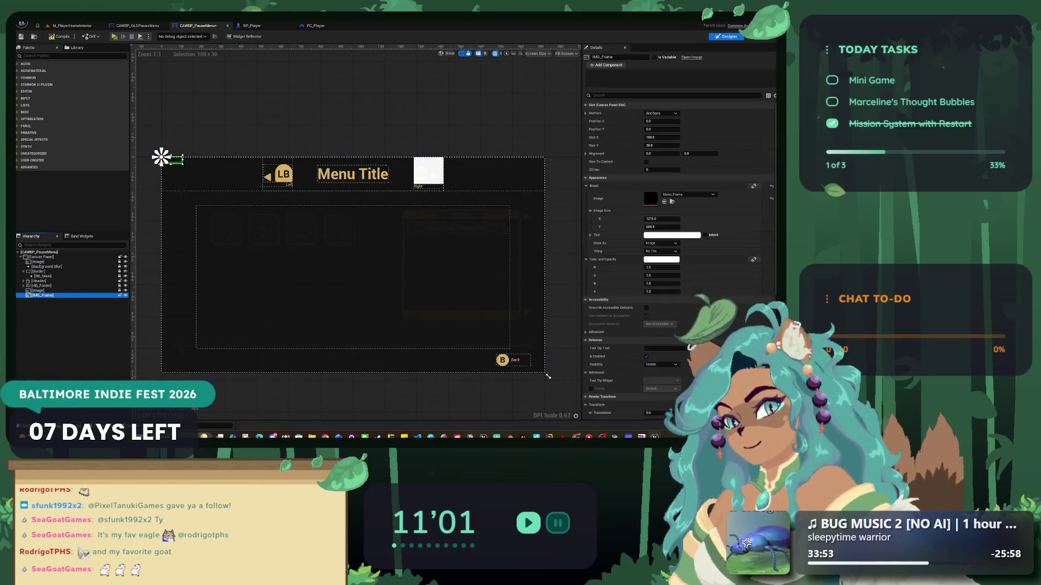
{"action": "key", "text": "ctrl+z"}
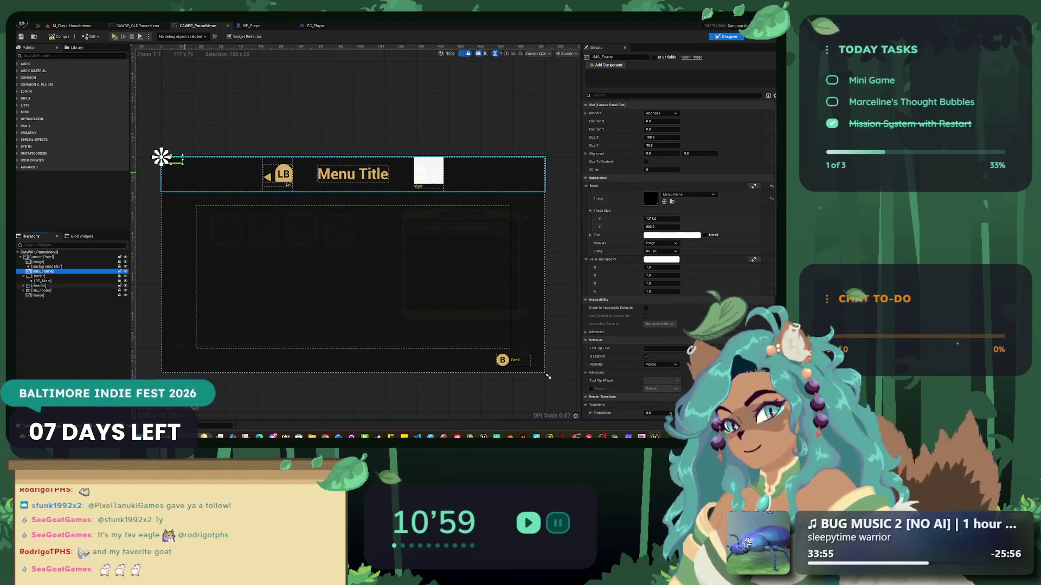
{"action": "key", "text": "ctrl+z"}
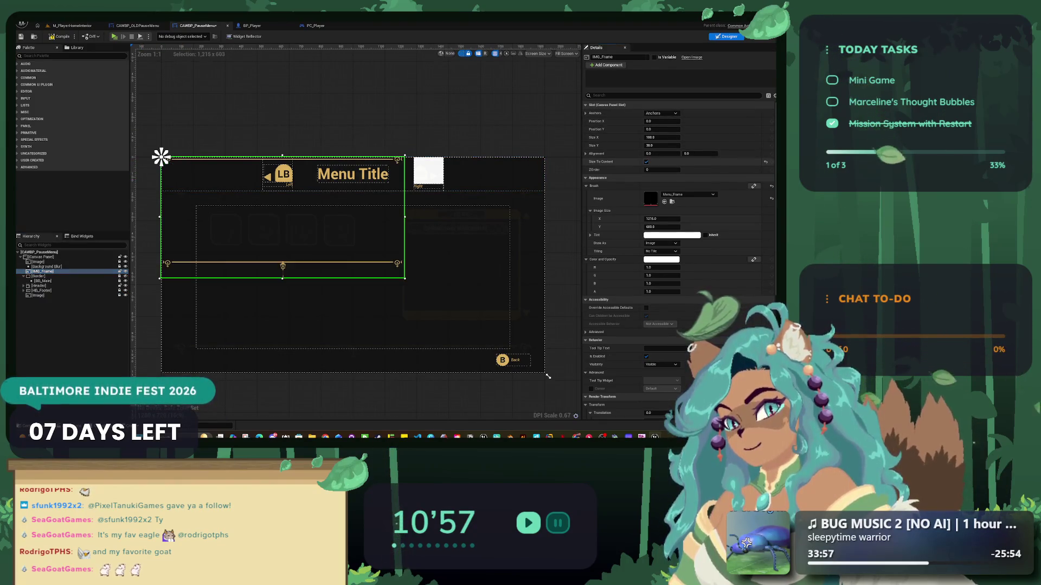
- Move IMG_Frame into the menu body, turn off Size To Content, and stretch it to fill the area
{"action": "mouse_move", "coordinate": [161, 158]}
{"action": "left_mouse_down"}
{"action": "mouse_move", "coordinate": [198, 202]}
{"action": "mouse_move", "coordinate": [173, 190]}
{"action": "left_mouse_up"}
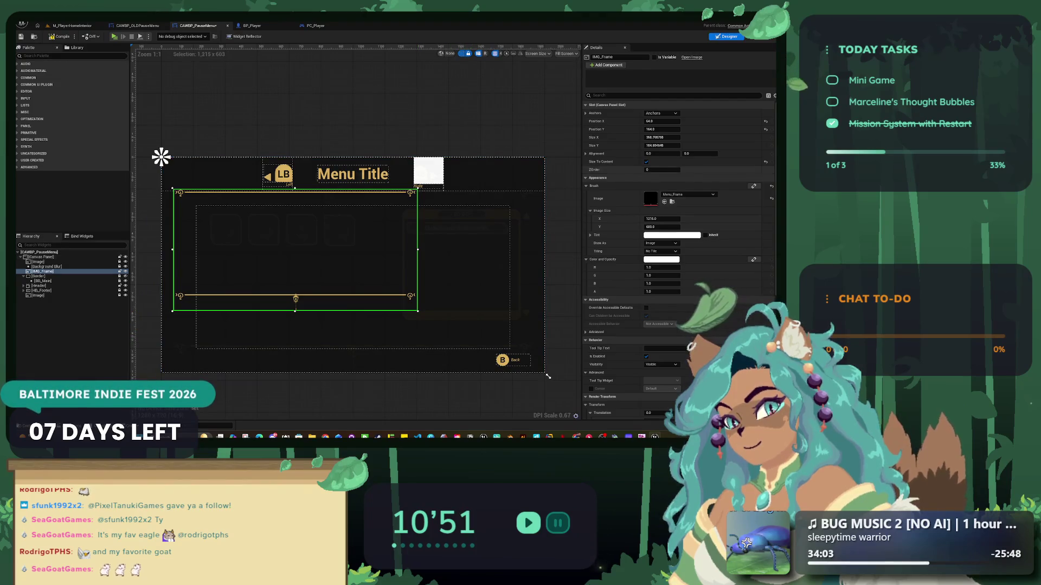
{"action": "left_click", "coordinate": [646, 161]}
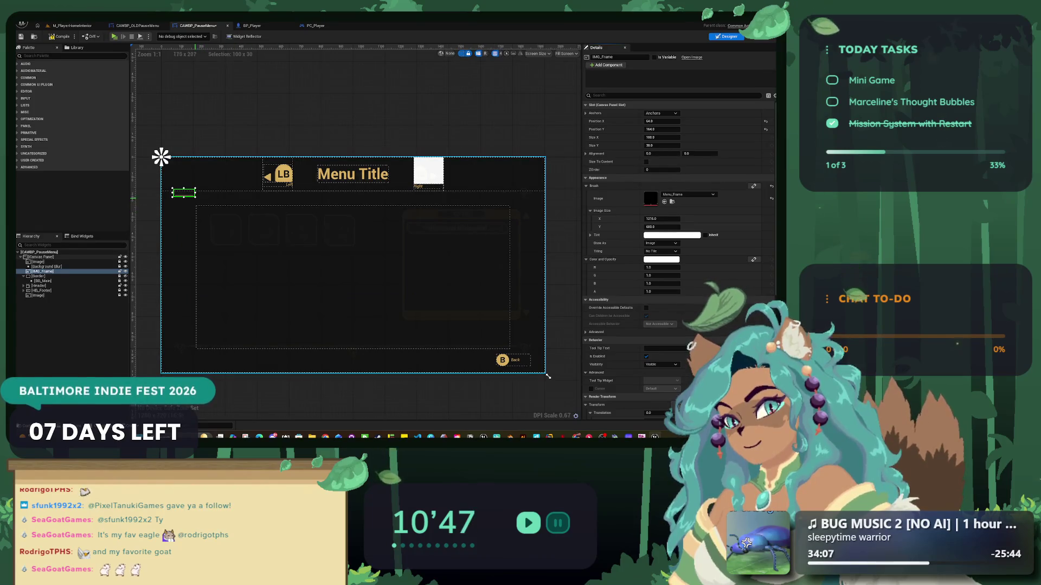
{"action": "mouse_move", "coordinate": [196, 197]}
{"action": "left_mouse_down"}
{"action": "mouse_move", "coordinate": [384, 363]}
{"action": "mouse_move", "coordinate": [535, 369]}
{"action": "left_mouse_up"}
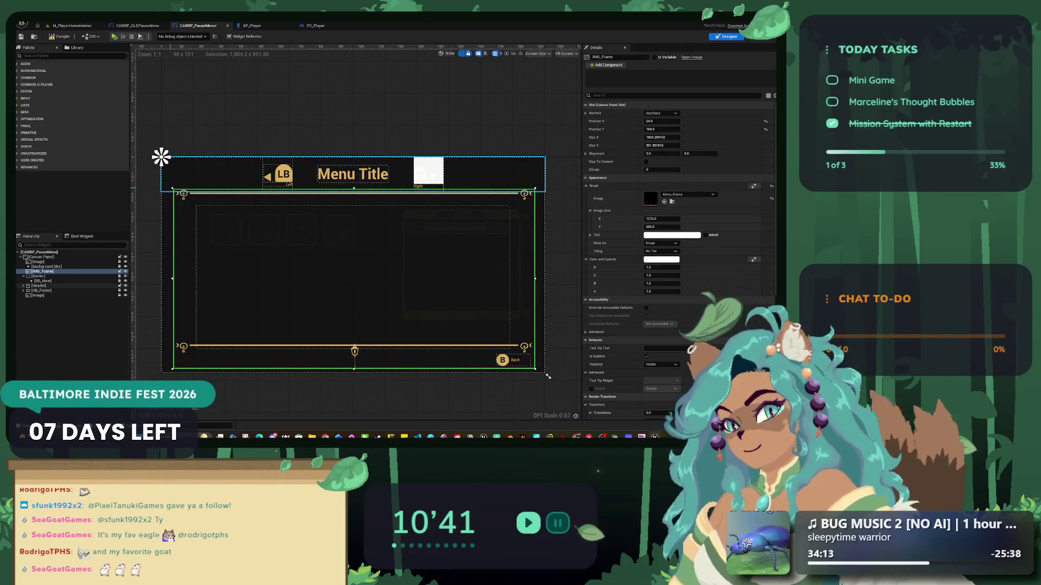
{"action": "left_click_drag", "start_coordinate": [172, 189], "coordinate": [168, 185]}
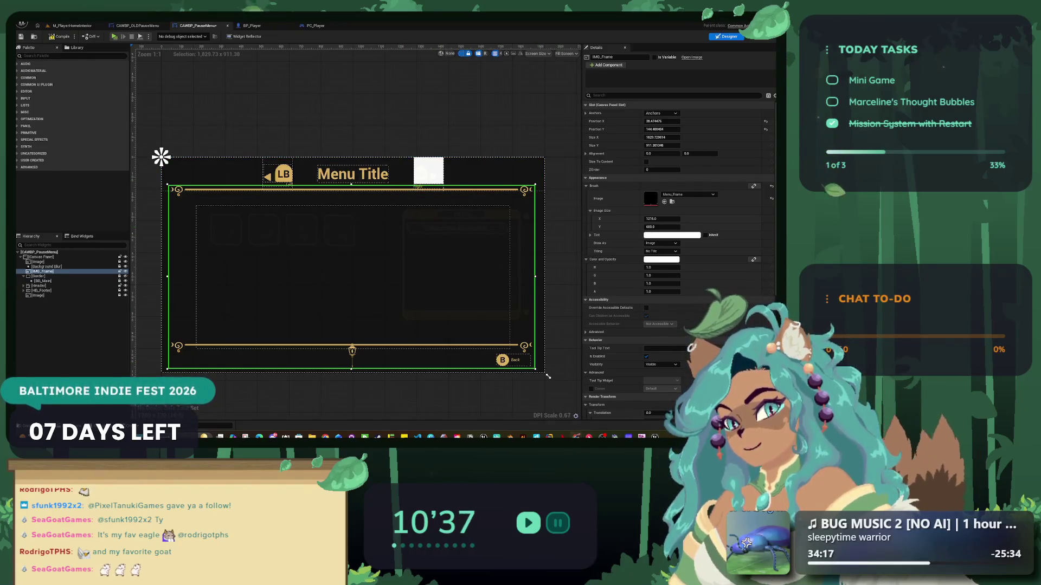
{"action": "mouse_move", "coordinate": [549, 437]}
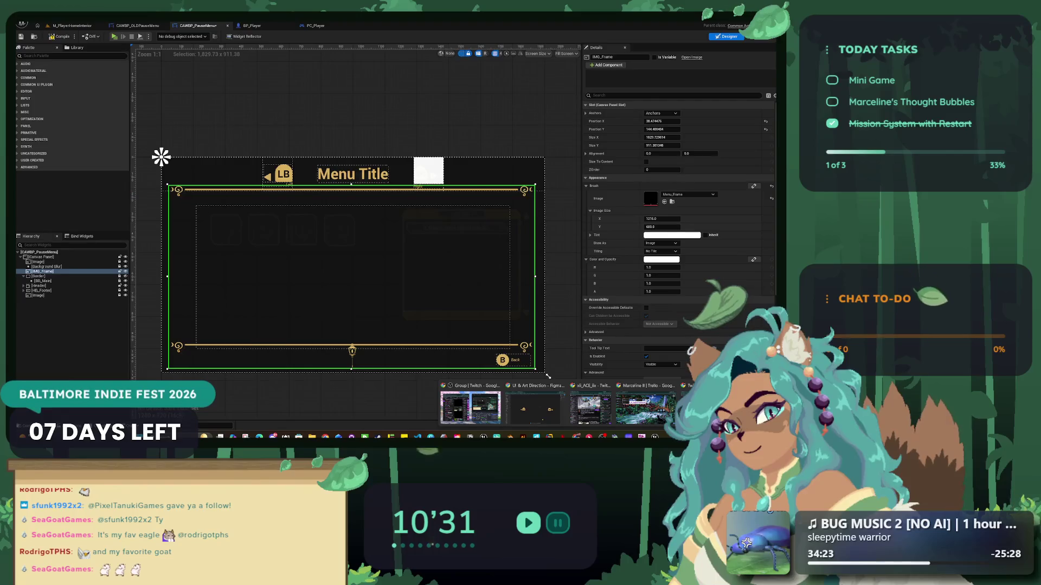
{"action": "left_click", "coordinate": [549, 376]}
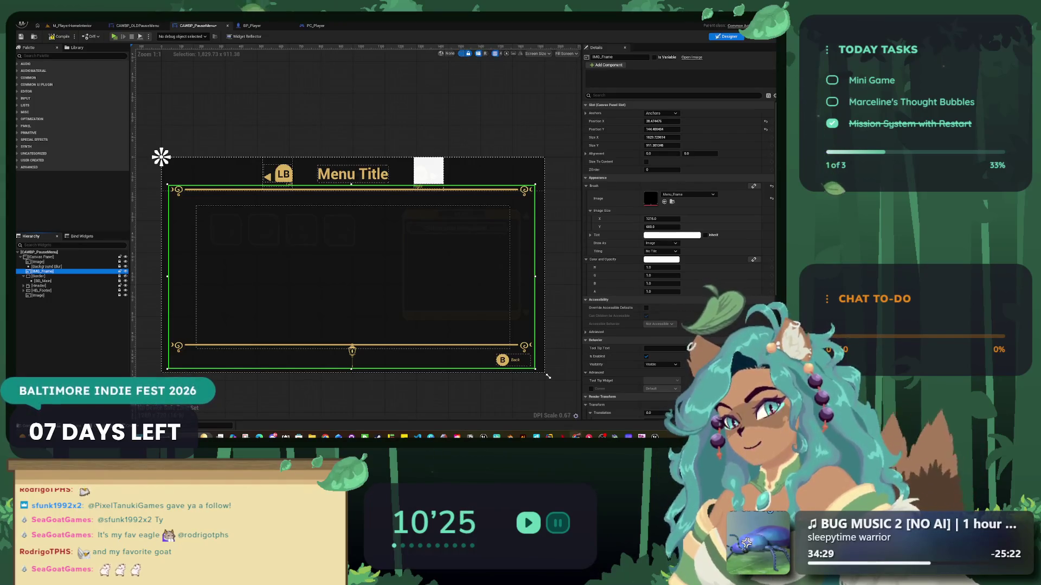
- Switch to the Figma file, zoom to fit all menu mockups, and delete a stray RB element
{"action": "key", "text": "alt+Tab"}
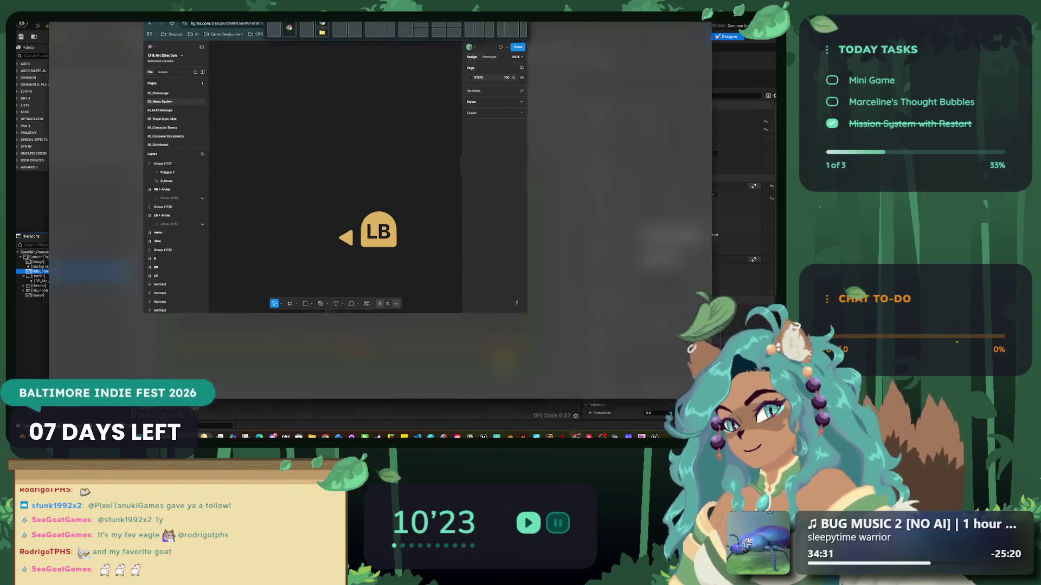
{"action": "key", "text": "shift+1"}
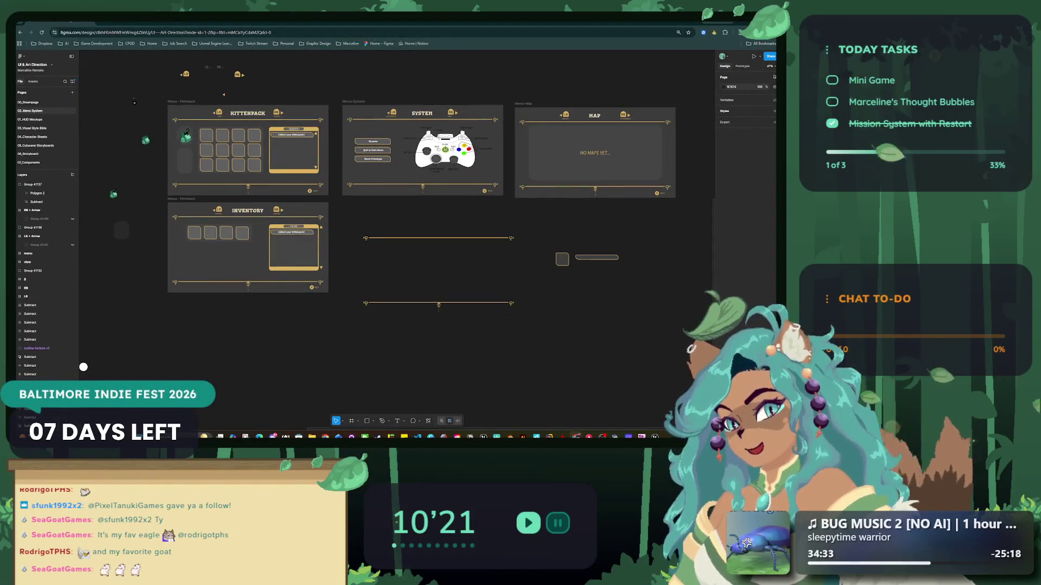
{"action": "key", "text": "ctrl+z"}
{"action": "key", "text": "shift+1"}
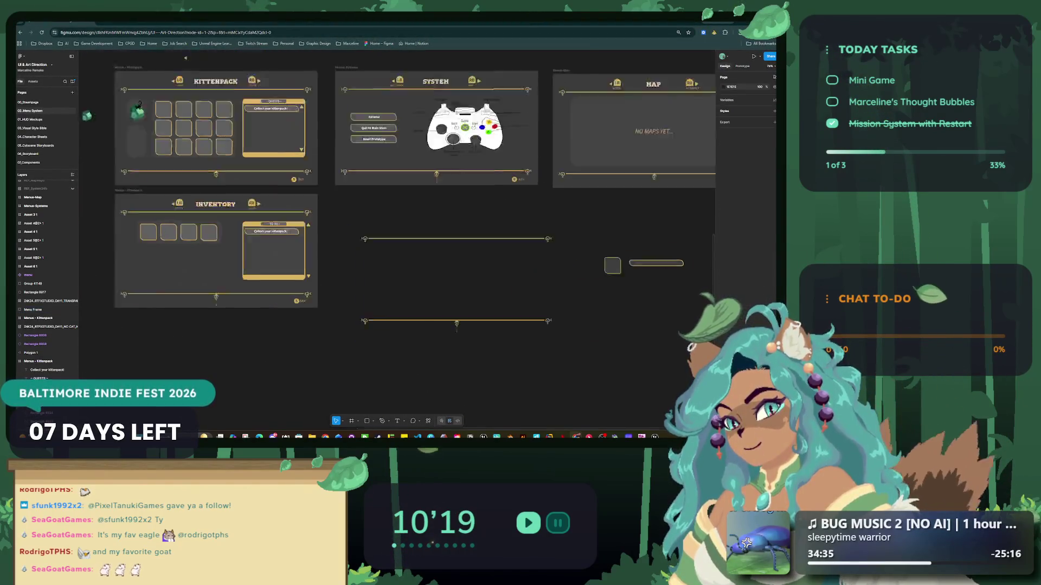
{"action": "key", "text": "Escape"}
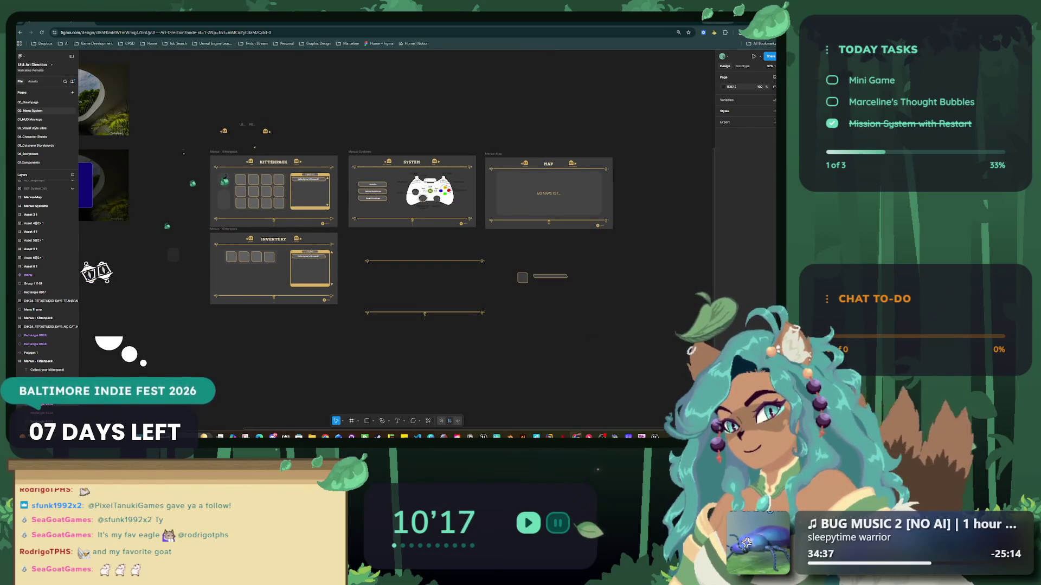
{"action": "scroll", "coordinate": [79, 252], "scroll_direction": "right", "scroll_amount": 2}
{"action": "scroll", "coordinate": [79, 252], "scroll_direction": "down", "scroll_amount": 1}
{"action": "key", "text": "f"}
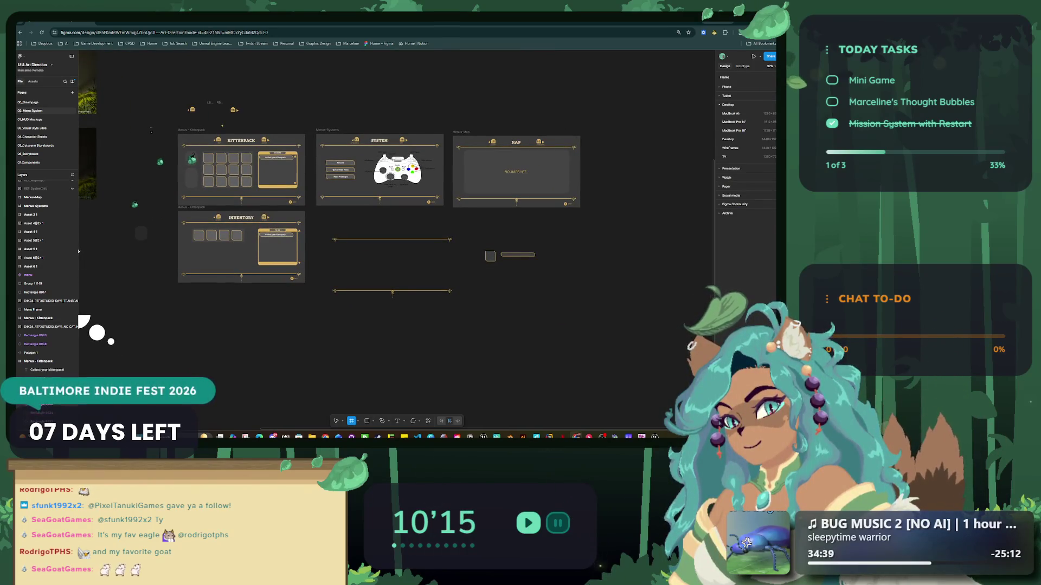
{"action": "key", "text": "Escape"}
{"action": "key", "text": "Delete"}
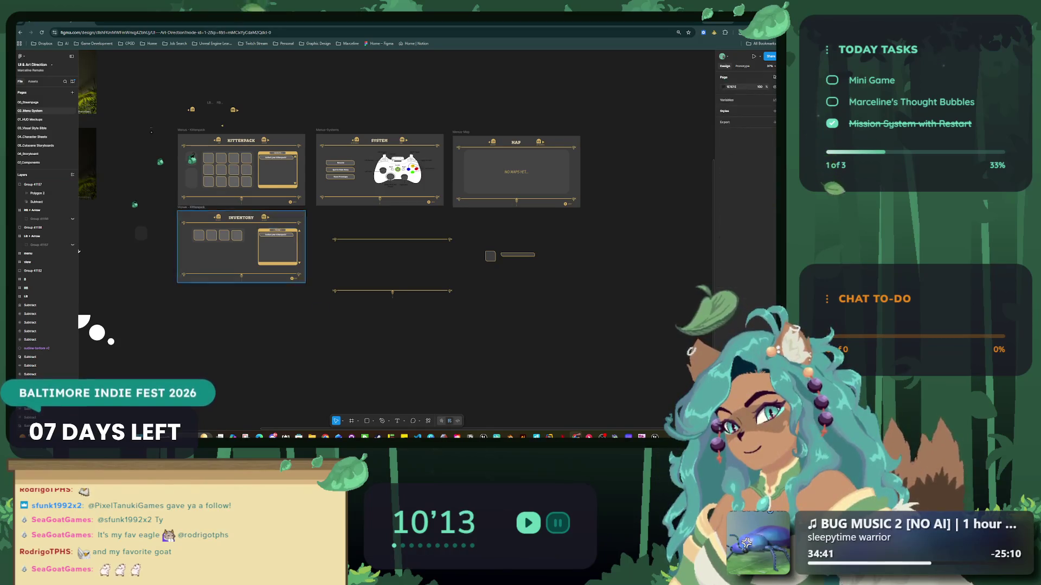
- Duplicate the Inventory mockup and delete the copy's to-do text and inventory slot squares
{"action": "left_click_drag", "start_coordinate": [287, 277], "coordinate": [431, 375]}
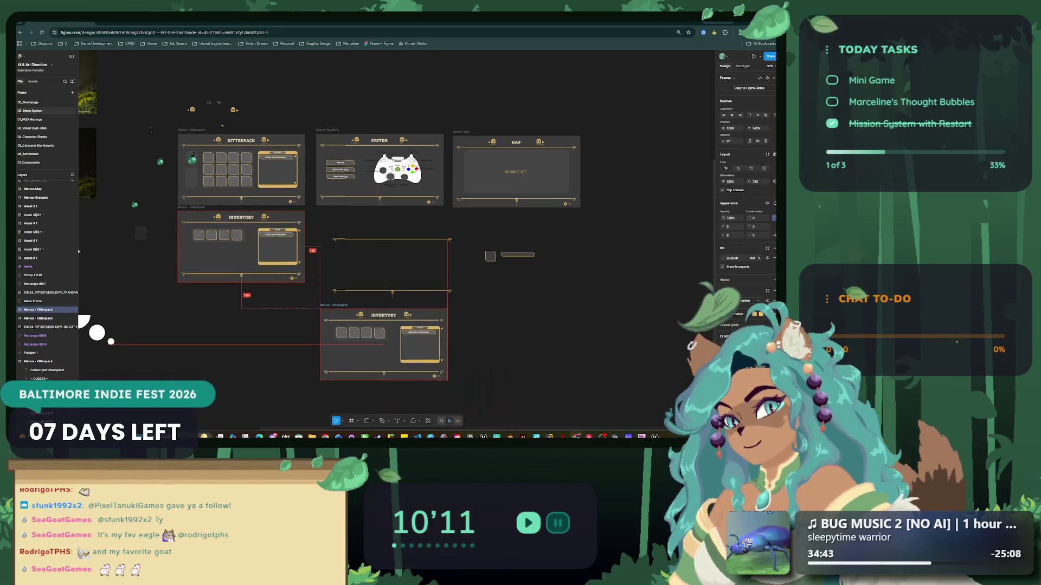
{"action": "scroll", "coordinate": [431, 380], "scroll_direction": "up", "scroll_amount": 2}
{"action": "scroll", "coordinate": [386, 387], "scroll_direction": "up", "scroll_amount": 4}
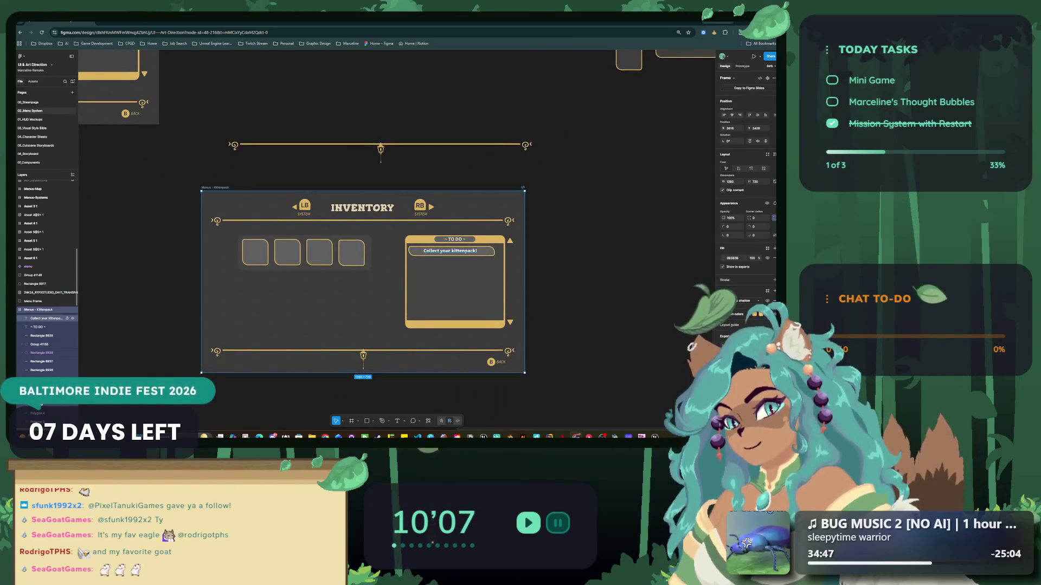
{"action": "left_click", "coordinate": [450, 251]}
{"action": "key", "text": "Delete"}
{"action": "left_click", "coordinate": [450, 240]}
{"action": "key", "text": "Delete"}
{"action": "key", "text": "Delete"}
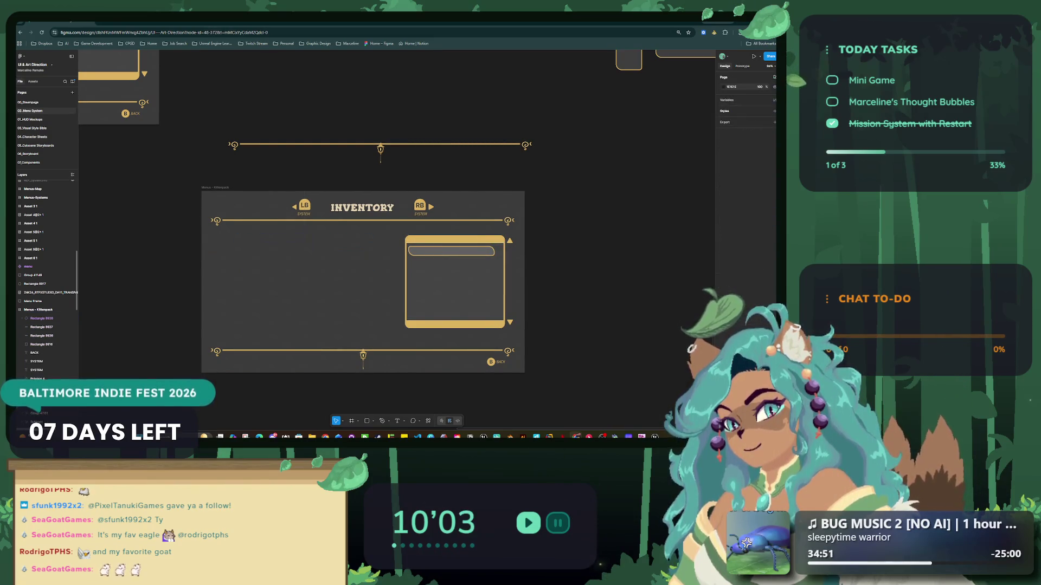
- Delete the gold list panel pieces and the SYSTEM and BACK labels
{"action": "key", "text": "Delete"}
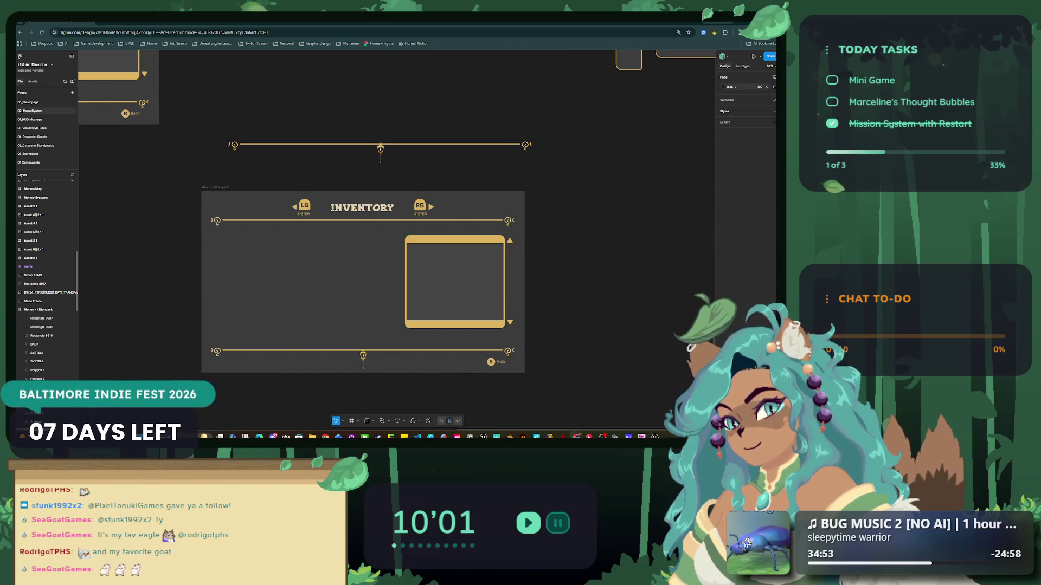
{"action": "left_click", "coordinate": [454, 330]}
{"action": "key", "text": "Delete"}
{"action": "left_click", "coordinate": [455, 242]}
{"action": "key", "text": "Delete"}
{"action": "left_click", "coordinate": [406, 282]}
{"action": "key", "text": "Delete"}
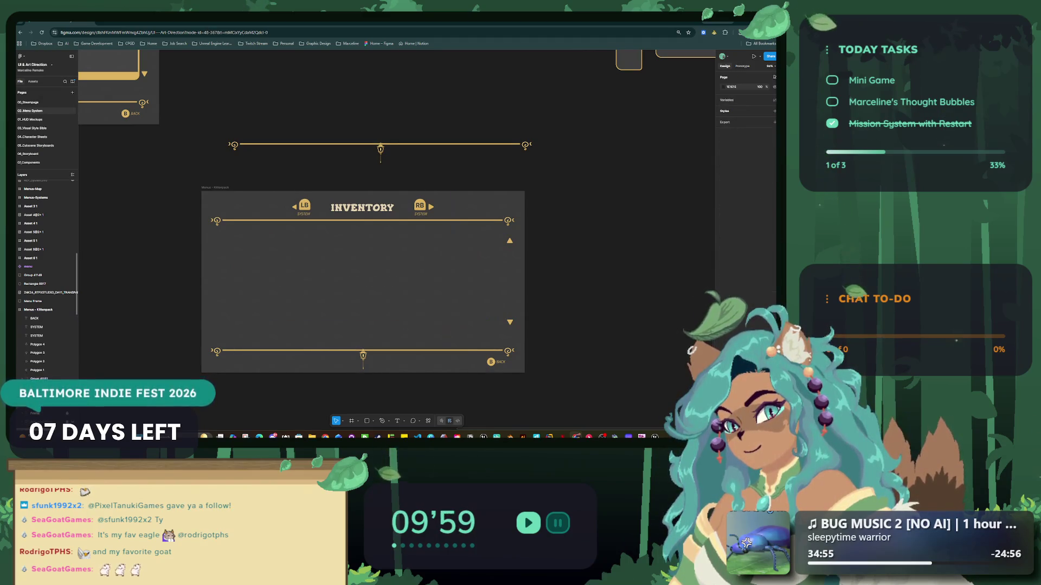
{"action": "left_click", "coordinate": [34, 318]}
{"action": "left_click", "coordinate": [36, 335], "text": "shift"}
{"action": "key", "text": "Delete"}
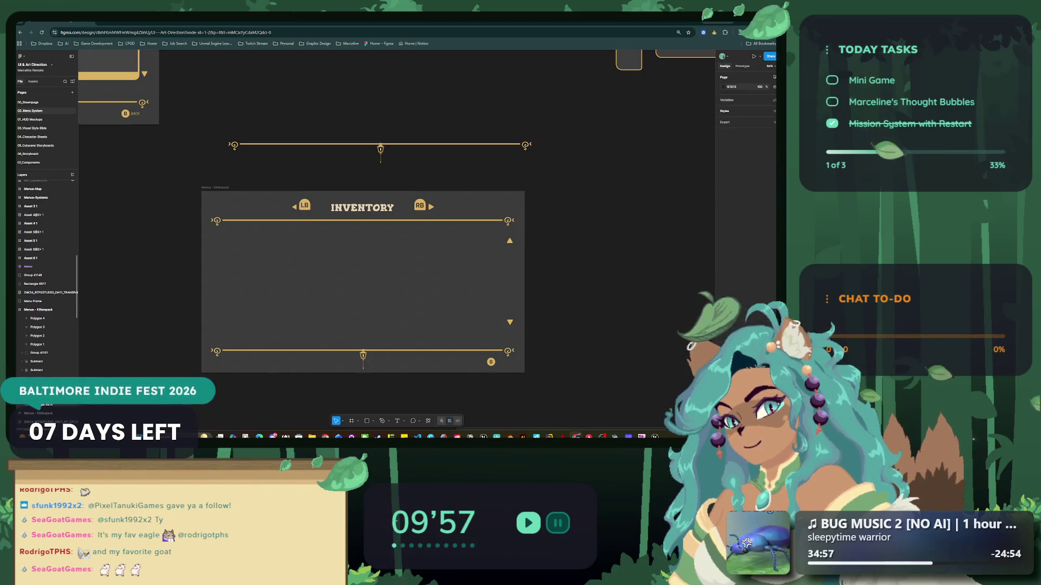
- Delete the navigation arrows and the B button icon
{"action": "left_click", "coordinate": [36, 318]}
{"action": "left_click", "coordinate": [36, 326], "text": "shift"}
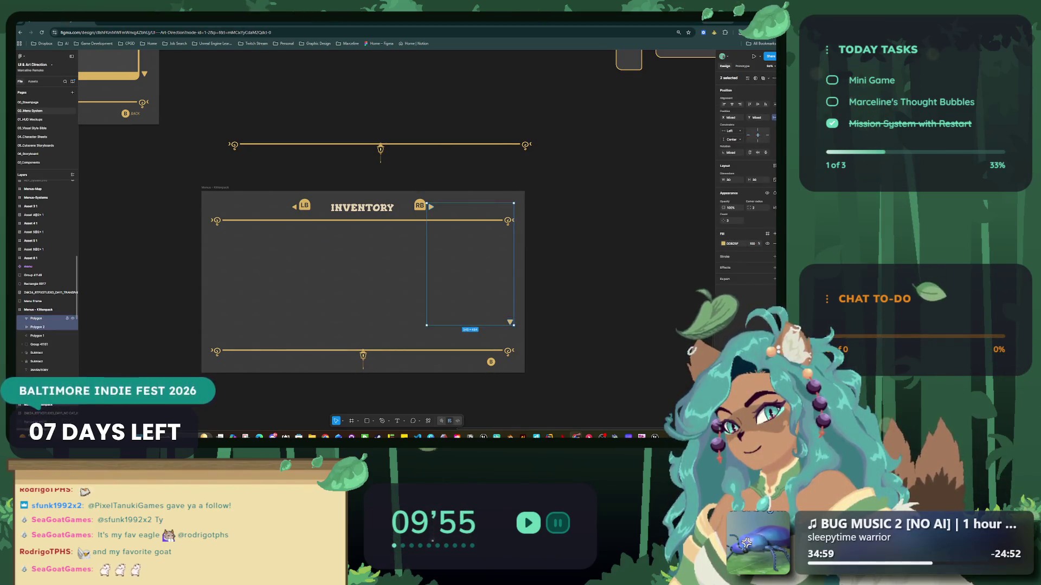
{"action": "key", "text": "Delete"}
{"action": "left_click", "coordinate": [36, 318]}
{"action": "key", "text": "Delete"}
{"action": "left_click", "coordinate": [36, 318]}
{"action": "key", "text": "Delete"}
- Delete the LB and RB icons and the INVENTORY title
{"action": "left_click", "coordinate": [36, 319]}
{"action": "key", "text": "Delete"}
{"action": "left_click", "coordinate": [36, 318]}
{"action": "key", "text": "Delete"}
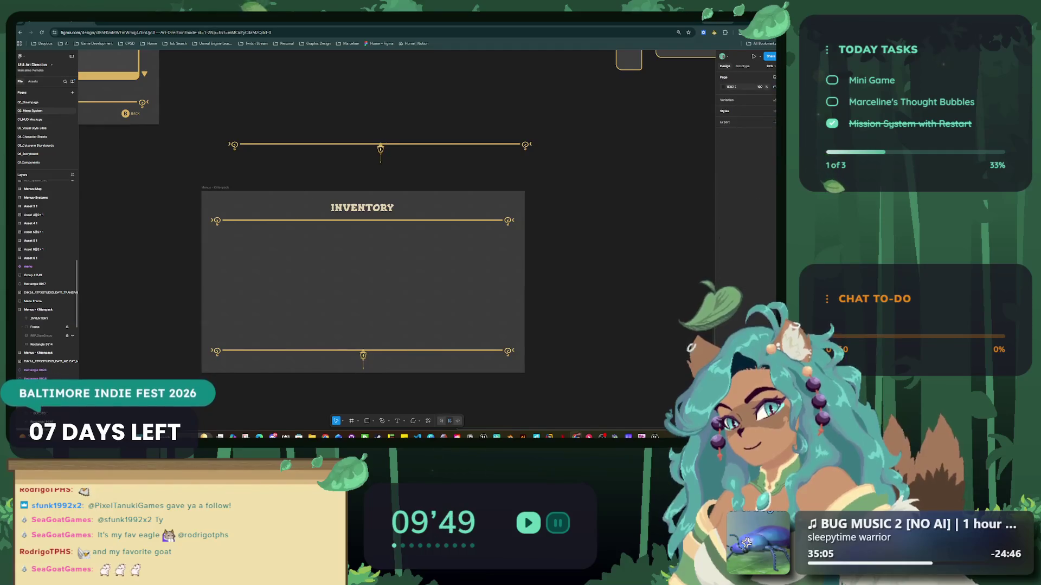
{"action": "left_click", "coordinate": [35, 319]}
{"action": "key", "text": "Delete"}
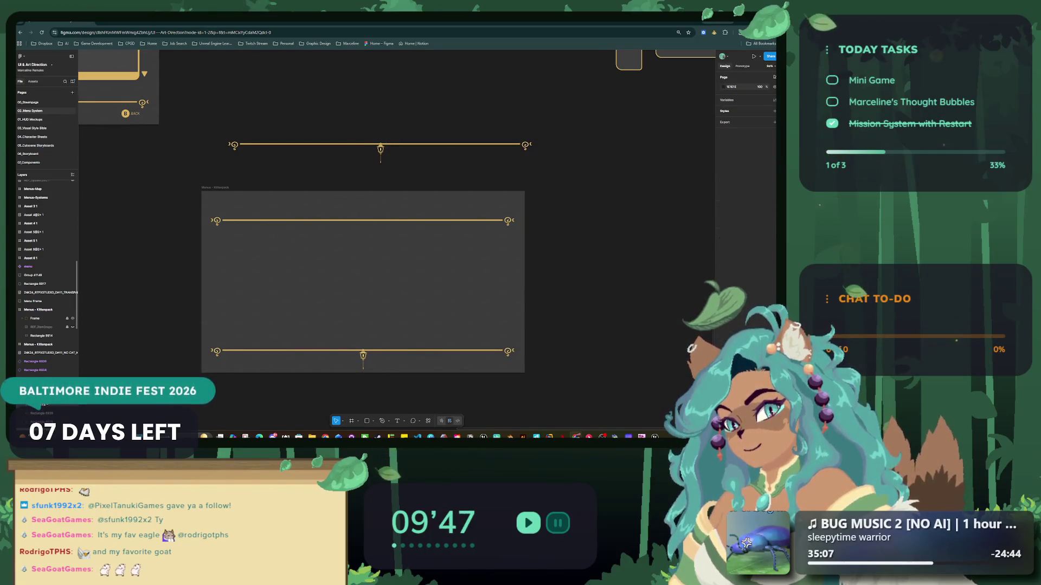
- Hide the Menus - Kittenpack frame's grey fill, leaving only the gold border lines
{"action": "left_click", "coordinate": [36, 318]}
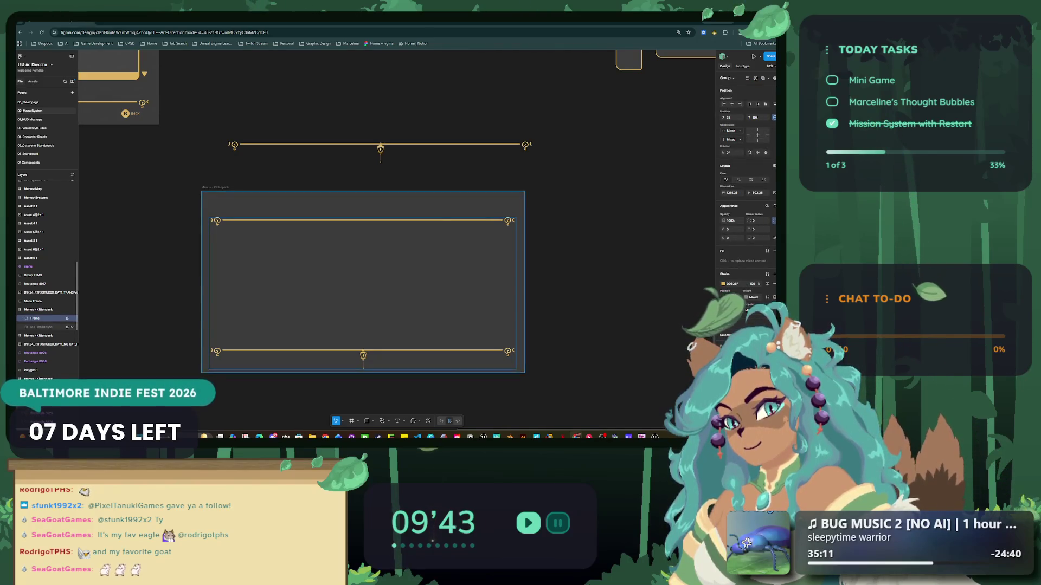
{"action": "left_click", "coordinate": [43, 309]}
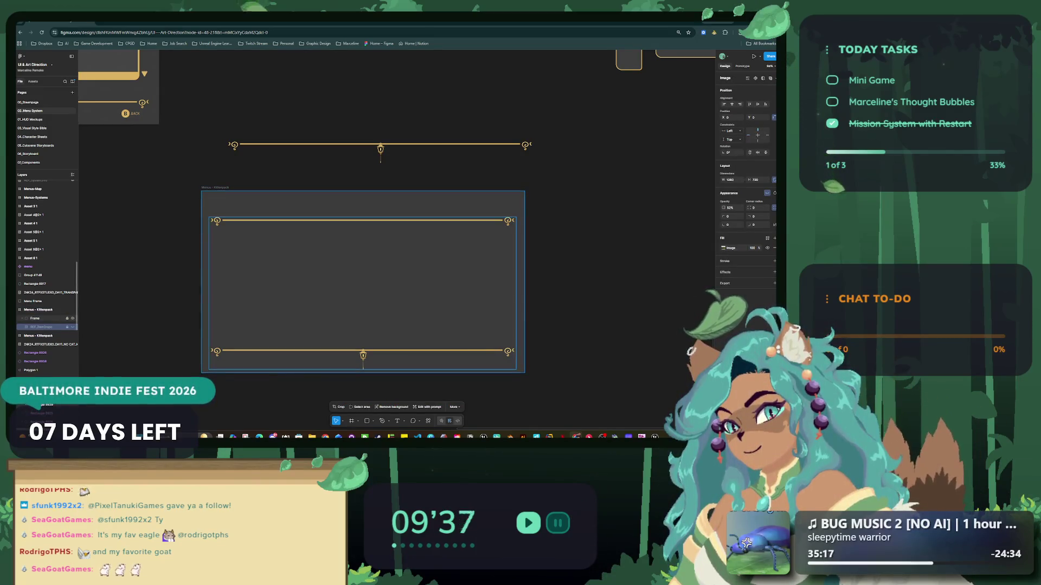
{"action": "left_click", "coordinate": [767, 258]}
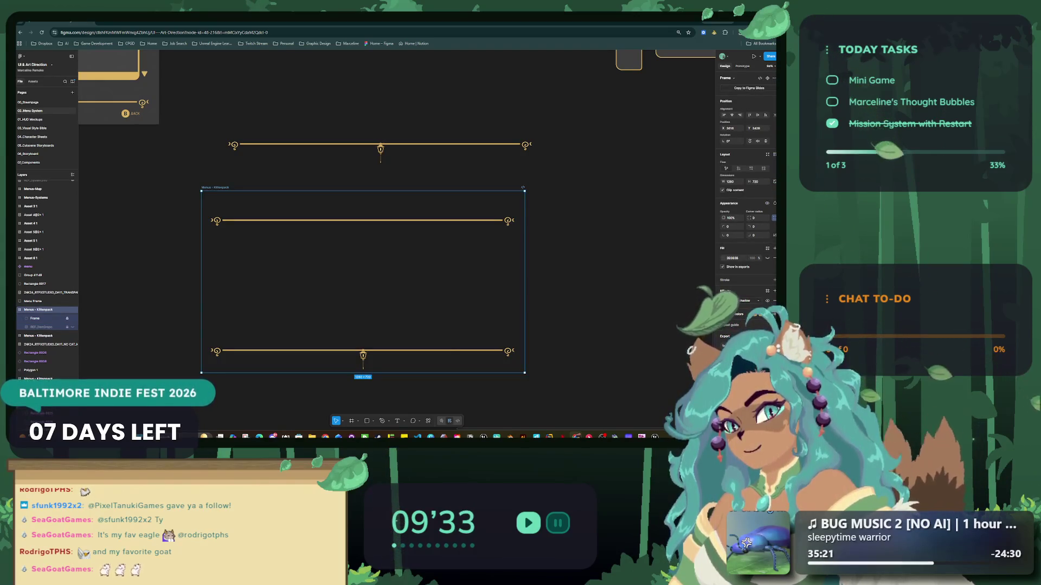
{"action": "key", "text": "Right"}
{"action": "key", "text": "Right"}
{"action": "key", "text": "Right"}
{"action": "key", "text": "Up"}
{"action": "key", "text": "Up"}
{"action": "key", "text": "Up"}
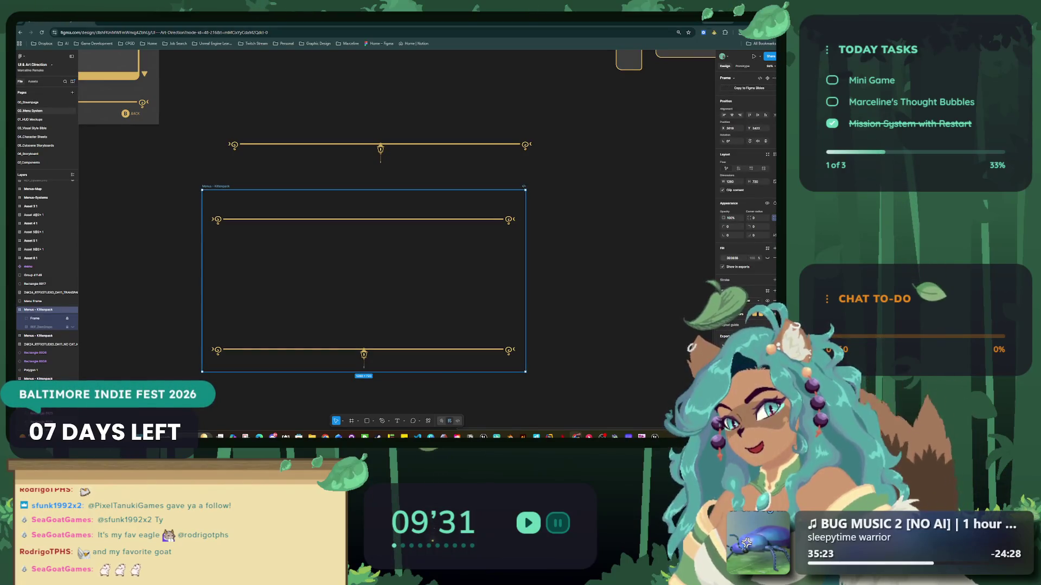
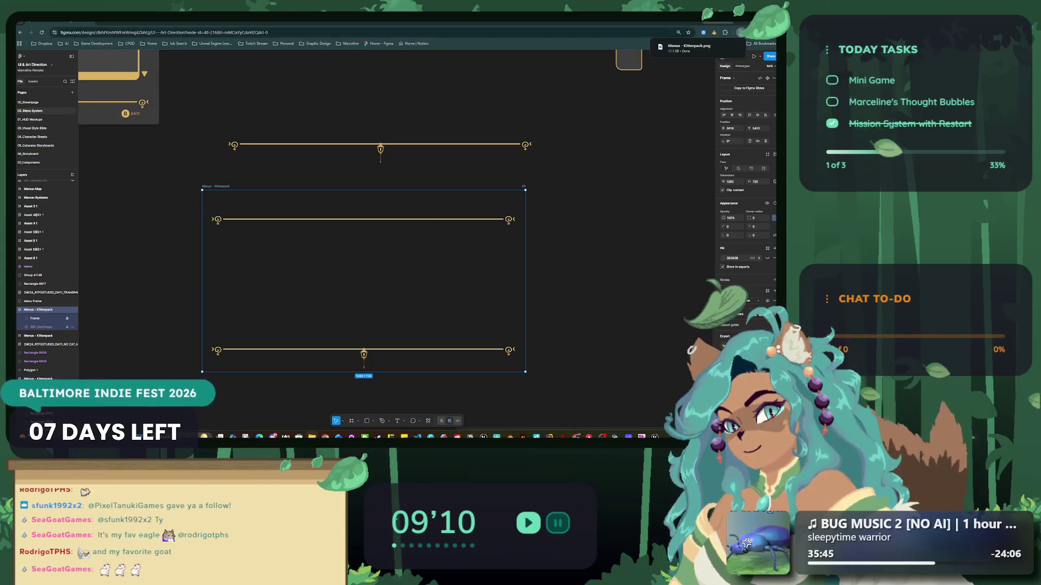
- Return to the widget designer and open the options for the Menu_Frame texture in the UI folder
{"action": "key", "text": "alt+Tab"}
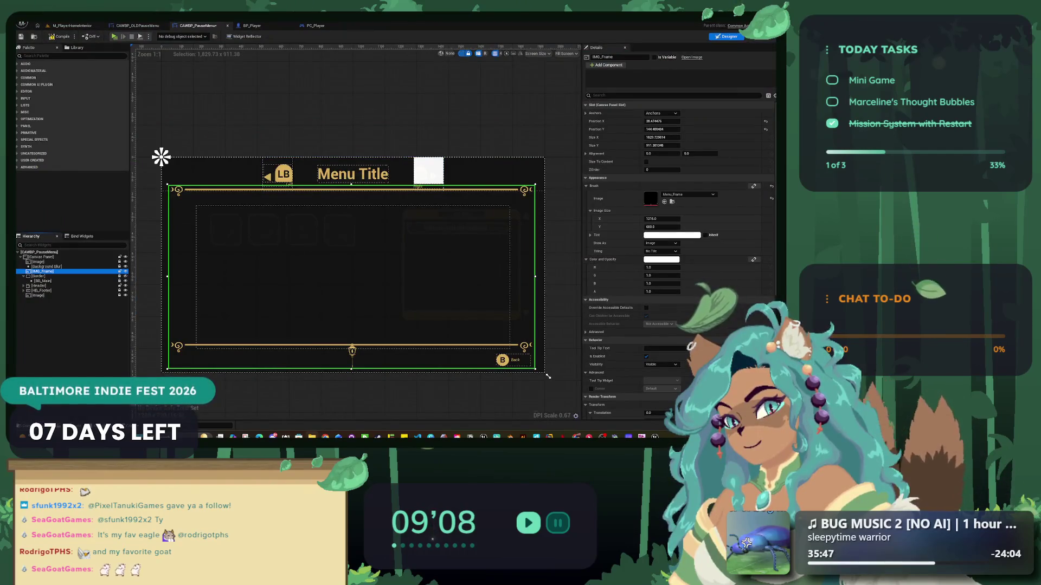
{"action": "key", "text": "ctrl+space"}
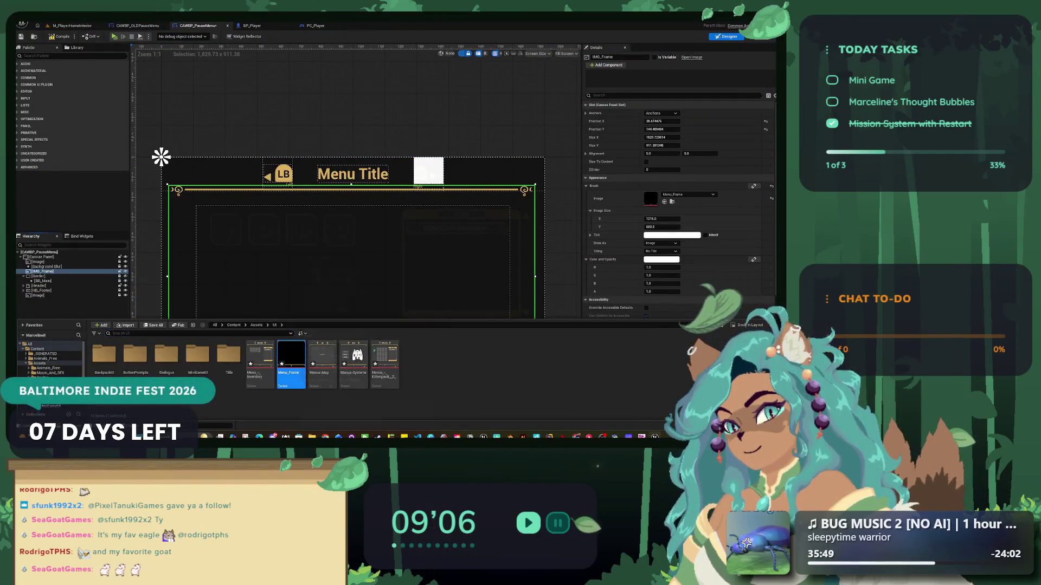
{"action": "right_click", "coordinate": [293, 371]}
{"action": "left_click", "coordinate": [348, 193]}
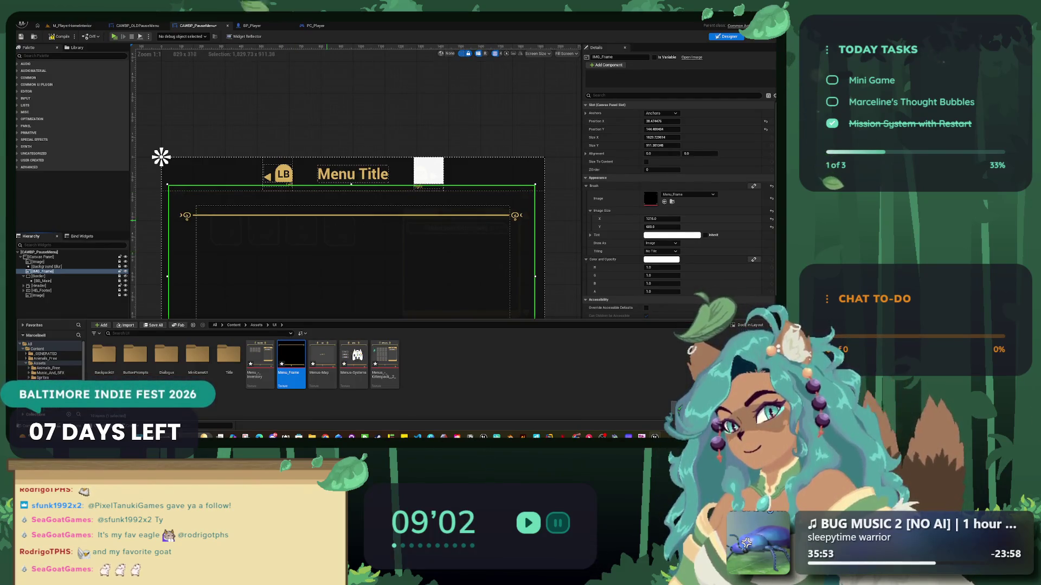
- Stretch the old frame image's anchors to all edges, then delete it from the widget
{"action": "scroll", "coordinate": [363, 203], "scroll_direction": "down", "scroll_amount": 2}
{"action": "left_click", "coordinate": [661, 112]}
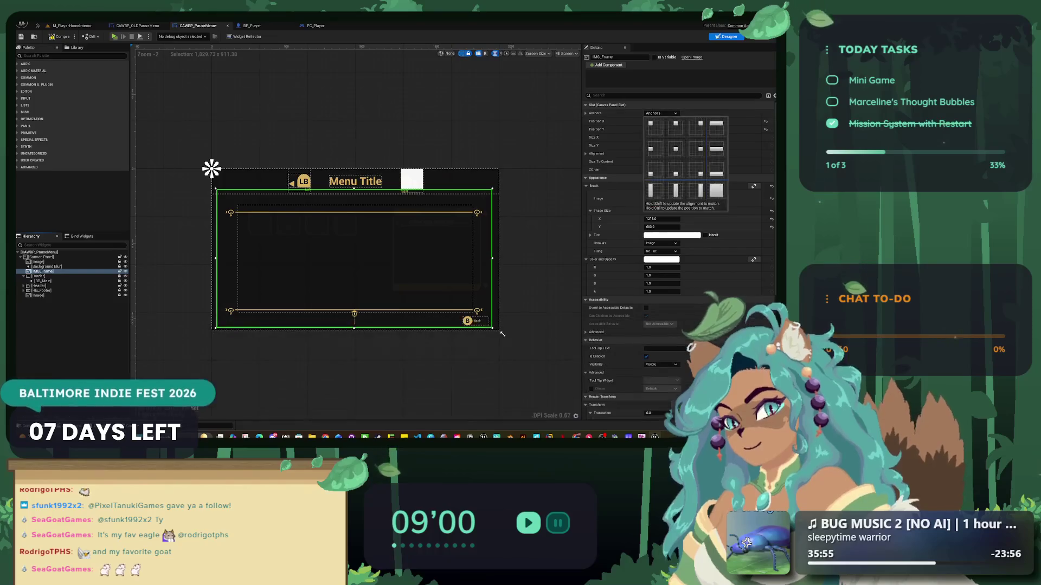
{"action": "left_click", "coordinate": [743, 198]}
{"action": "key", "text": "Delete"}
- Place a new Image widget on the canvas and stretch it fully with offsets of 0
{"action": "type", "text": "image"}
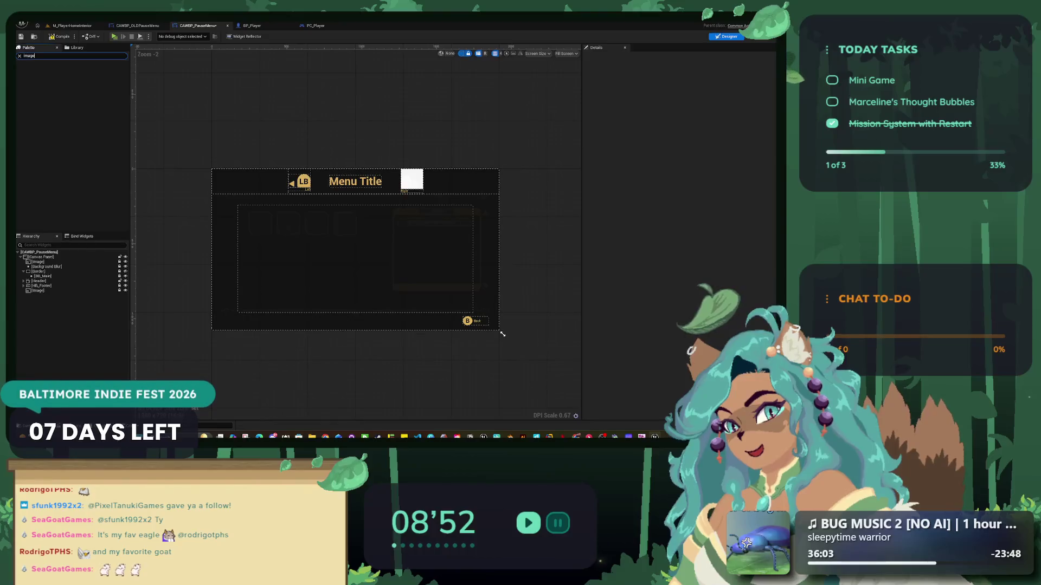
{"action": "left_click", "coordinate": [37, 70]}
{"action": "left_click_drag", "start_coordinate": [63, 261], "coordinate": [212, 169]}
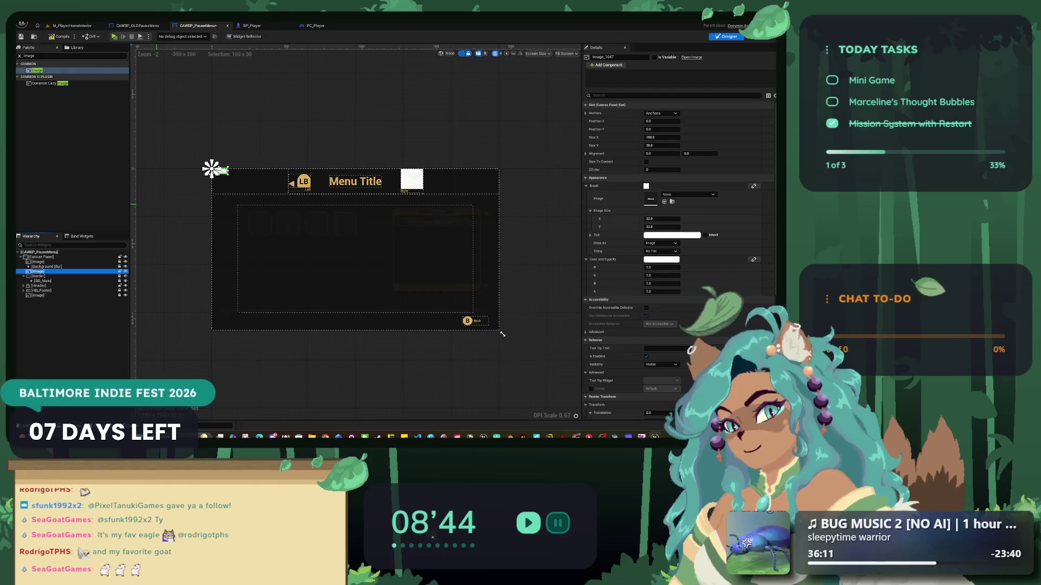
{"action": "left_click", "coordinate": [661, 113]}
{"action": "left_click", "coordinate": [716, 190]}
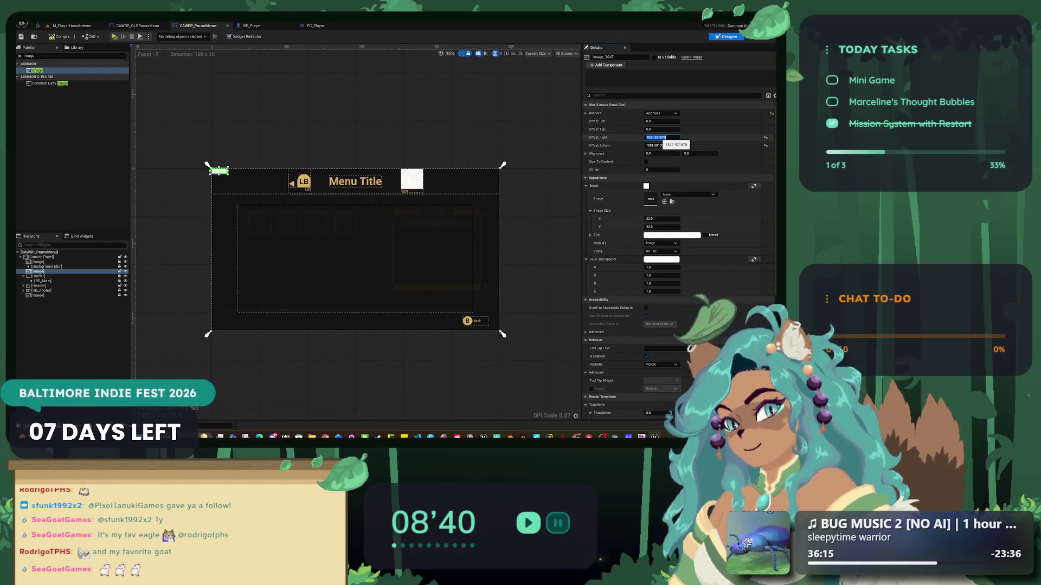
{"action": "key", "text": "Tab"}
{"action": "type", "text": "0"}
{"action": "key", "text": "Tab"}
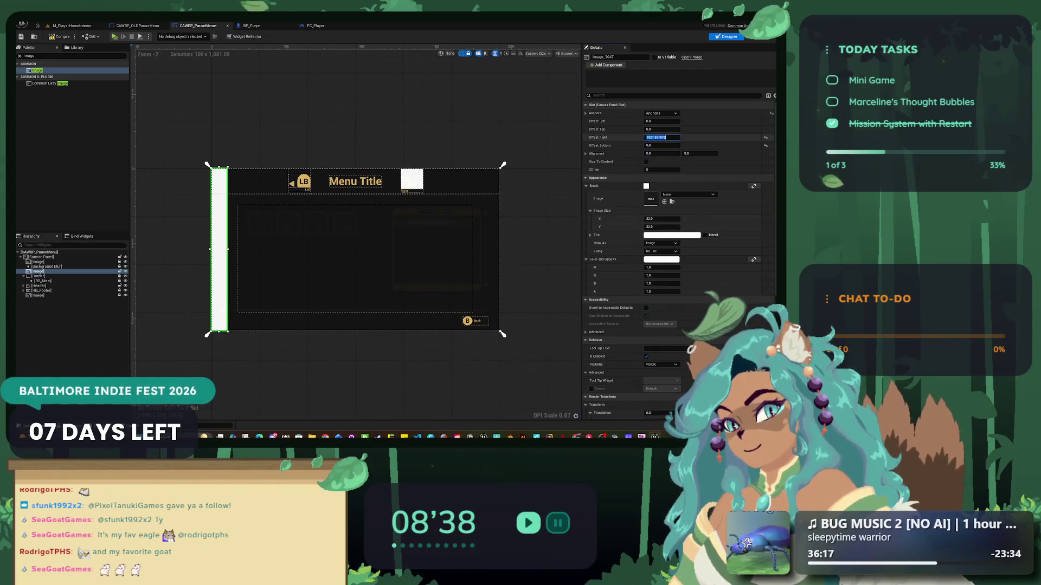
{"action": "type", "text": "0"}
{"action": "key", "text": "Return"}
- Try a centre anchor with a new Position Y, then undo so the image fills the canvas
{"action": "left_click", "coordinate": [661, 112]}
{"action": "left_click", "coordinate": [650, 154]}
{"action": "left_click", "coordinate": [656, 129]}
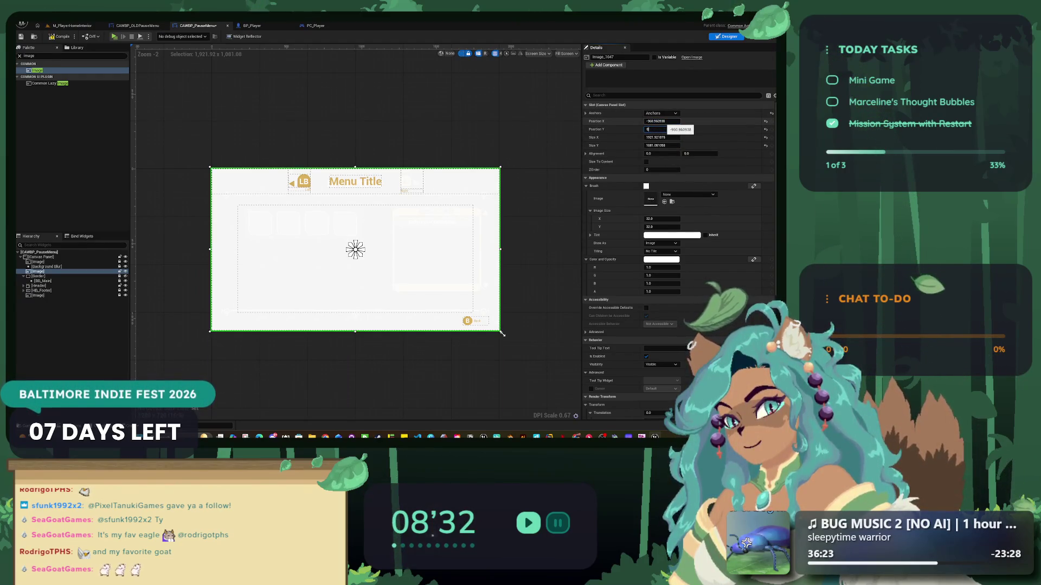
{"action": "key", "text": "Return"}
{"action": "left_click", "coordinate": [503, 335]}
{"action": "key", "text": "ctrl+z"}
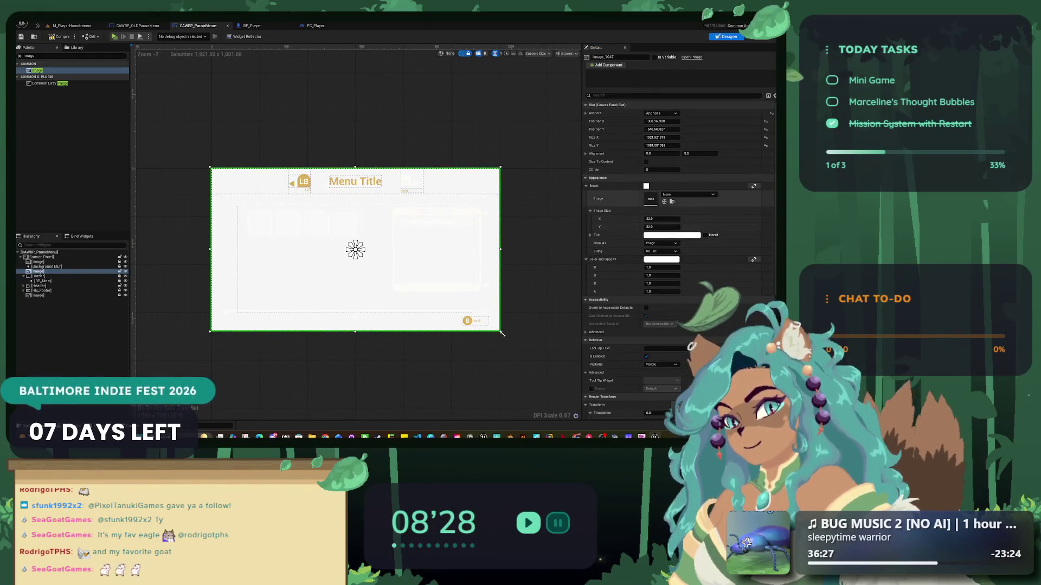
- Apply the Menu_Frame texture to the image and stretch it across the whole canvas
{"action": "key", "text": "ctrl+space"}
{"action": "left_click_drag", "start_coordinate": [291, 355], "coordinate": [650, 199]}
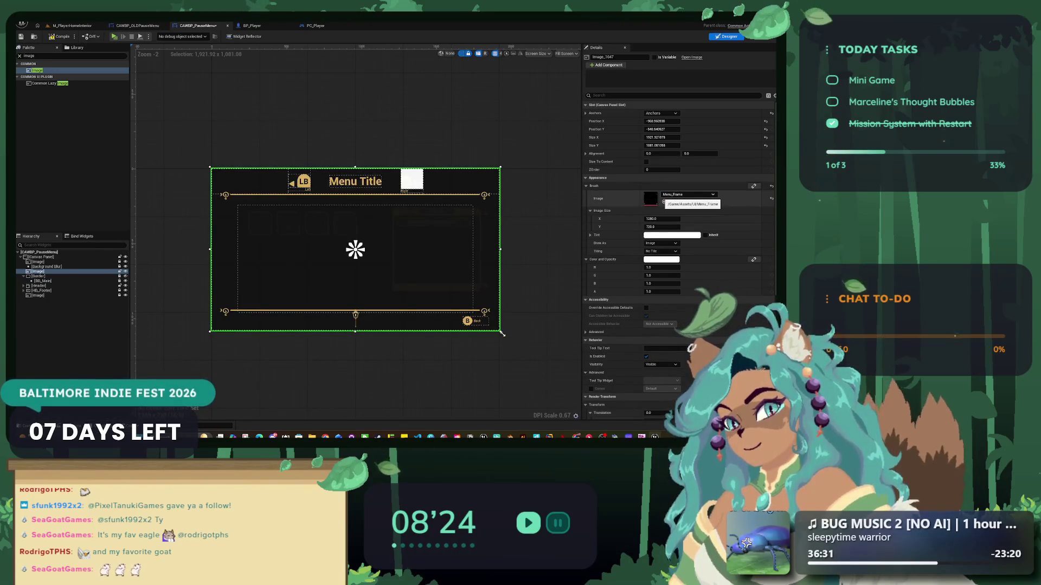
{"action": "scroll", "coordinate": [224, 205], "scroll_direction": "up", "scroll_amount": 9}
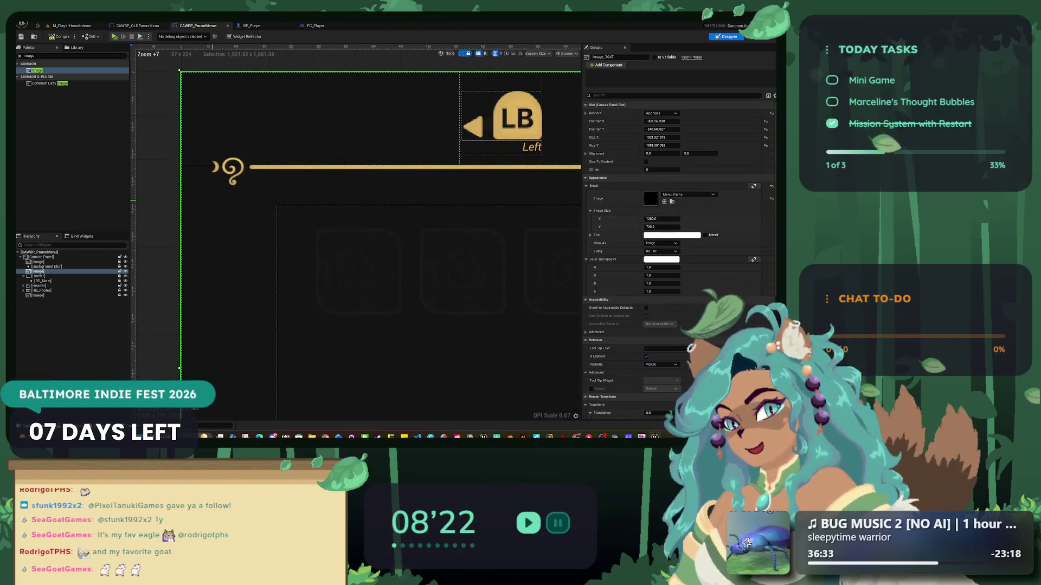
{"action": "scroll", "coordinate": [498, 335], "scroll_direction": "down", "scroll_amount": 9}
{"action": "scroll", "coordinate": [499, 335], "scroll_direction": "up", "scroll_amount": 1}
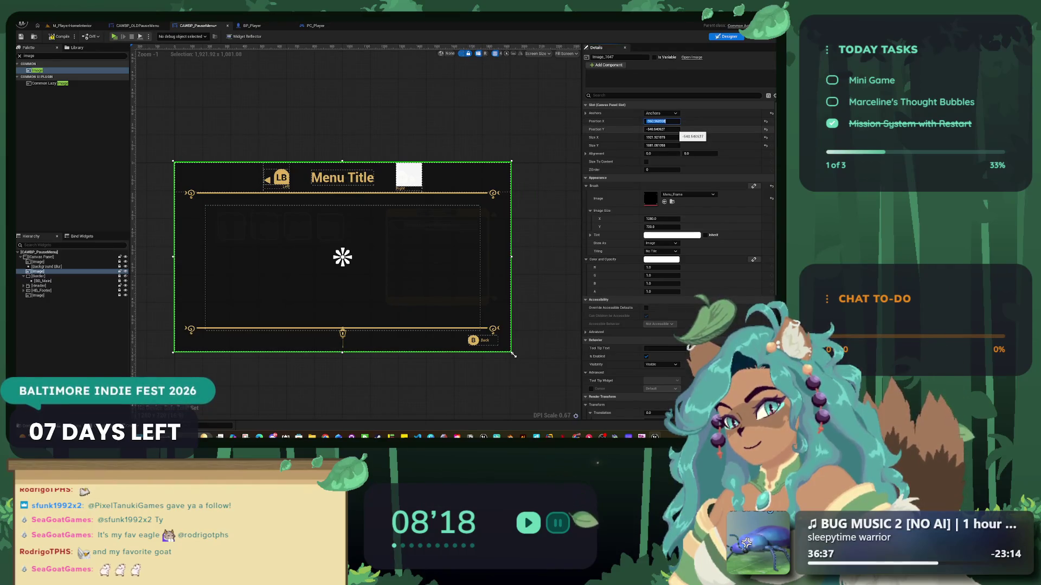
{"action": "left_click", "coordinate": [660, 112]}
{"action": "left_click", "coordinate": [716, 190]}
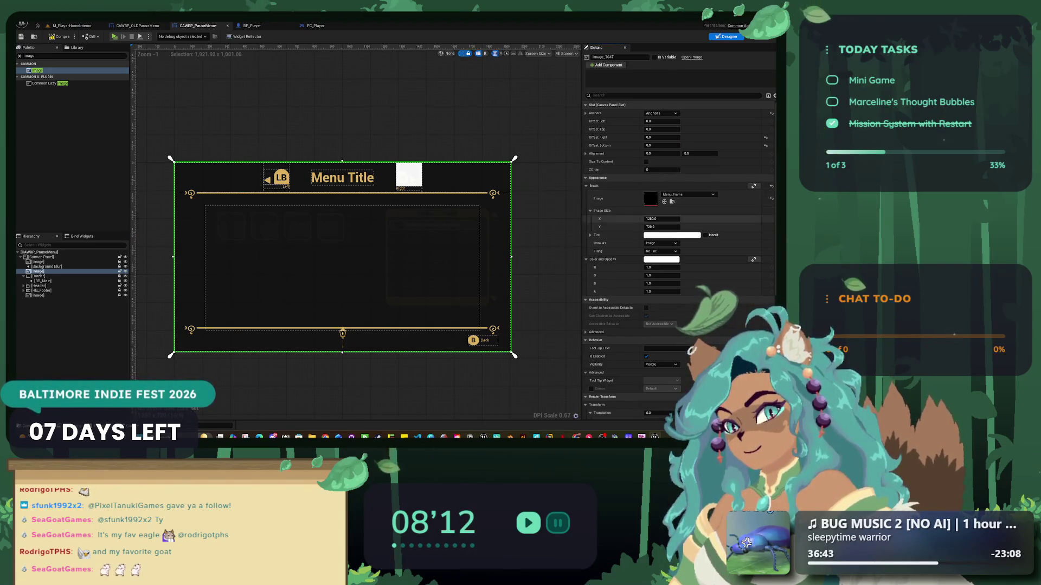
{"action": "left_click", "coordinate": [514, 355]}
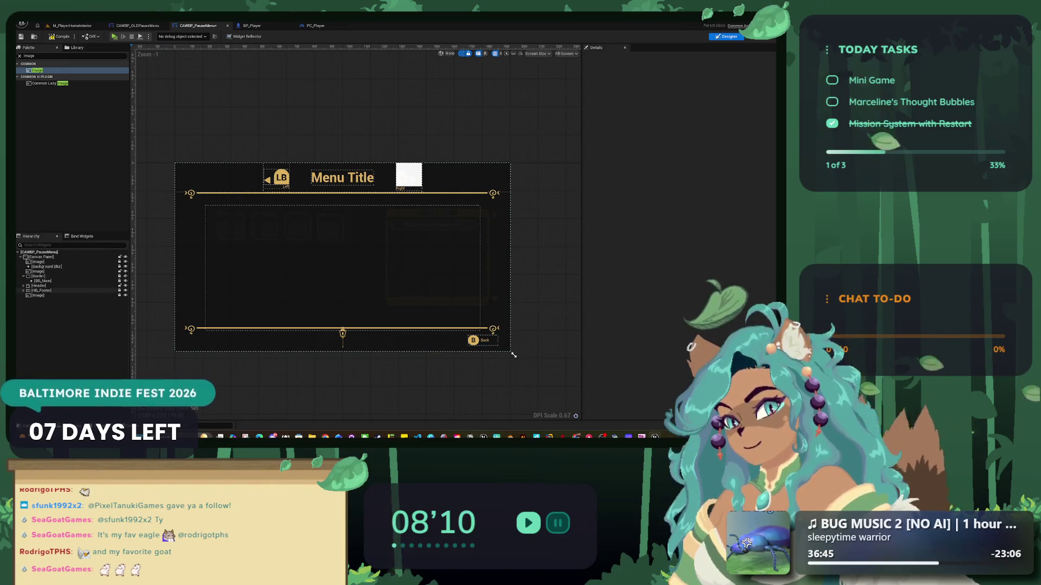
{"action": "left_click", "coordinate": [509, 350]}
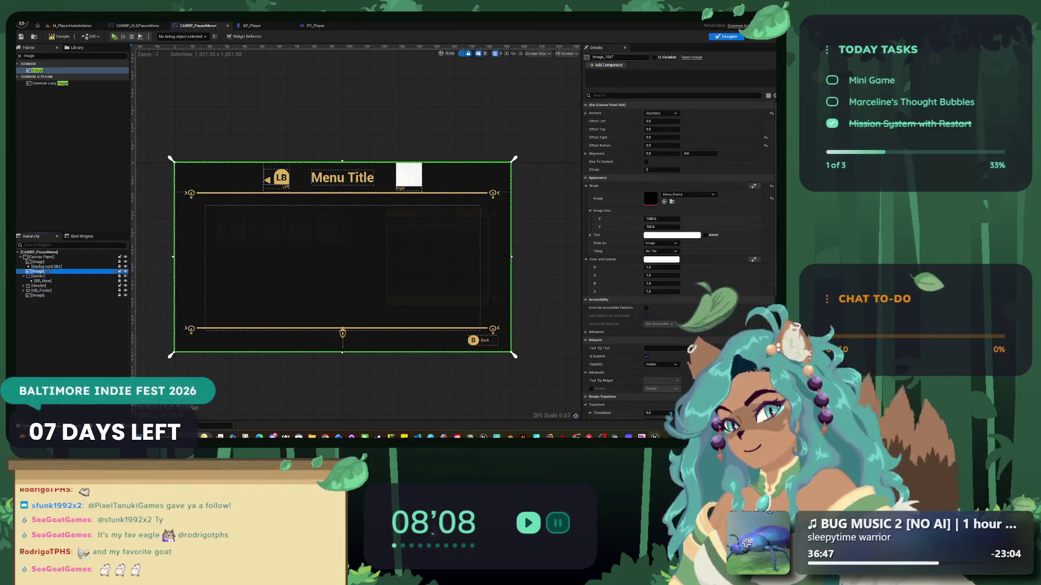
- Rename the frame image widget to IMG_Frame
{"action": "left_click", "coordinate": [606, 57]}
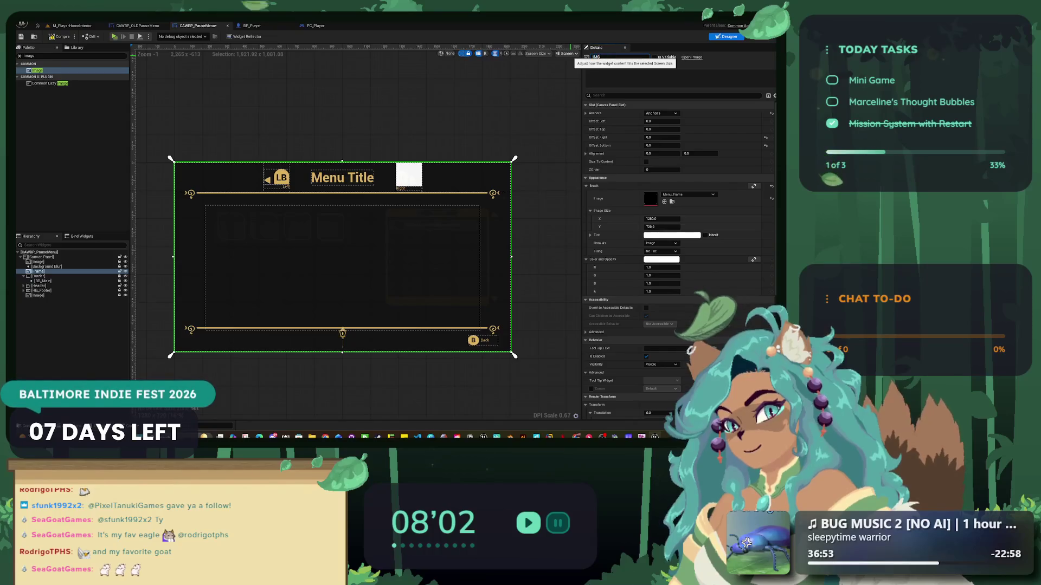
{"action": "type", "text": "rame"}
{"action": "key", "text": "Return"}
{"action": "scroll", "coordinate": [540, 382], "scroll_direction": "up", "scroll_amount": 1}
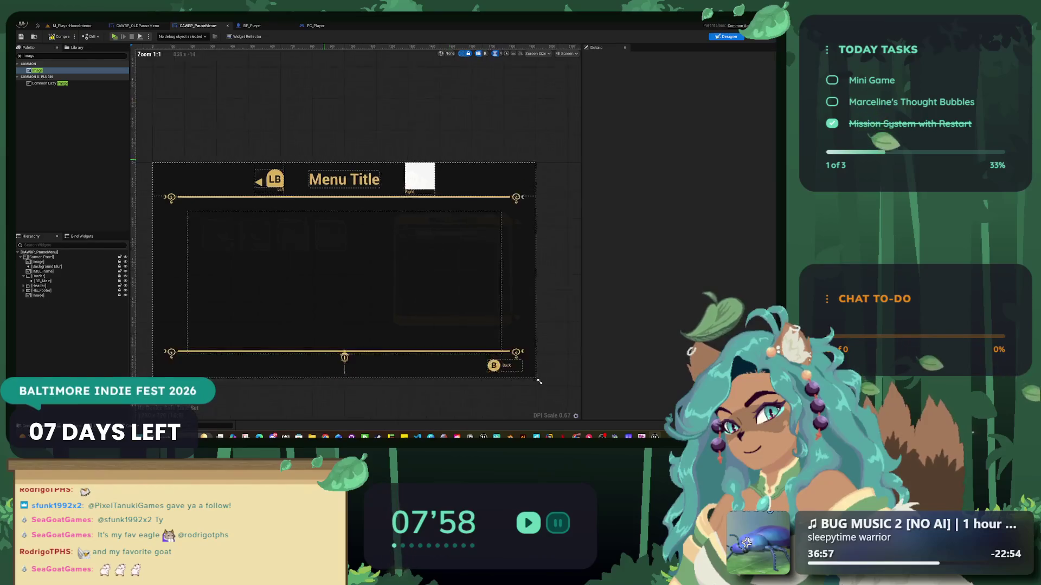
{"action": "scroll", "coordinate": [539, 382], "scroll_direction": "up", "scroll_amount": 1}
- Play the level, open and close the pause menu with P and Esc, then glance at Figma
{"action": "key", "text": "ctrl+Tab"}
{"action": "key", "text": "alt+p"}
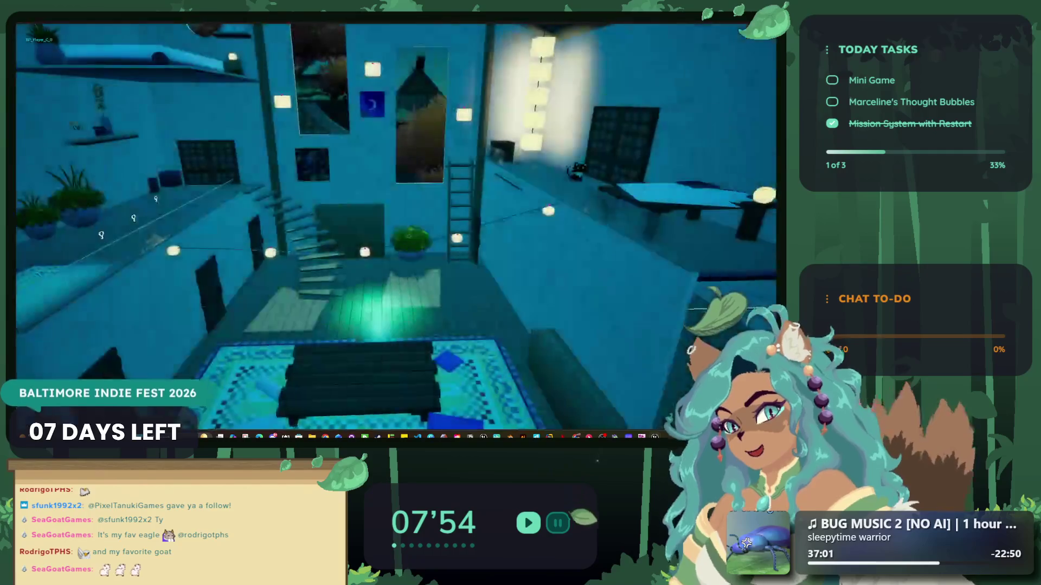
{"action": "key", "text": "p"}
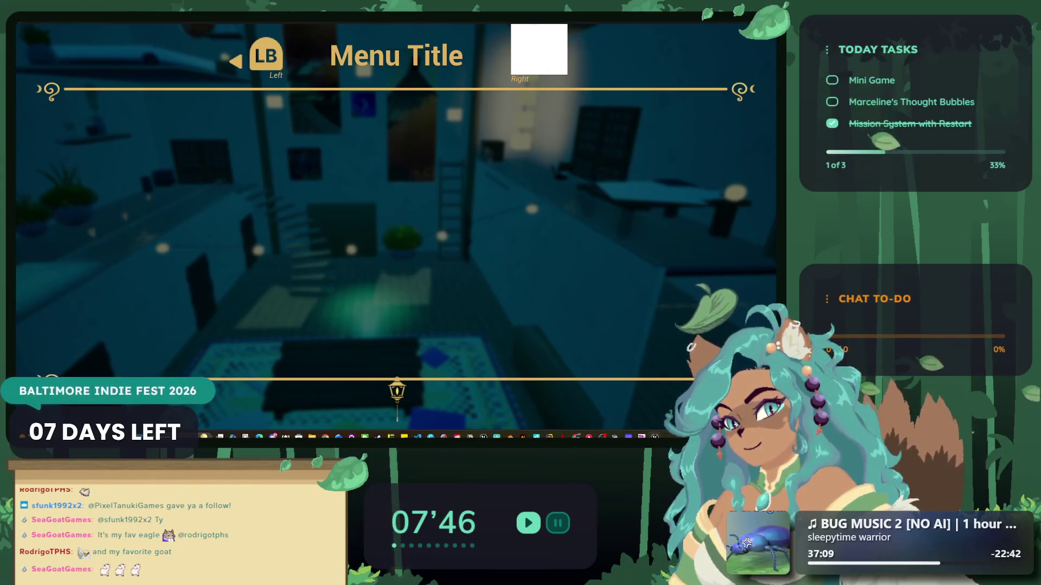
{"action": "key", "text": "Escape"}
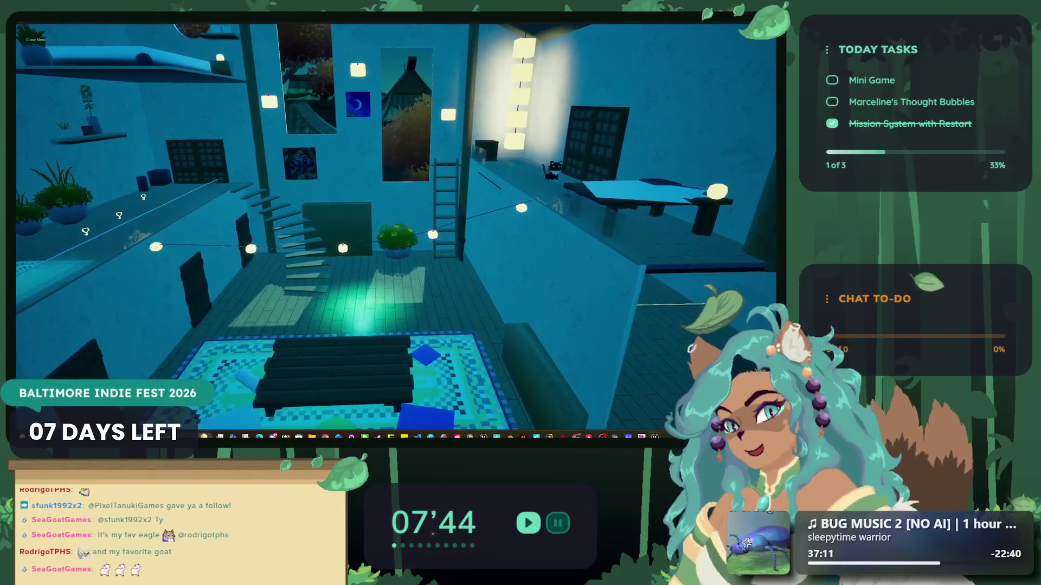
{"action": "key", "text": "Escape"}
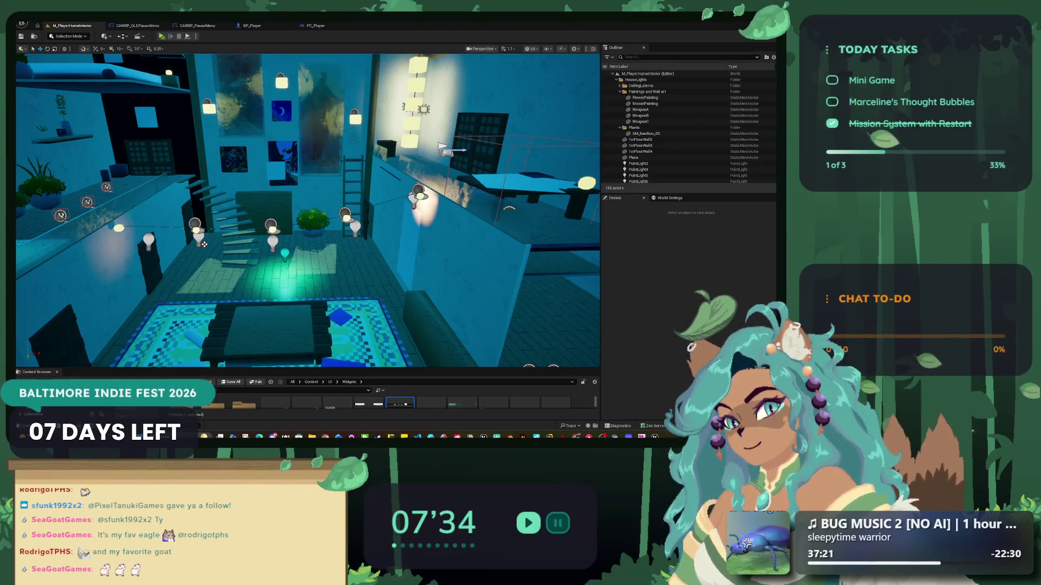
{"action": "key", "text": "alt+Tab"}
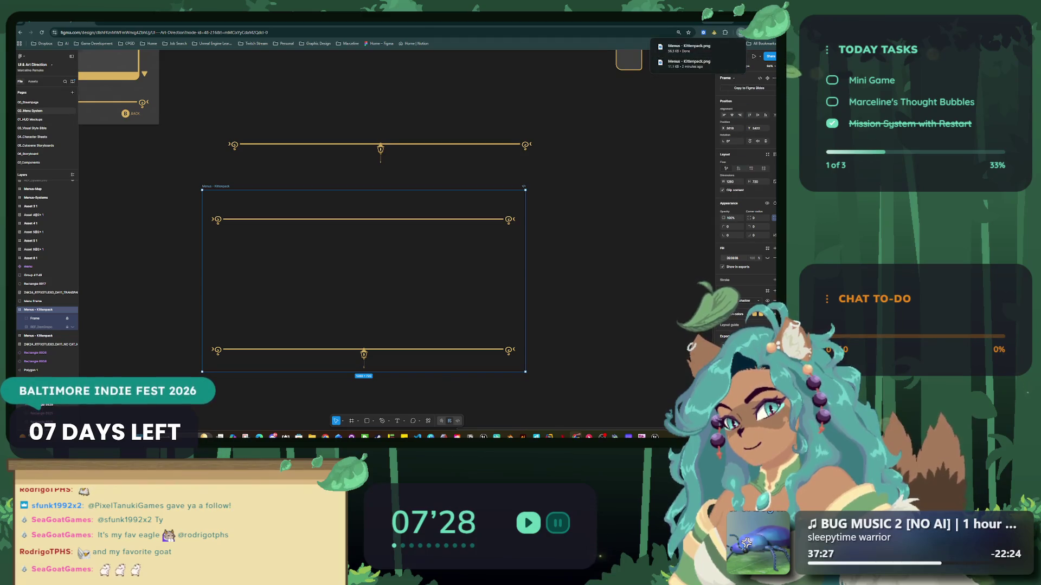
{"action": "key", "text": "alt+Tab"}
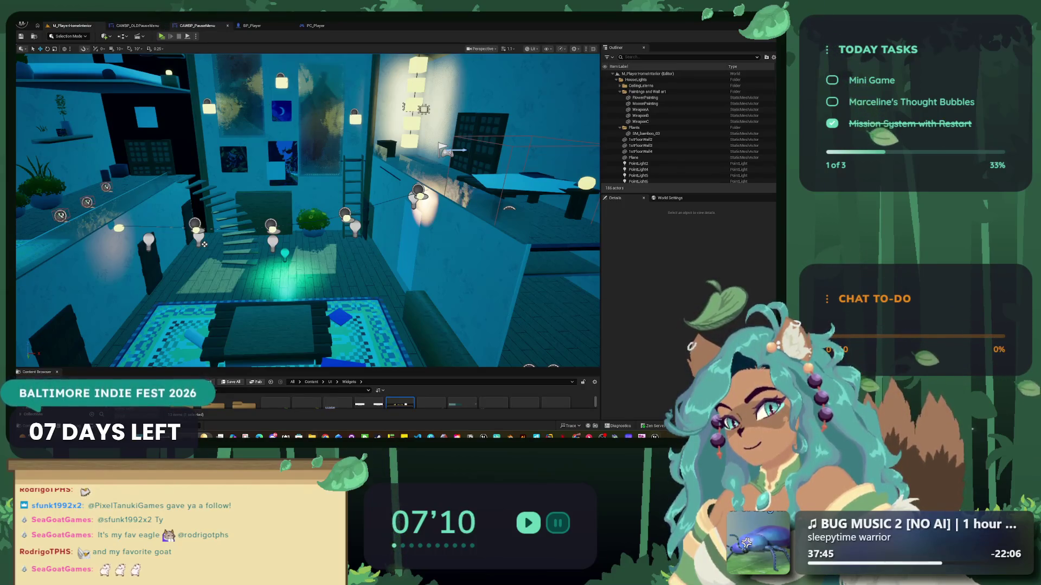
- Zoom out on the CAWBP_PauseMenu canvas, then play the level to show the framed pause menu
{"action": "left_click", "coordinate": [197, 26]}
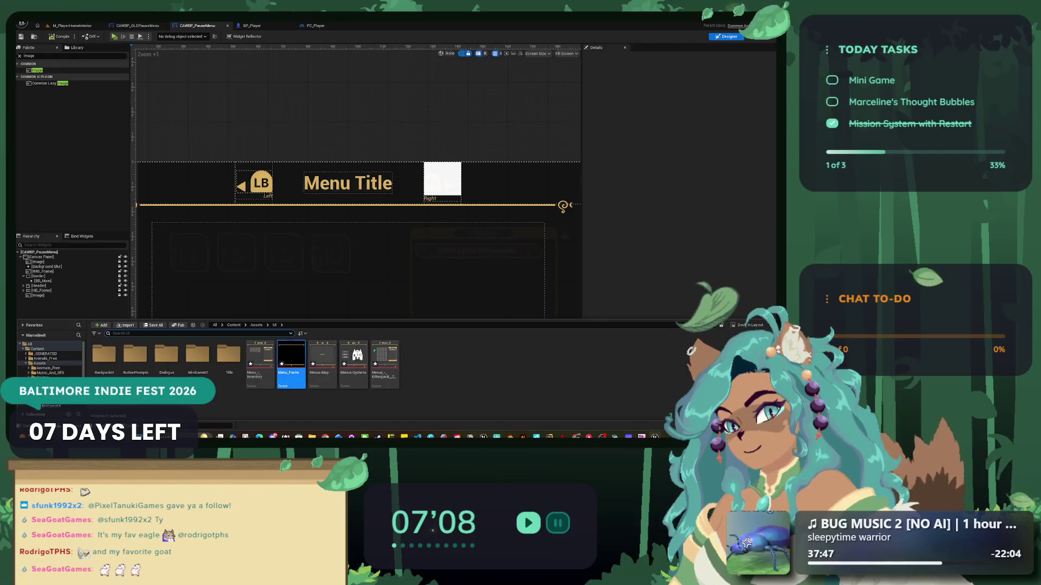
{"action": "right_click", "coordinate": [285, 105]}
{"action": "left_click", "coordinate": [336, 198]}
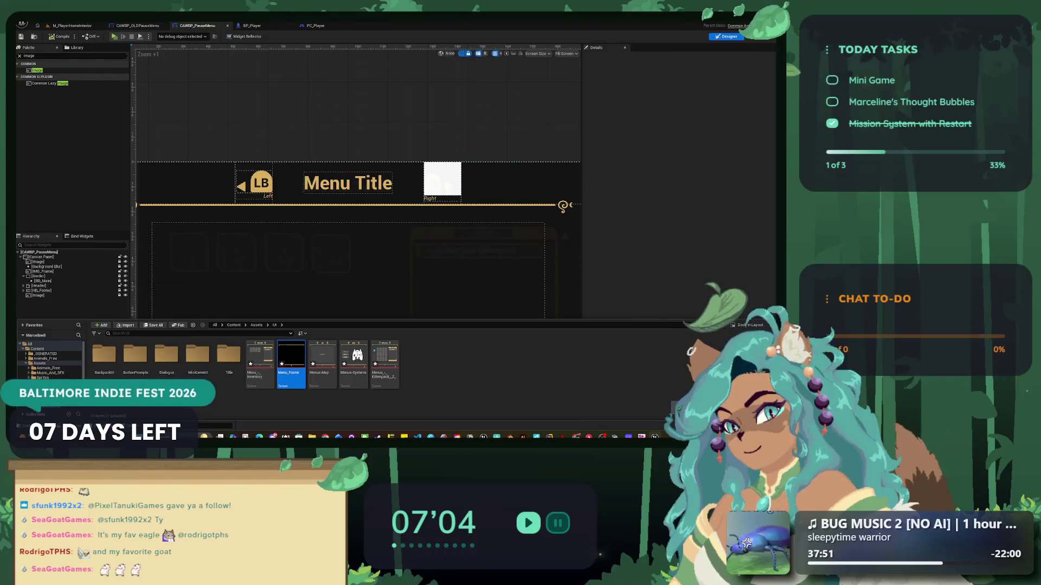
{"action": "scroll", "coordinate": [435, 304], "scroll_direction": "down", "scroll_amount": 4}
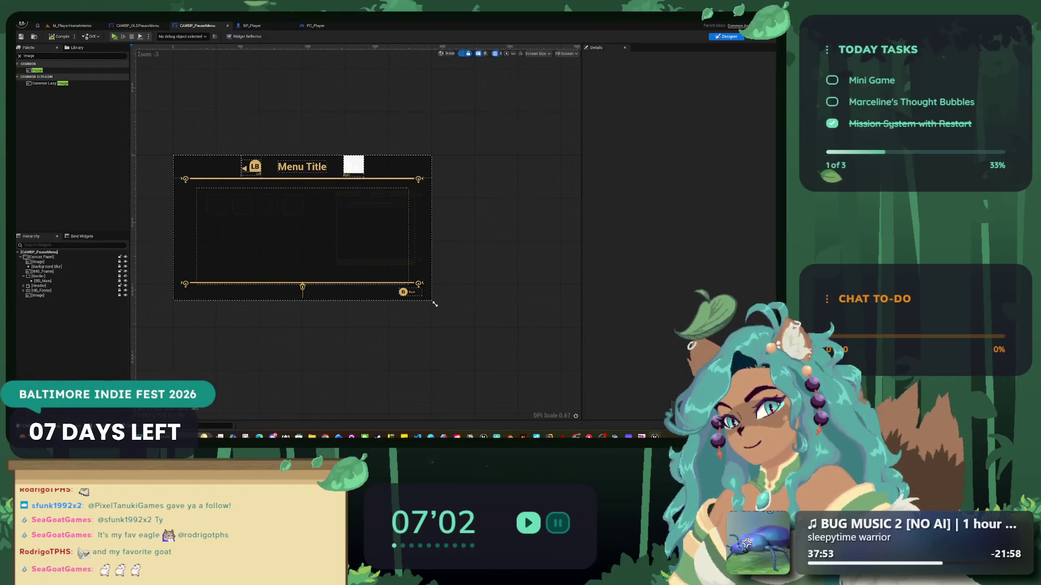
{"action": "left_click", "coordinate": [70, 25]}
{"action": "key", "text": "alt+p"}
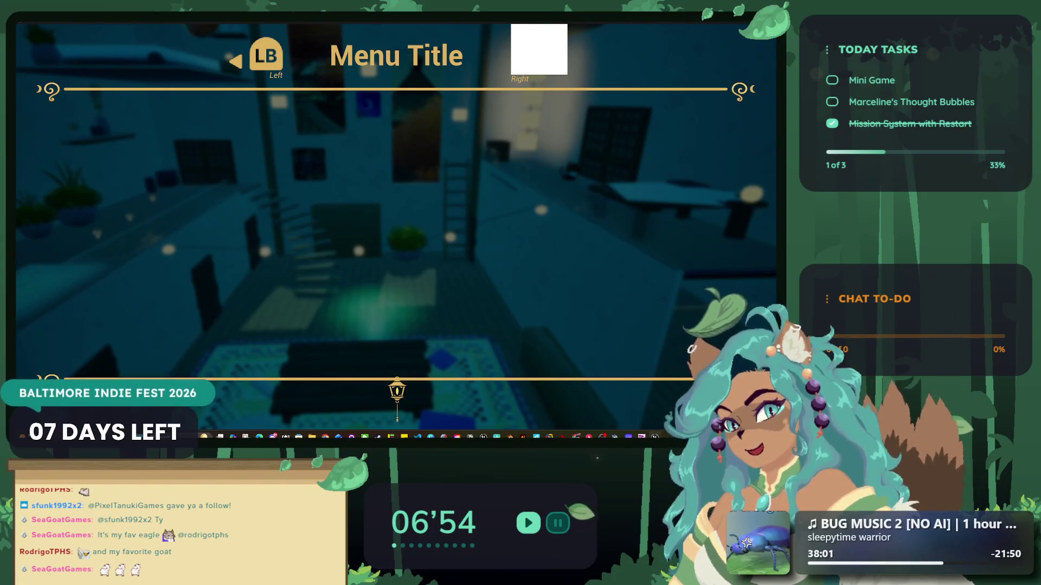
- Toggle the game preview between windowed and fullscreen, then stop the session with Esc
{"action": "key", "text": "alt+Return"}
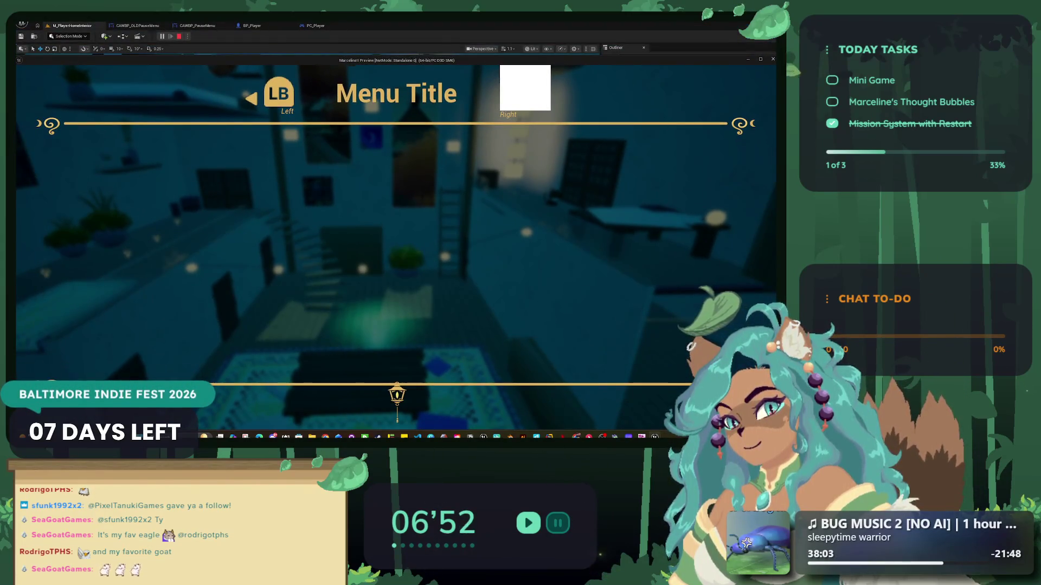
{"action": "key", "text": "alt+Return"}
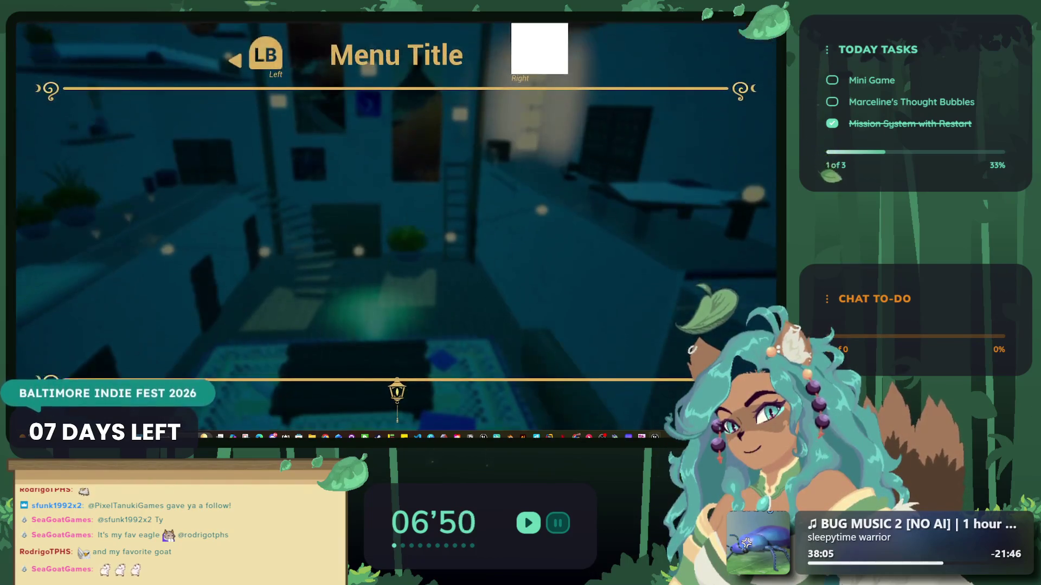
{"action": "key", "text": "alt+Return"}
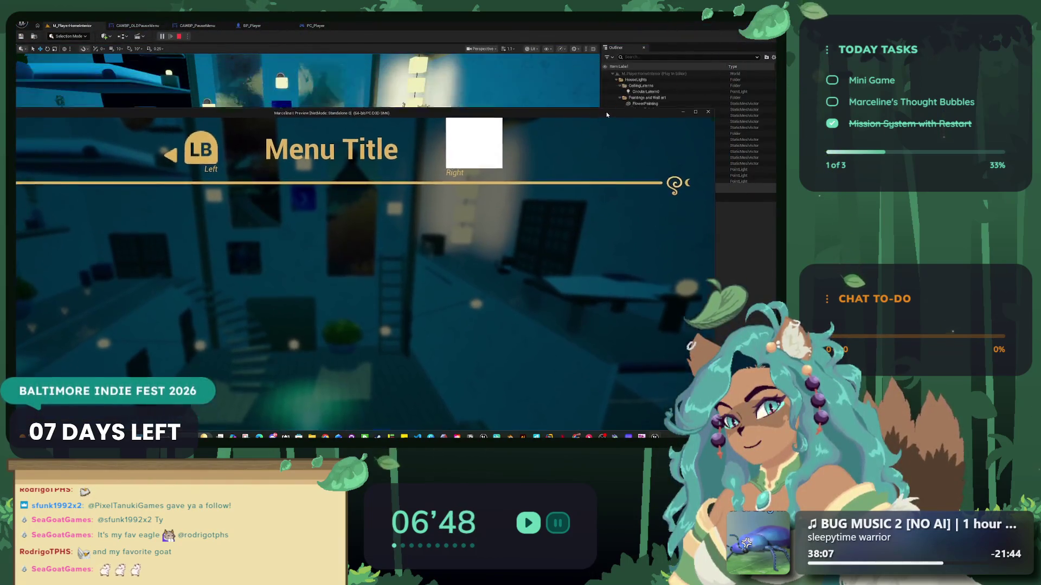
{"action": "key", "text": "alt+Return"}
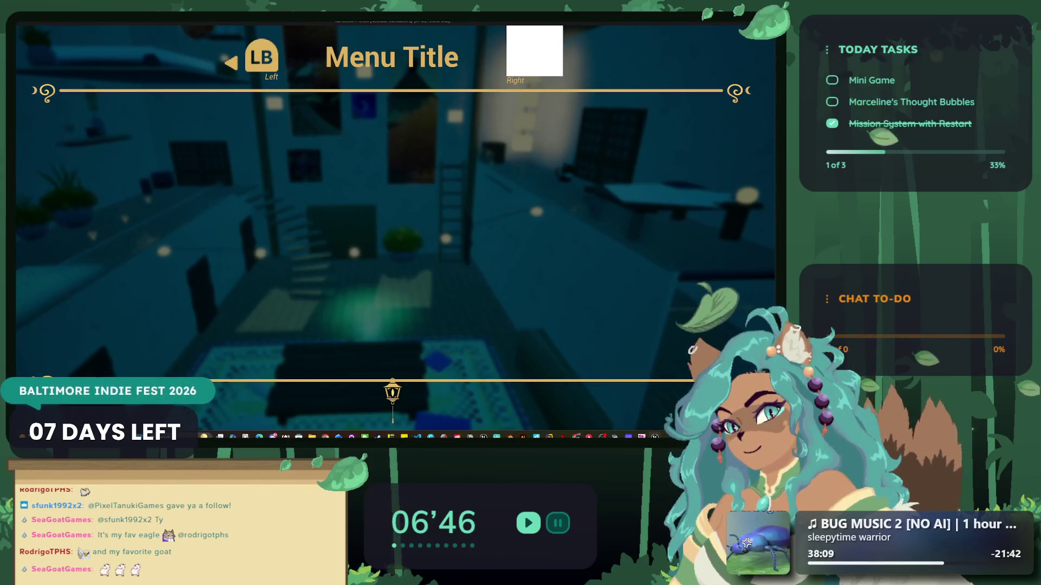
{"action": "key", "text": "alt+Return"}
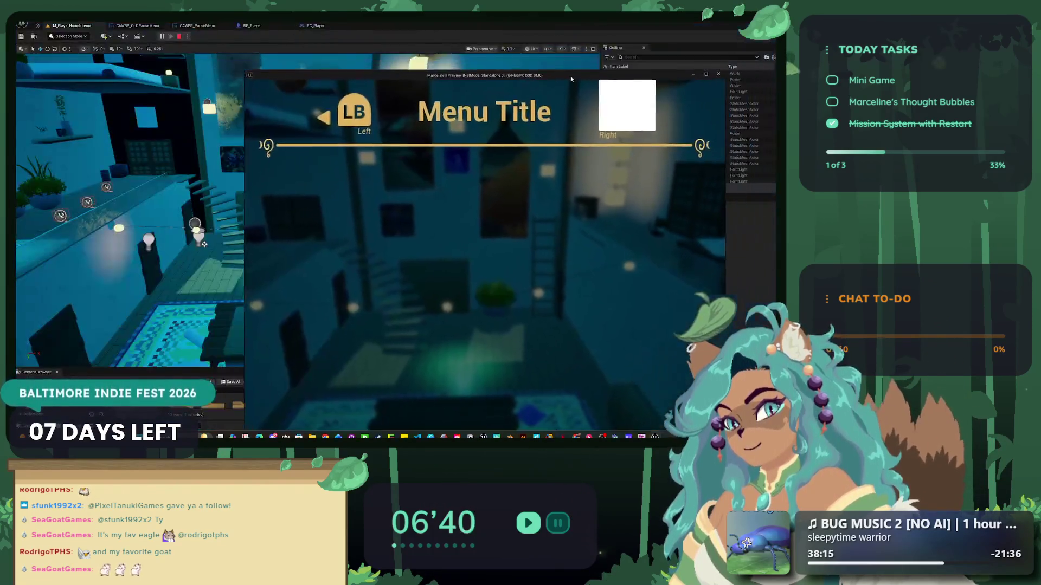
{"action": "key", "text": "Escape"}
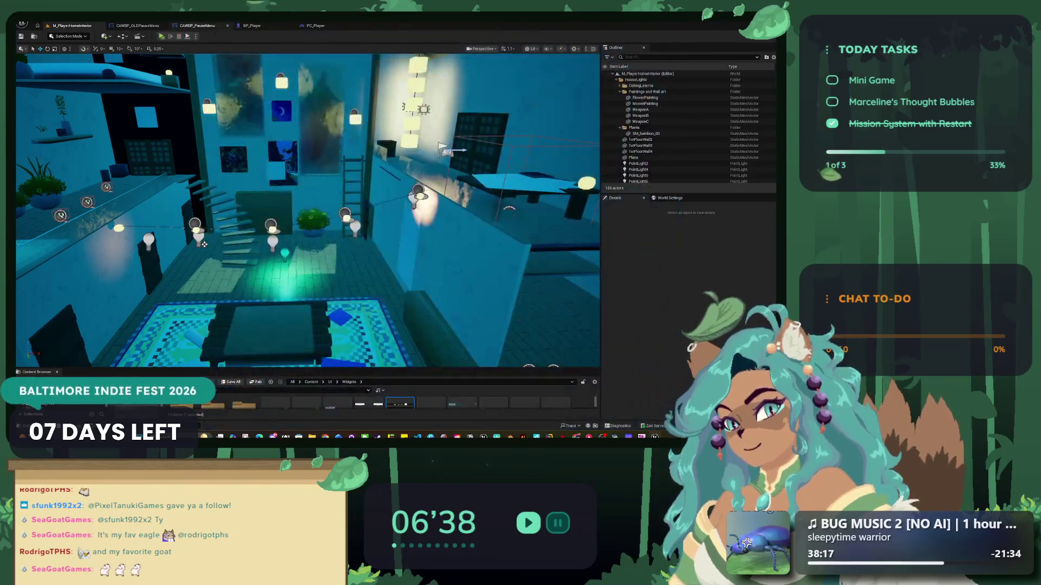
{"action": "mouse_move", "coordinate": [434, 304]}
{"action": "left_mouse_down"}
{"action": "mouse_move", "coordinate": [513, 361]}
{"action": "mouse_move", "coordinate": [564, 377]}
{"action": "mouse_move", "coordinate": [407, 339]}
{"action": "mouse_move", "coordinate": [405, 287]}
{"action": "mouse_move", "coordinate": [435, 304]}
{"action": "left_mouse_up"}
- Select the bottom Image layer in the Hierarchy and hide the faint reference image
{"action": "scroll", "coordinate": [222, 157], "scroll_direction": "up", "scroll_amount": 8}
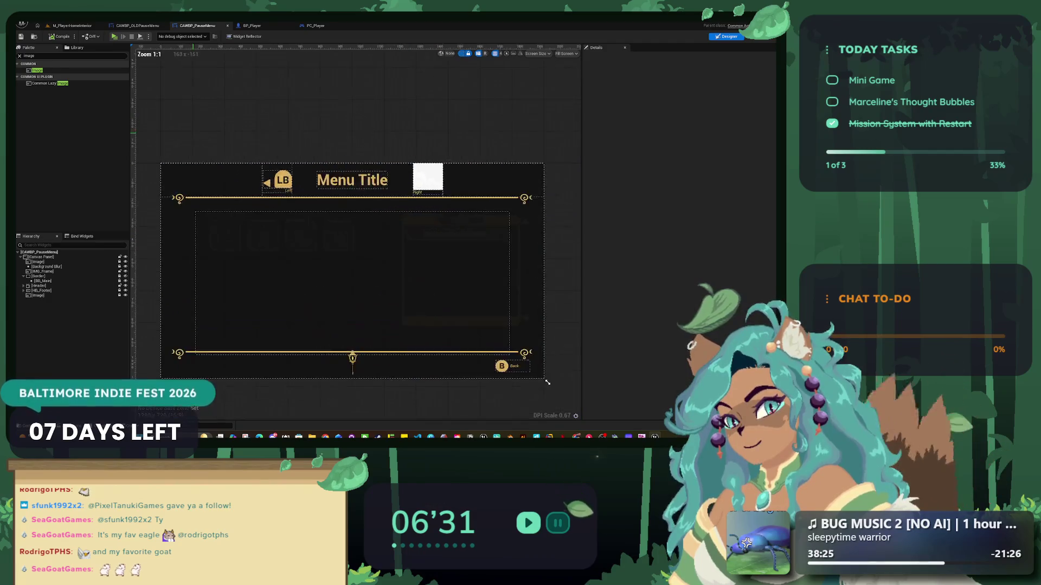
{"action": "scroll", "coordinate": [297, 127], "scroll_direction": "down", "scroll_amount": 8}
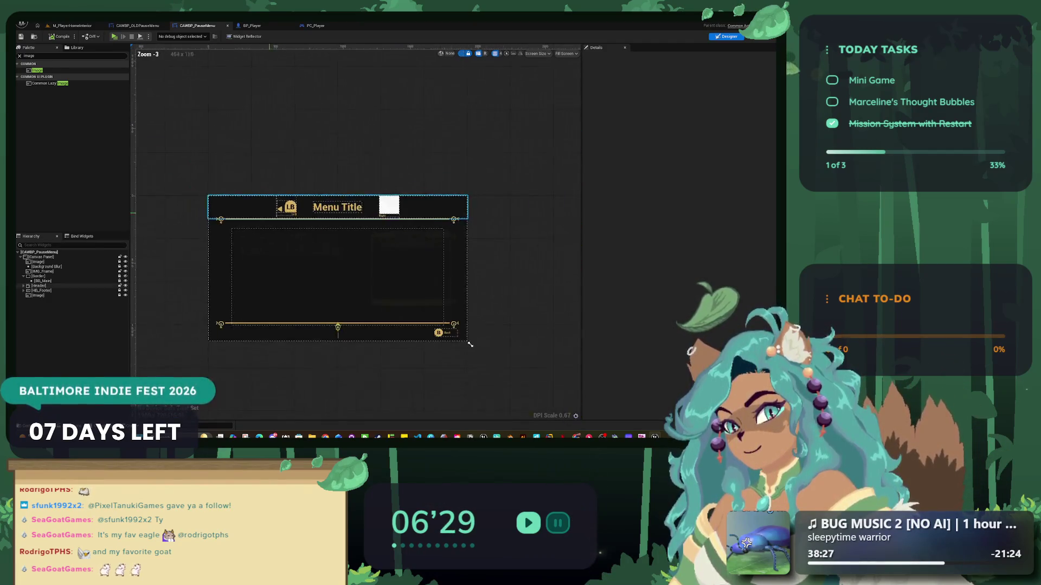
{"action": "scroll", "coordinate": [224, 322], "scroll_direction": "up", "scroll_amount": 9}
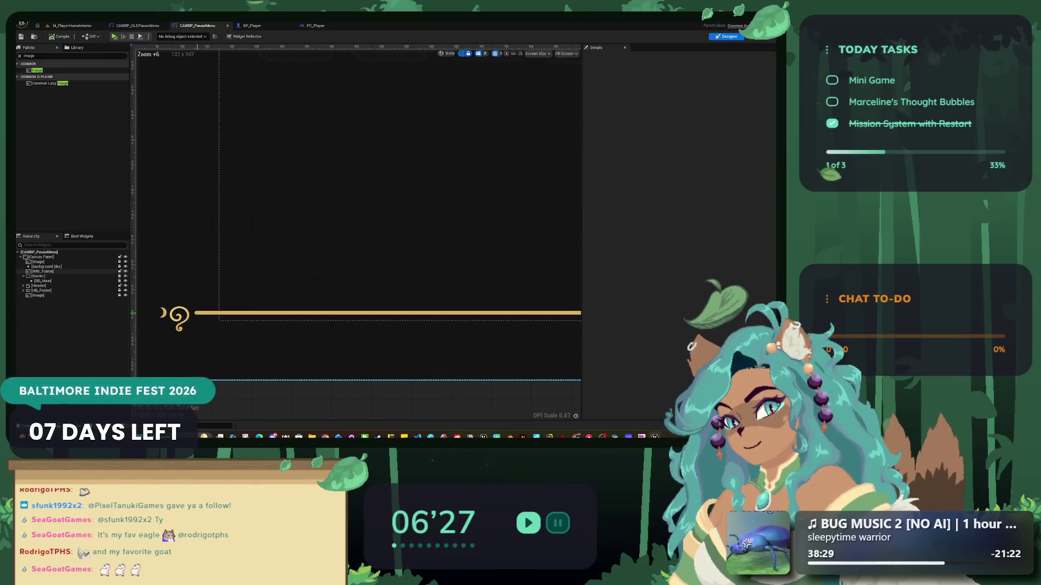
{"action": "scroll", "coordinate": [205, 319], "scroll_direction": "down", "scroll_amount": 5}
{"action": "left_click", "coordinate": [38, 295]}
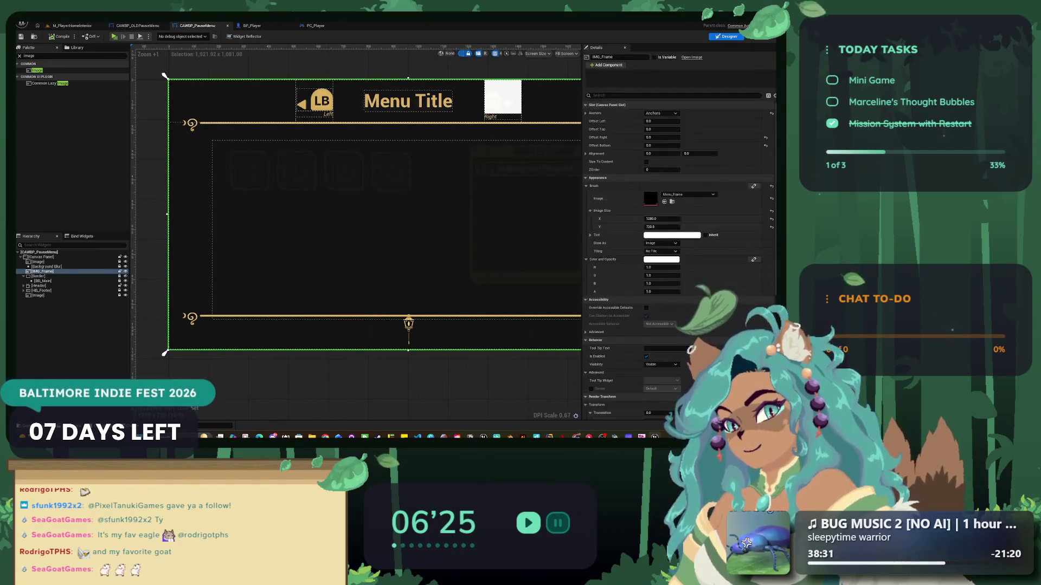
{"action": "left_click", "coordinate": [125, 296]}
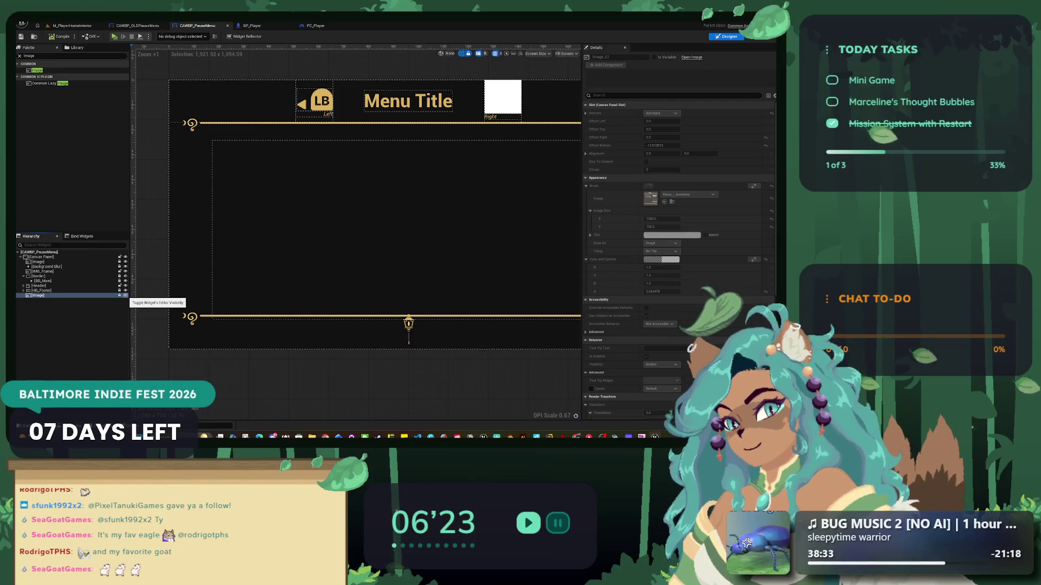
- Recentre the pause menu on the designer canvas
{"action": "scroll", "coordinate": [459, 358], "scroll_direction": "down", "scroll_amount": 4}
{"action": "scroll", "coordinate": [459, 358], "scroll_direction": "up", "scroll_amount": 4}
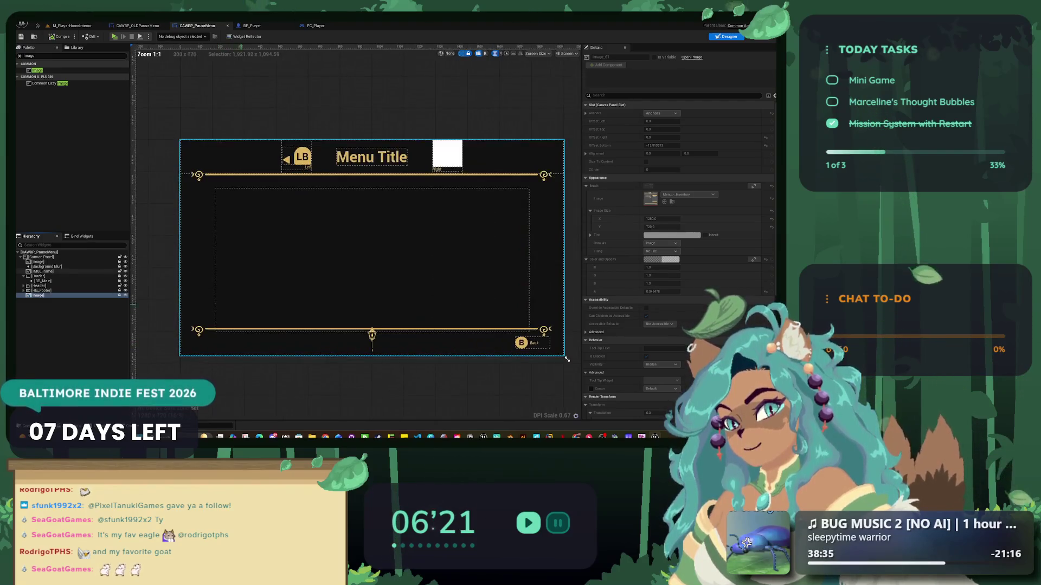
{"action": "scroll", "coordinate": [567, 359], "scroll_direction": "down", "scroll_amount": 3}
{"action": "scroll", "coordinate": [542, 355], "scroll_direction": "up", "scroll_amount": 4}
{"action": "scroll", "coordinate": [541, 353], "scroll_direction": "down", "scroll_amount": 2}
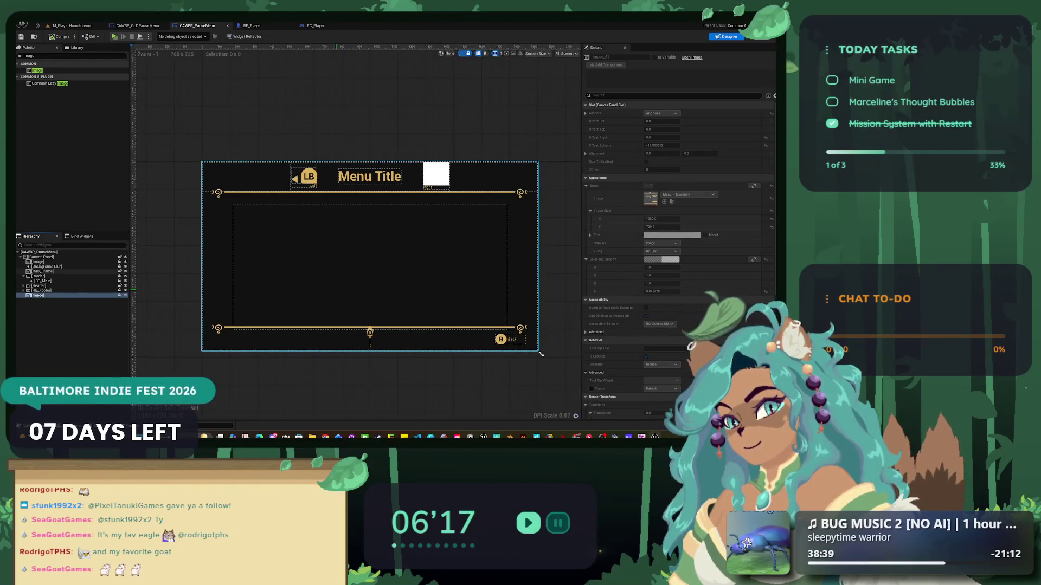
{"action": "left_click_drag", "start_coordinate": [540, 353], "coordinate": [517, 382]}
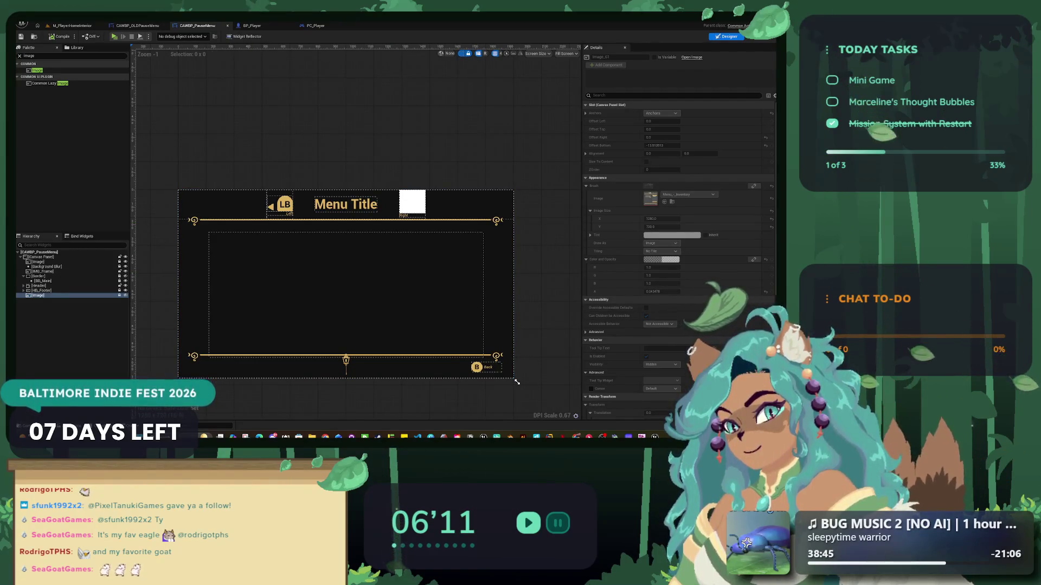
{"action": "key", "text": "alt+Tab"}
- In Figma, select the gold controller icons, ending with a marquee around the whole left column
{"action": "scroll", "coordinate": [390, 341], "scroll_direction": "down", "scroll_amount": 10}
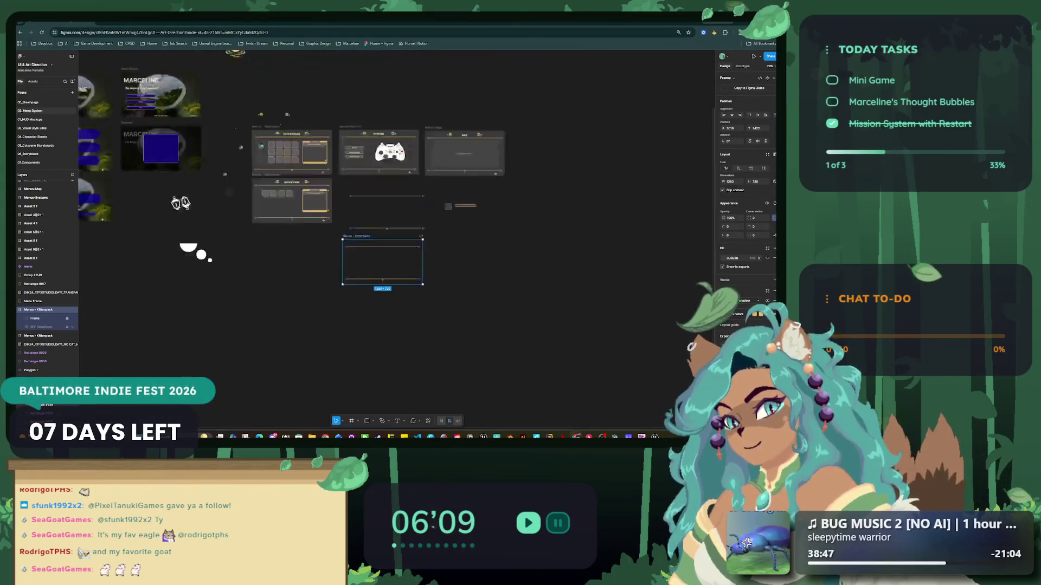
{"action": "scroll", "coordinate": [364, 115], "scroll_direction": "up", "scroll_amount": 5}
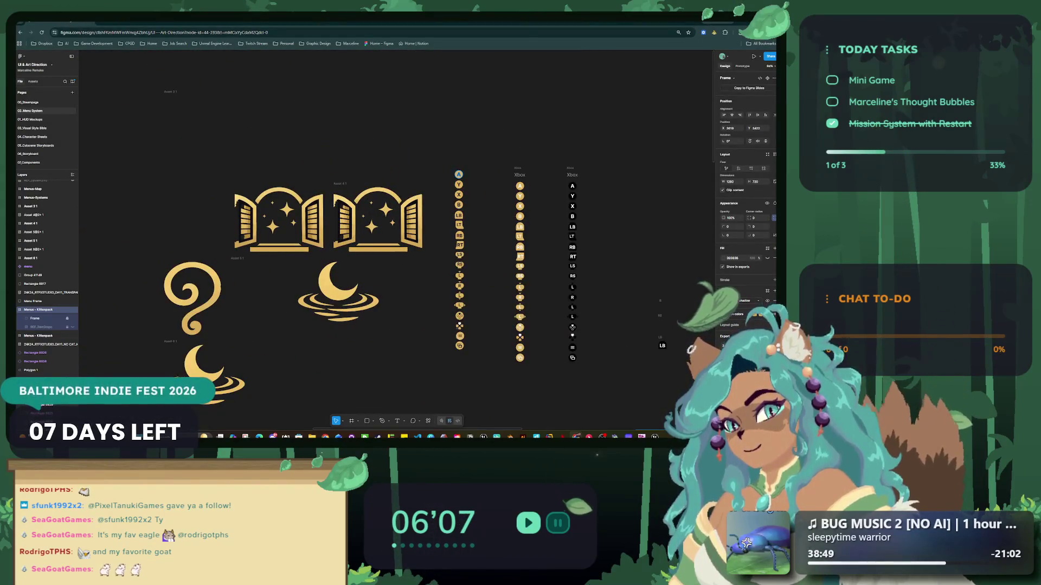
{"action": "key", "text": "Escape"}
{"action": "scroll", "coordinate": [569, 358], "scroll_direction": "up", "scroll_amount": 5}
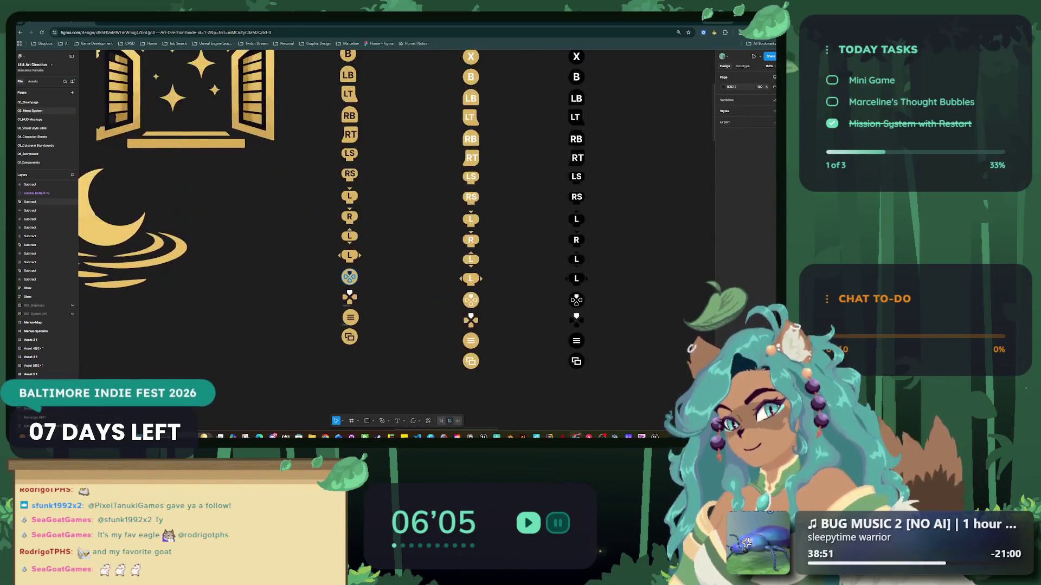
{"action": "left_click", "coordinate": [350, 278]}
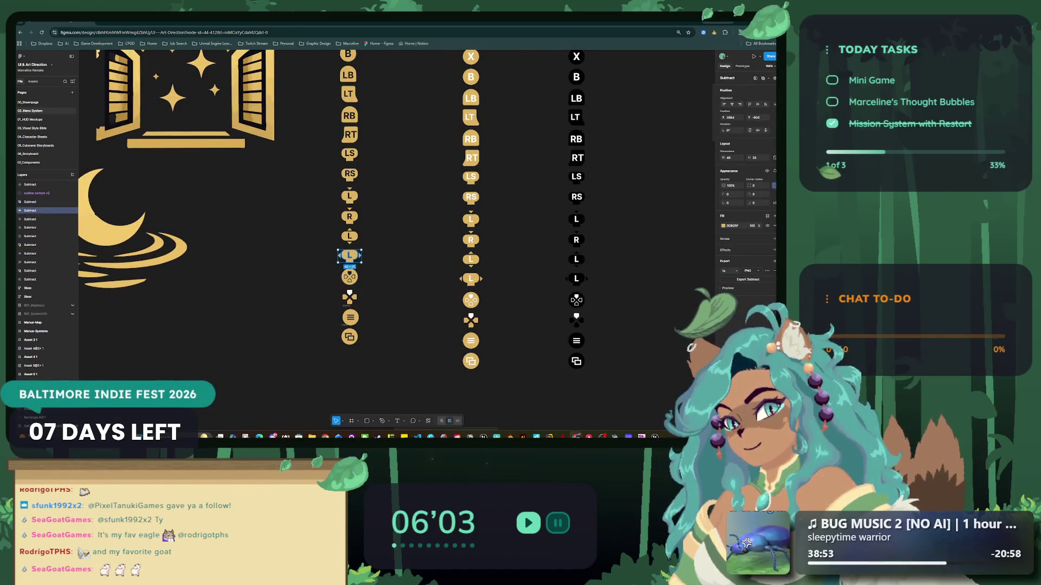
{"action": "left_click", "coordinate": [350, 317]}
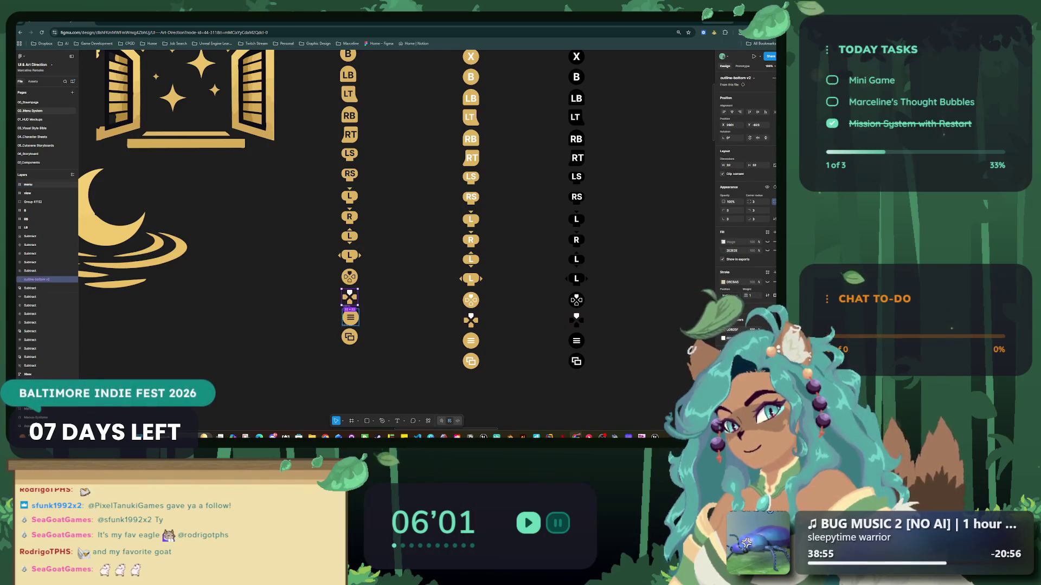
{"action": "scroll", "coordinate": [374, 333], "scroll_direction": "down", "scroll_amount": 3}
{"action": "left_click", "coordinate": [362, 235]}
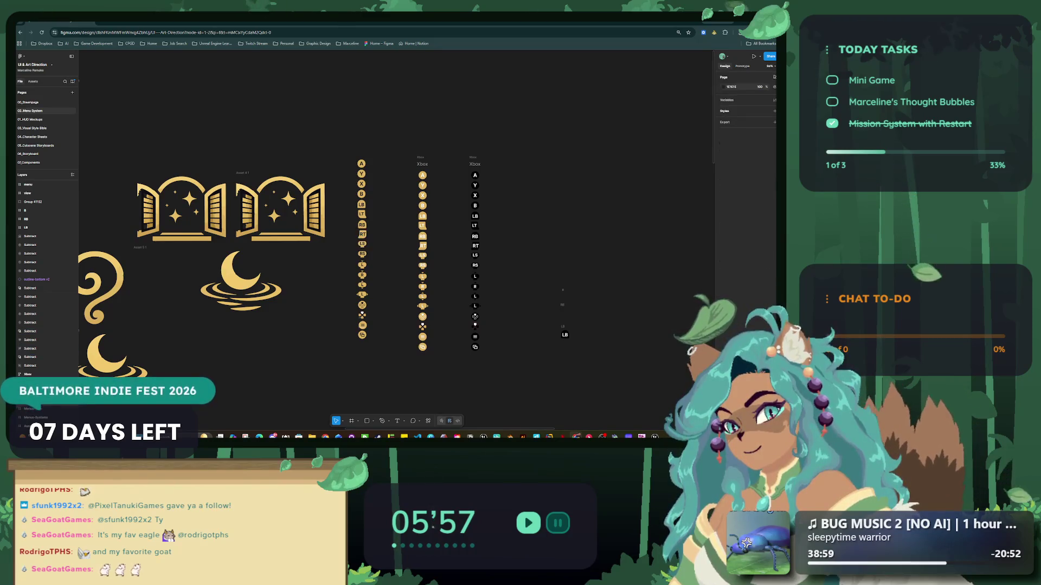
{"action": "left_click_drag", "start_coordinate": [350, 130], "coordinate": [381, 357]}
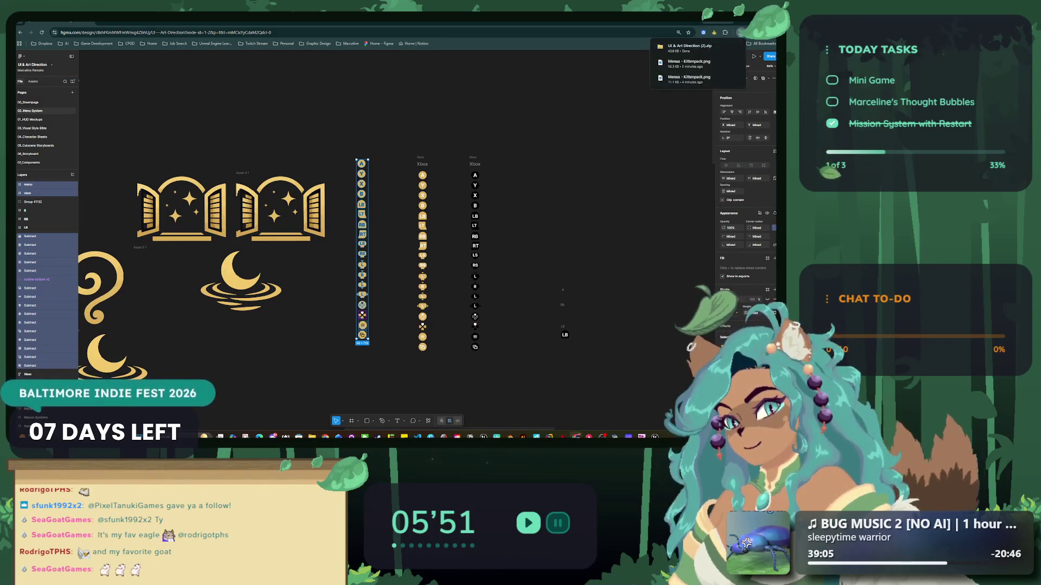
{"action": "key", "text": "alt+Tab"}
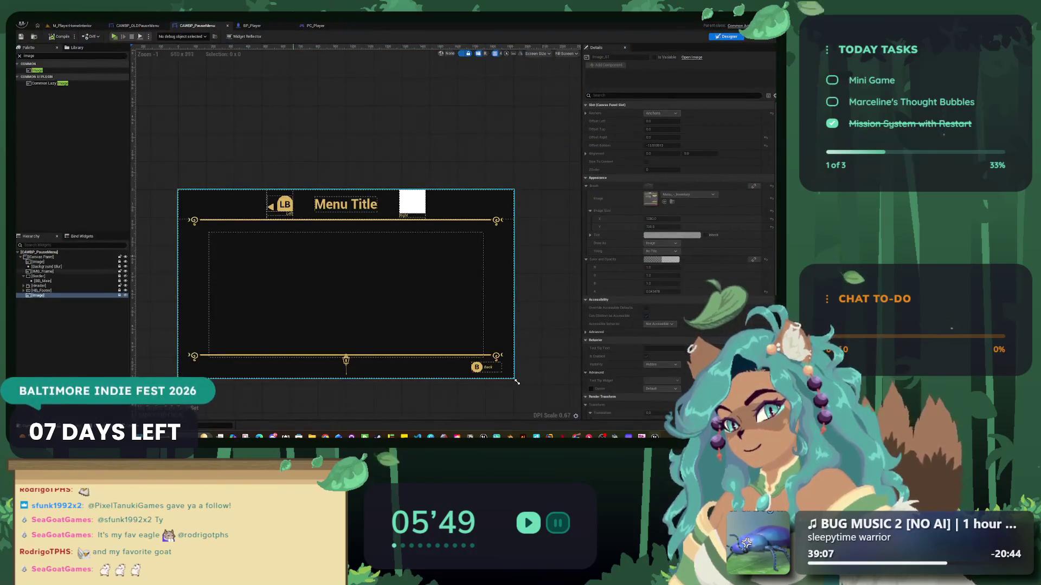
- Step through the header's layers: Border, Header size box, horizontal box and VB_RightNav
{"action": "scroll", "coordinate": [244, 202], "scroll_direction": "up", "scroll_amount": 4}
{"action": "left_click", "coordinate": [38, 276]}
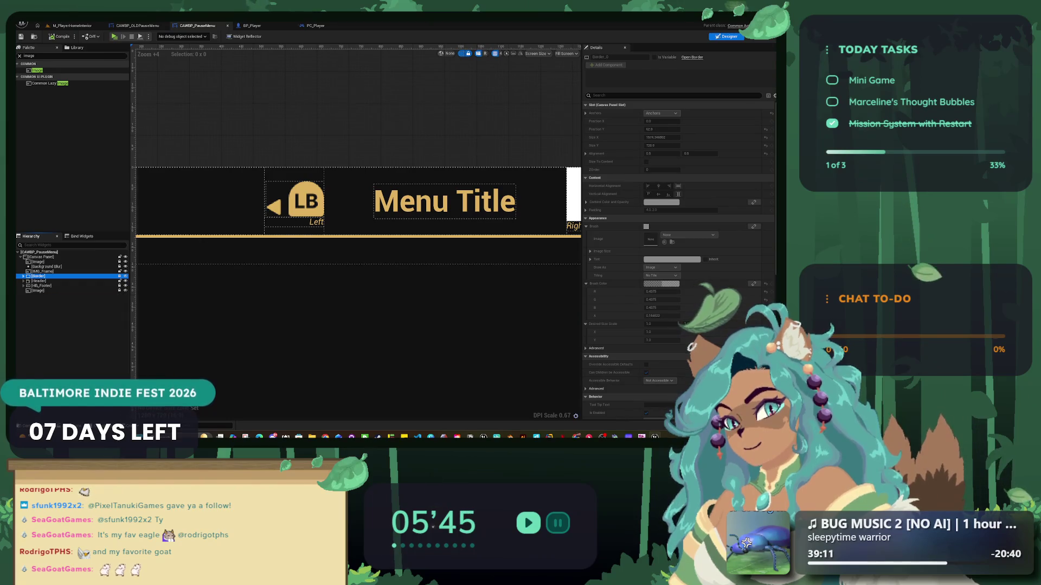
{"action": "scroll", "coordinate": [495, 409], "scroll_direction": "down", "scroll_amount": 5}
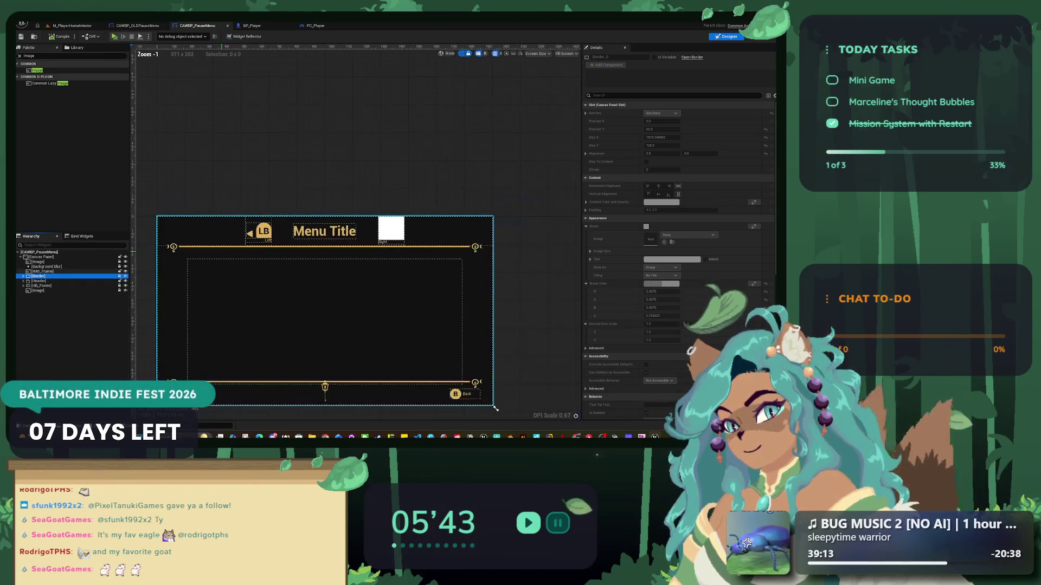
{"action": "scroll", "coordinate": [226, 251], "scroll_direction": "up", "scroll_amount": 1}
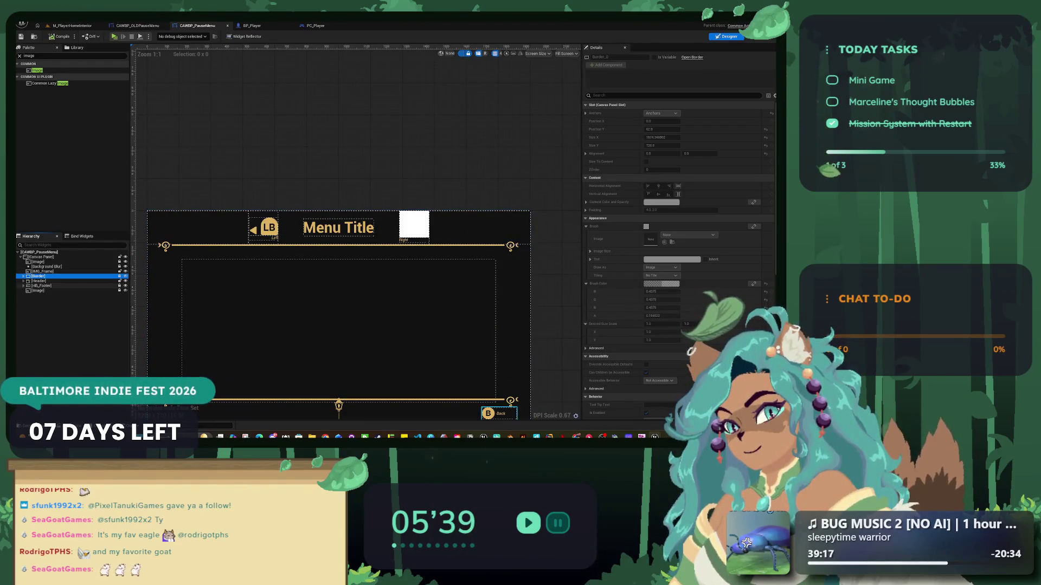
{"action": "left_click", "coordinate": [39, 281]}
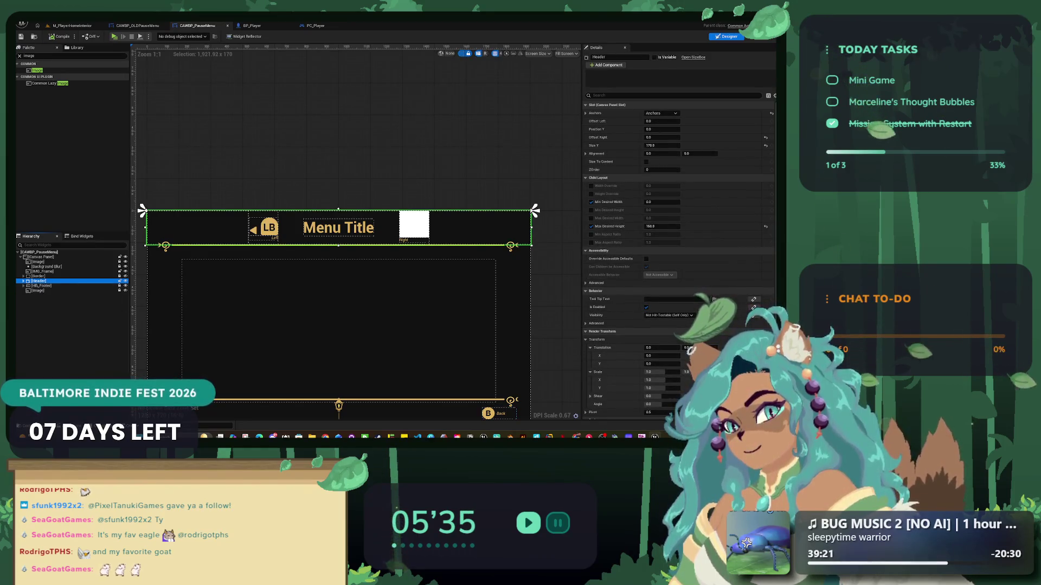
{"action": "left_click", "coordinate": [287, 228]}
{"action": "left_click", "coordinate": [49, 300]}
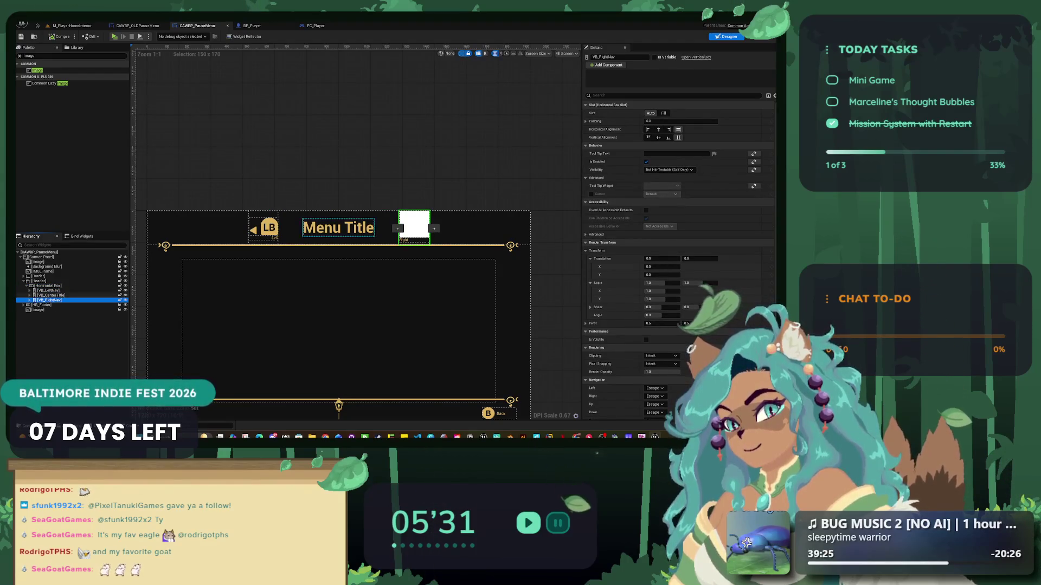
- Duplicate VB_LeftNav, delete the white right placeholder, and move the copy right of Menu Title
{"action": "left_click", "coordinate": [49, 291]}
{"action": "key", "text": "ctrl+d"}
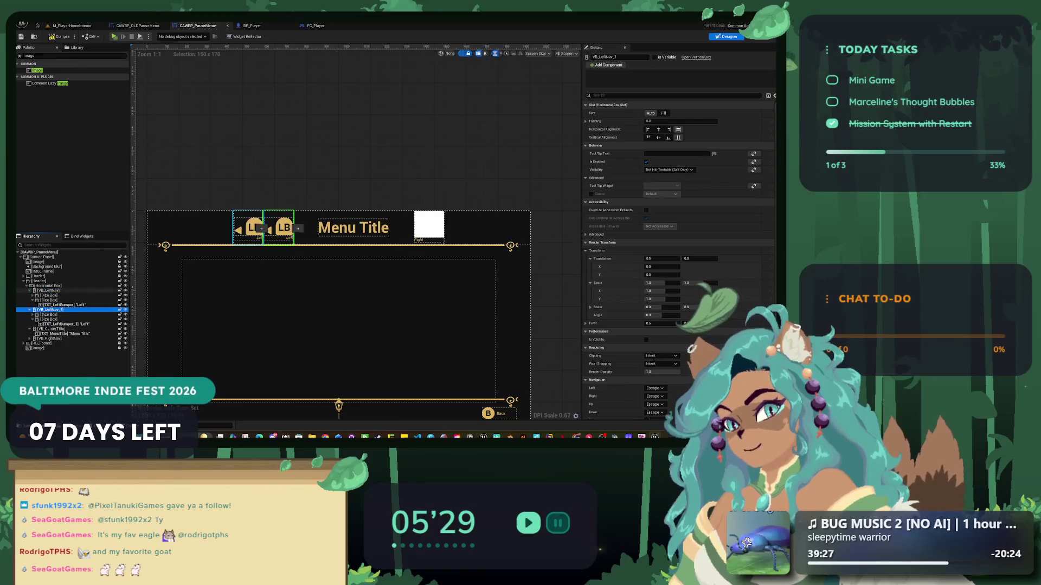
{"action": "key", "text": "Left"}
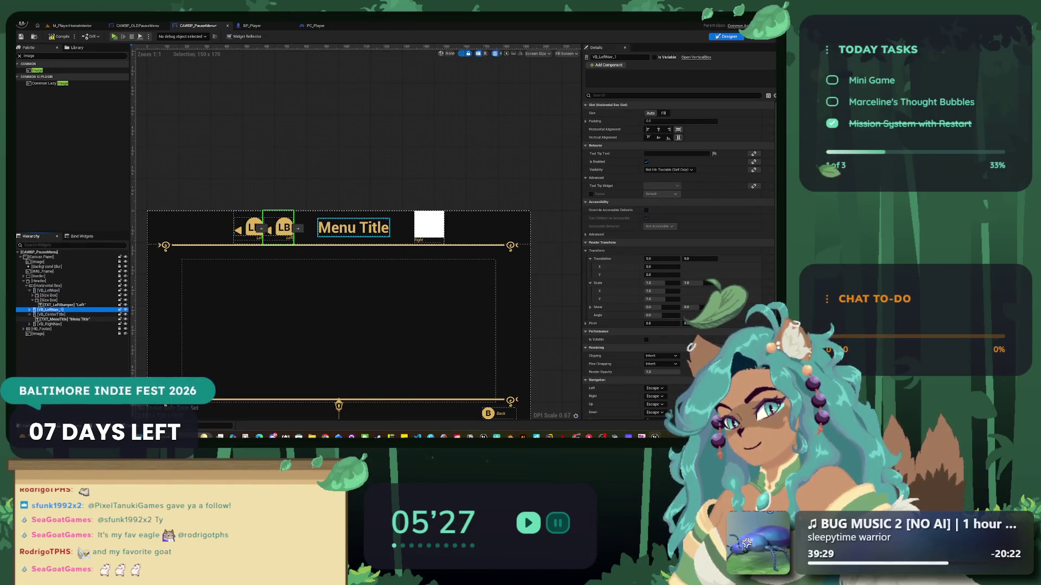
{"action": "left_click", "coordinate": [49, 324]}
{"action": "key", "text": "Delete"}
{"action": "left_click", "coordinate": [52, 309]}
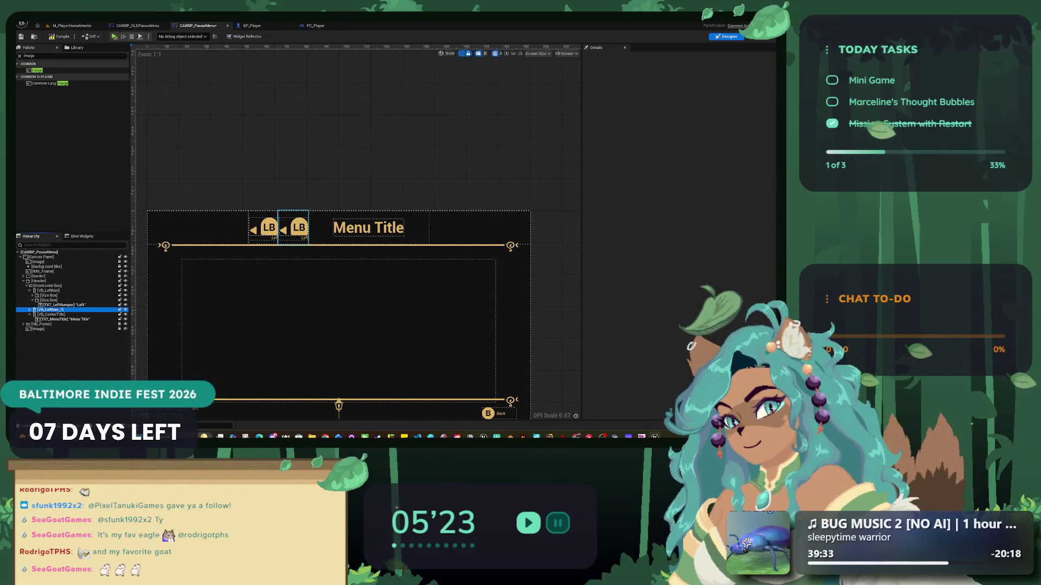
{"action": "left_click_drag", "start_coordinate": [51, 309], "coordinate": [51, 320]}
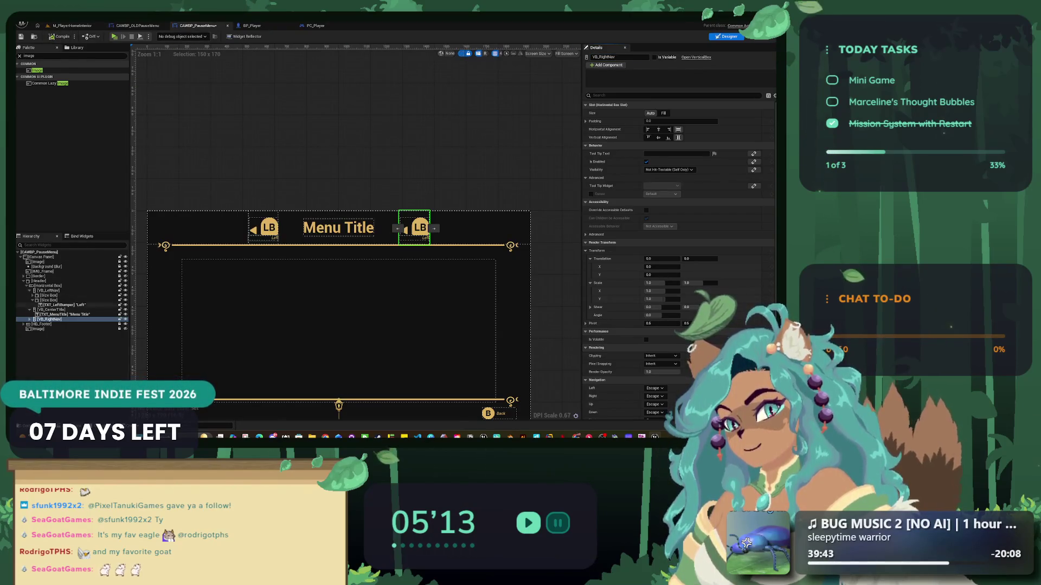
- Expand the right nav box and rename its Left label to TXT_RightMenuDestination
{"action": "left_click", "coordinate": [30, 320]}
{"action": "left_click", "coordinate": [49, 329]}
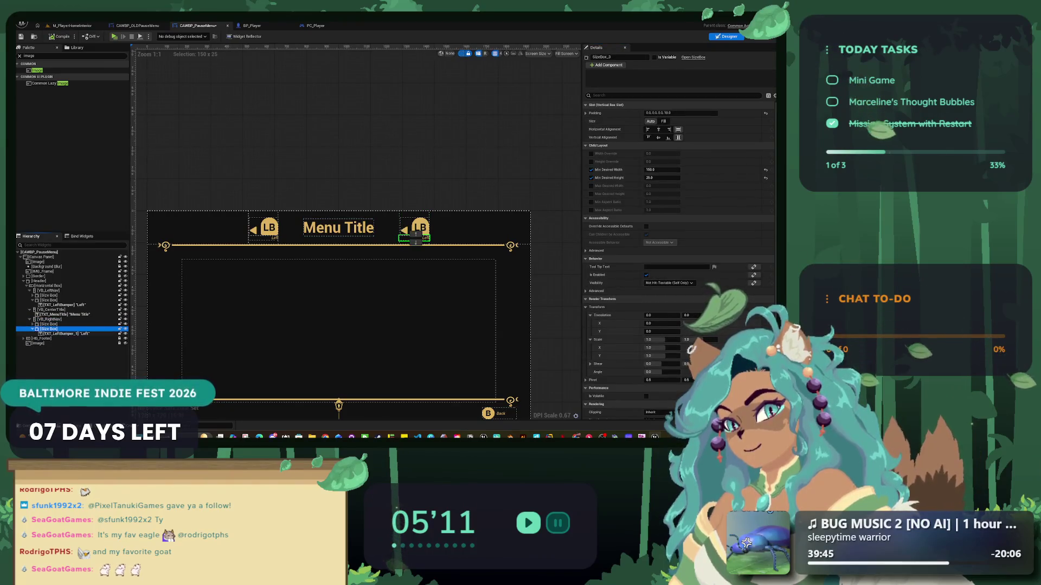
{"action": "left_click", "coordinate": [34, 329]}
{"action": "left_click", "coordinate": [63, 333]}
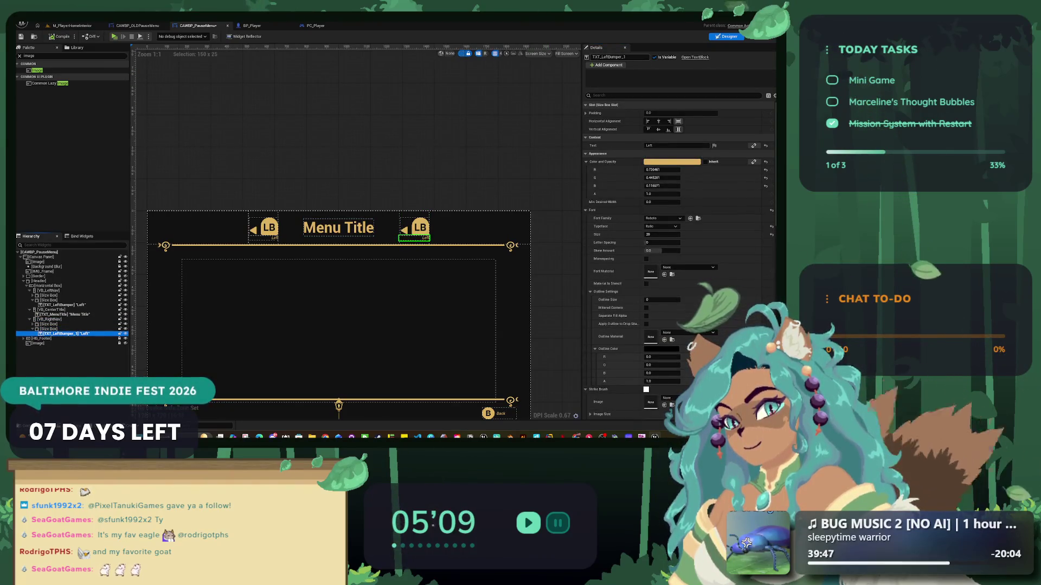
{"action": "double_click", "coordinate": [614, 57]}
{"action": "type", "text": "Righ"}
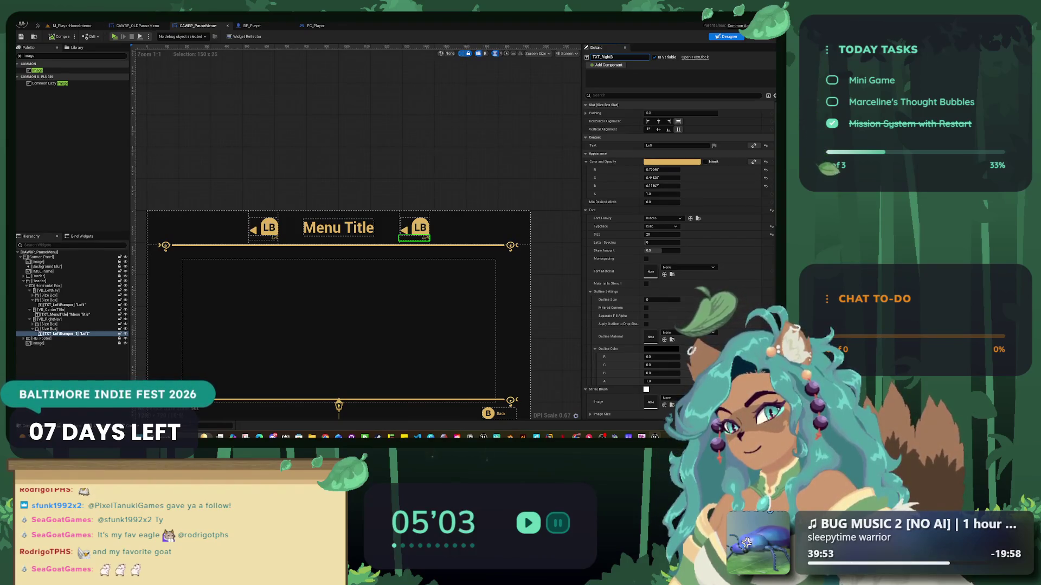
{"action": "type", "text": "ination"}
{"action": "key", "text": "Return"}
- Left-align the label's text and select the right prompt's LB image
{"action": "scroll", "coordinate": [415, 220], "scroll_direction": "up", "scroll_amount": 6}
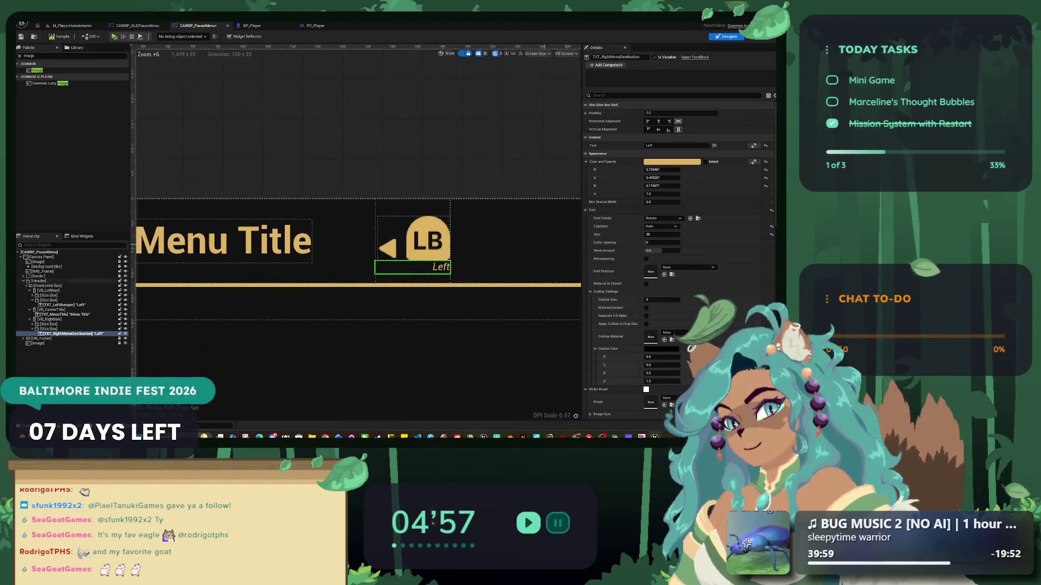
{"action": "scroll", "coordinate": [677, 244], "scroll_direction": "down", "scroll_amount": 5}
{"action": "left_click", "coordinate": [662, 343]}
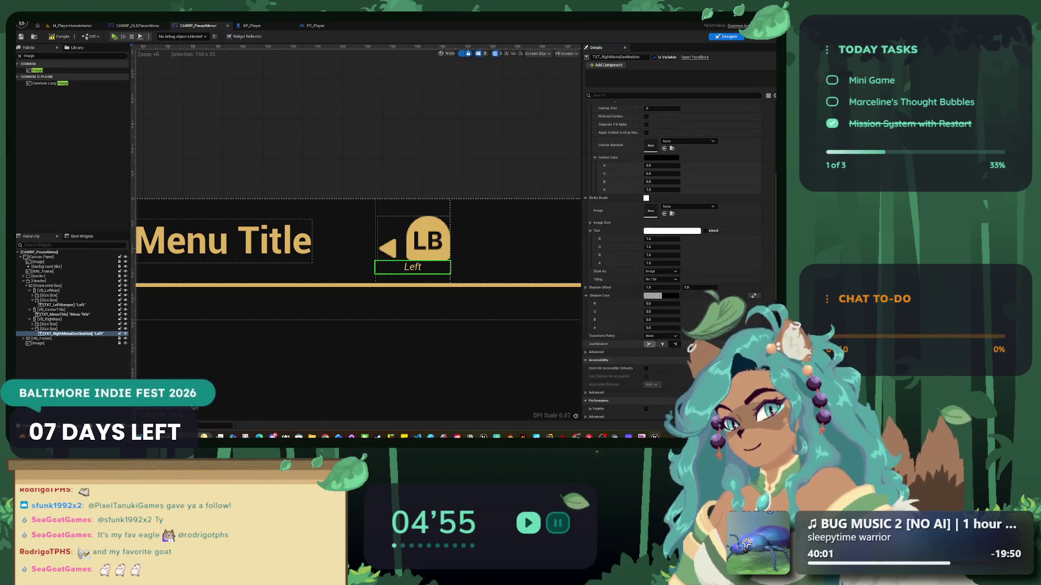
{"action": "left_click", "coordinate": [649, 344]}
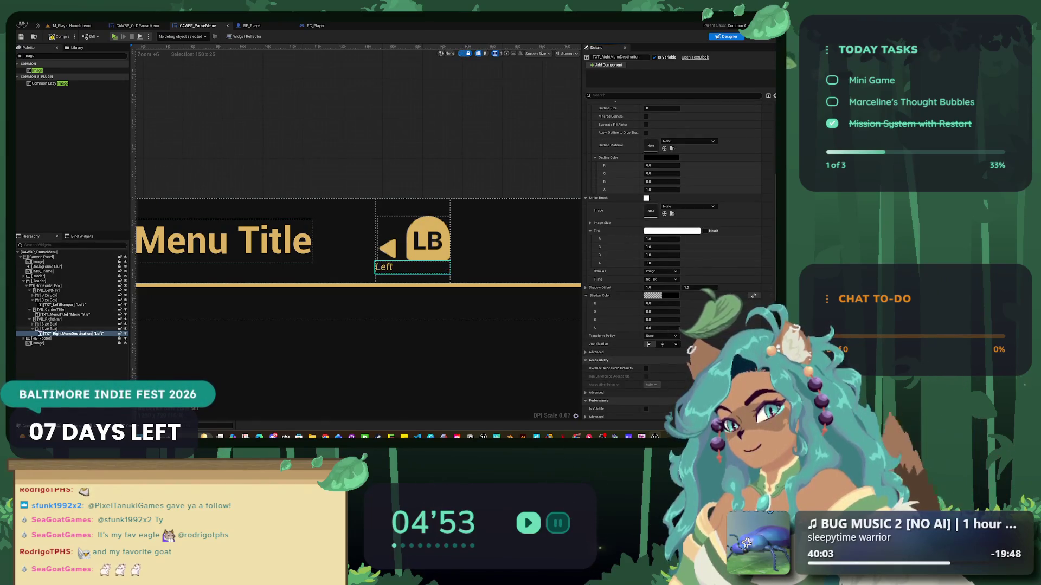
{"action": "left_click", "coordinate": [49, 324]}
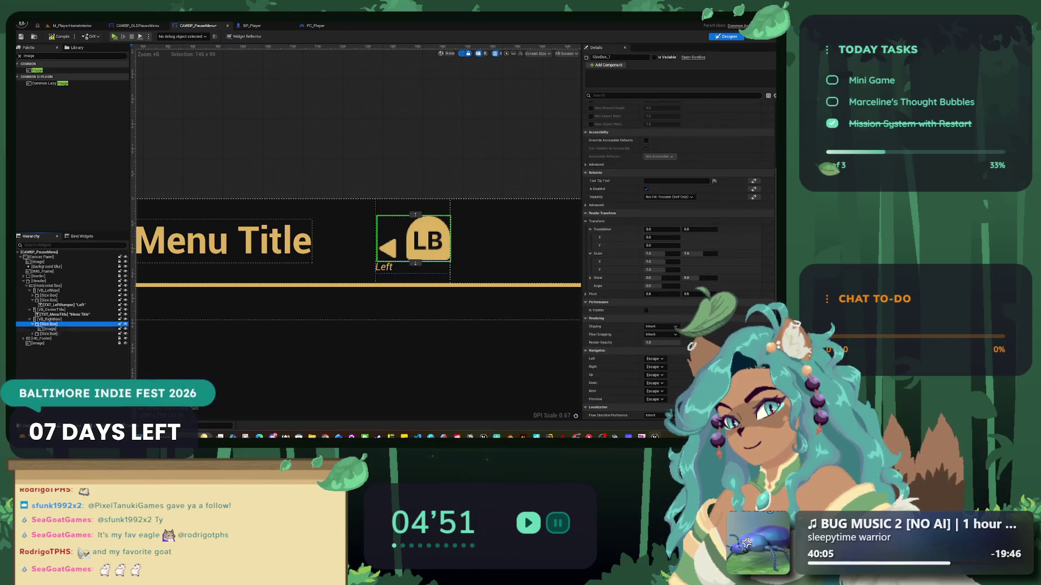
{"action": "left_click", "coordinate": [50, 329]}
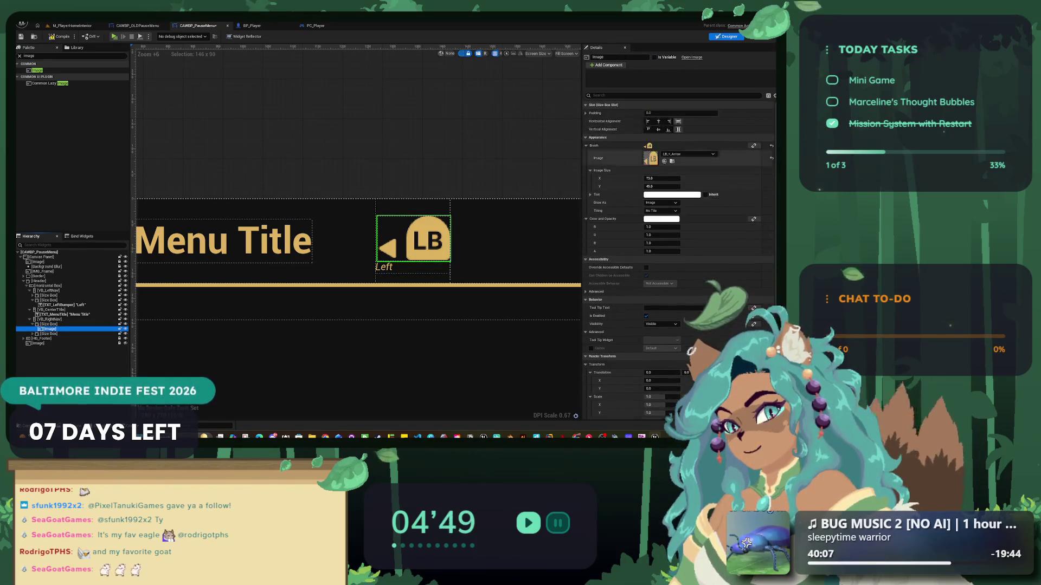
{"action": "key", "text": "ctrl+space"}
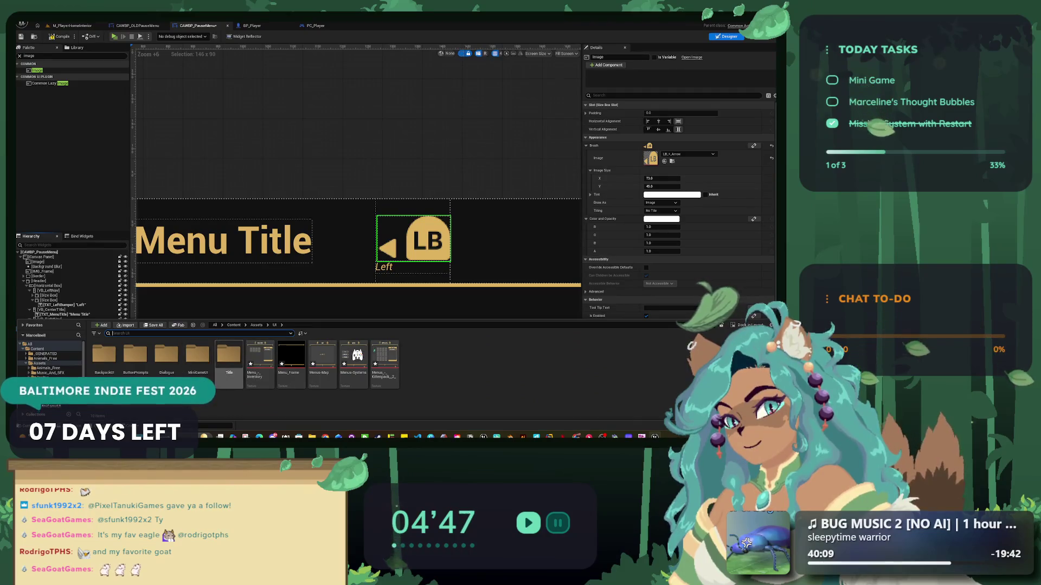
- Navigate into BackpackUI's ButtonPrompts folder to show its textures
{"action": "left_click", "coordinate": [229, 356]}
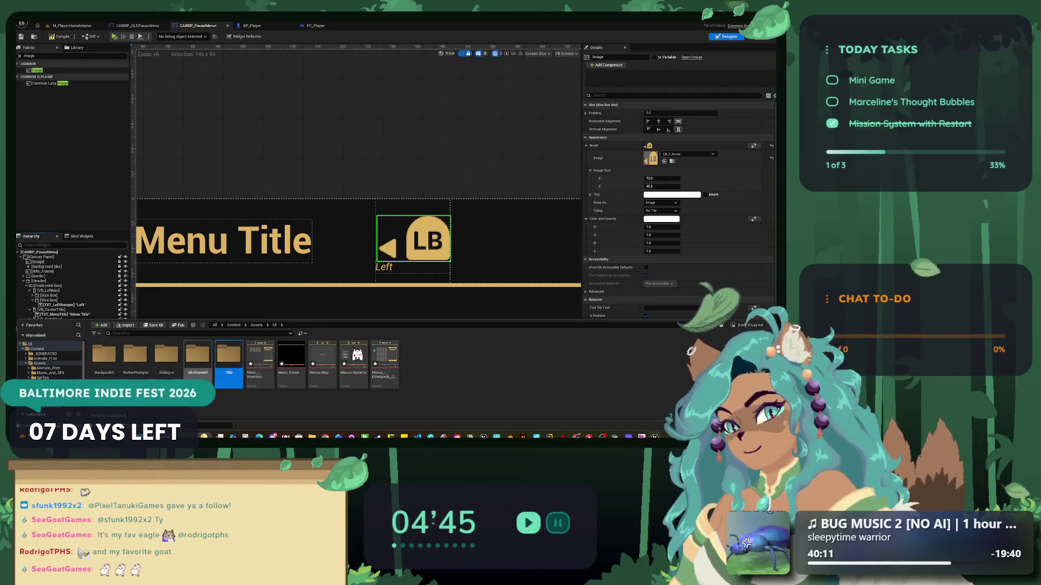
{"action": "double_click", "coordinate": [105, 357]}
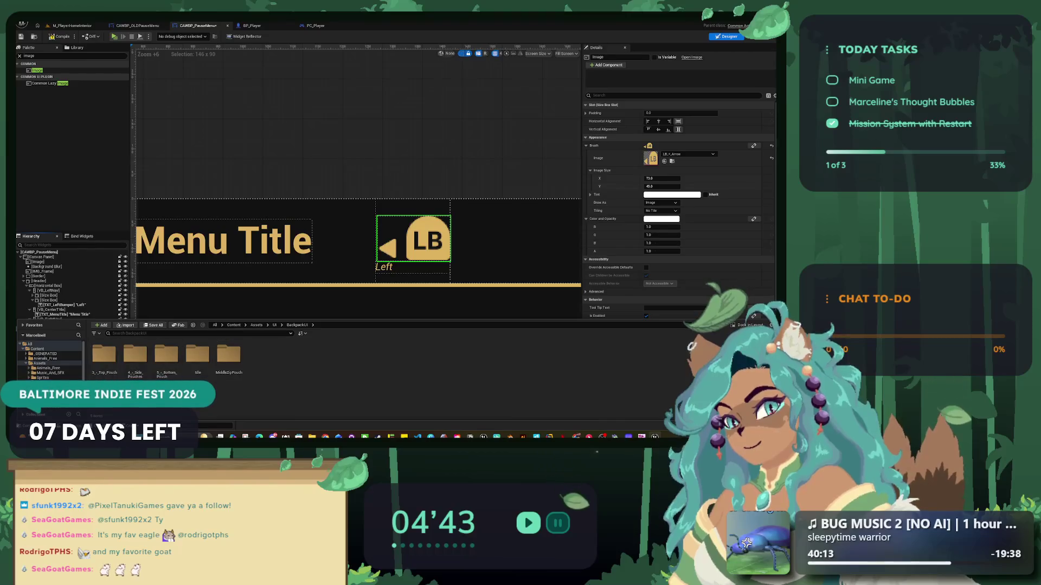
{"action": "left_click", "coordinate": [281, 324]}
{"action": "left_click", "coordinate": [295, 340]}
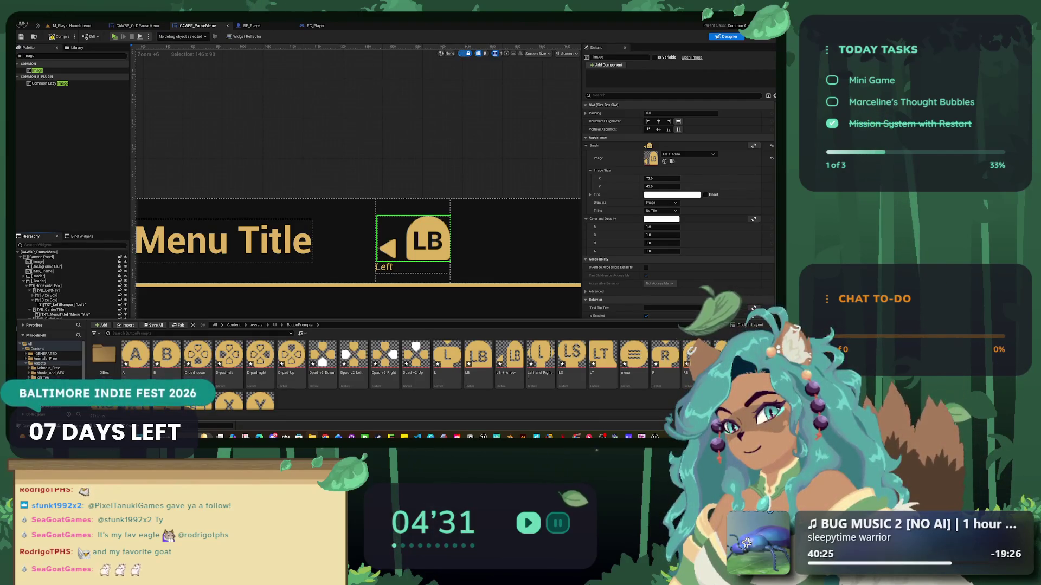
- Finish extracting the compressed icon folder and switch to the Figma design
{"action": "key", "text": "Return"}
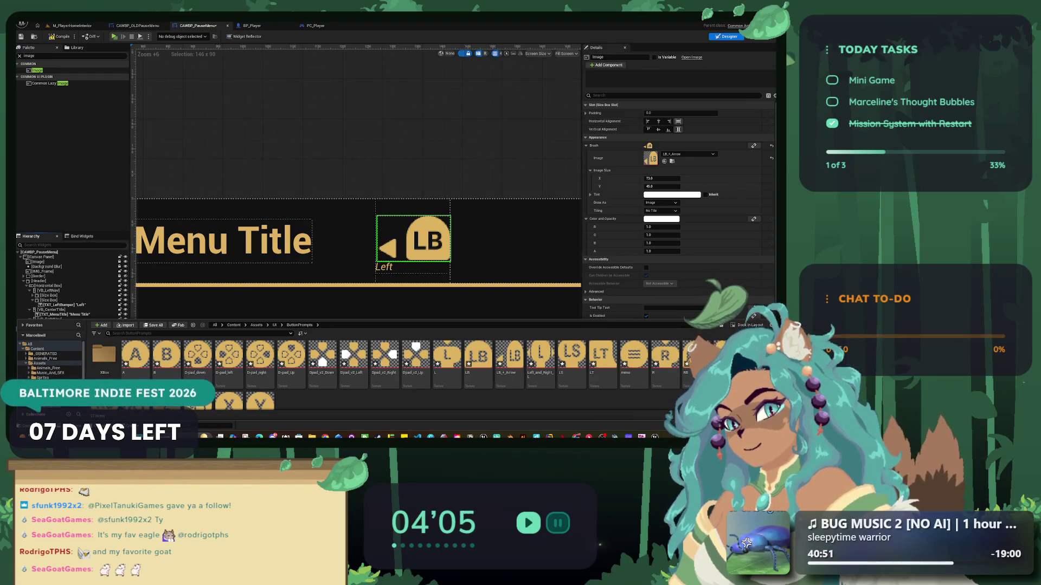
{"action": "key", "text": "alt+Tab"}
{"action": "scroll", "coordinate": [320, 354], "scroll_direction": "down", "scroll_amount": 3}
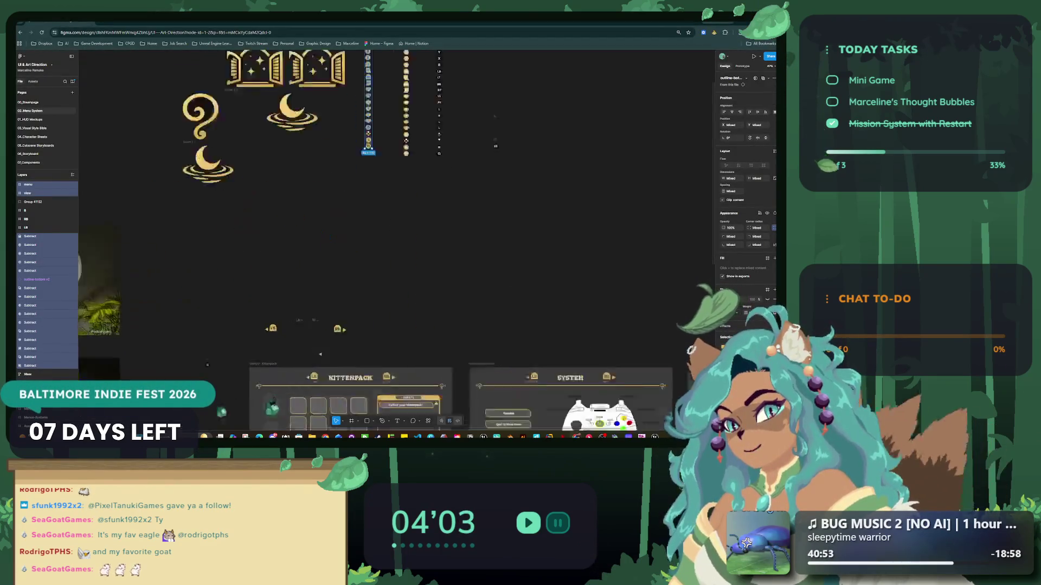
- Zoom in and select the LB and RB arrow icon groups in Figma, then go back to Unreal
{"action": "scroll", "coordinate": [282, 326], "scroll_direction": "up", "scroll_amount": 5}
{"action": "left_click", "coordinate": [238, 339]}
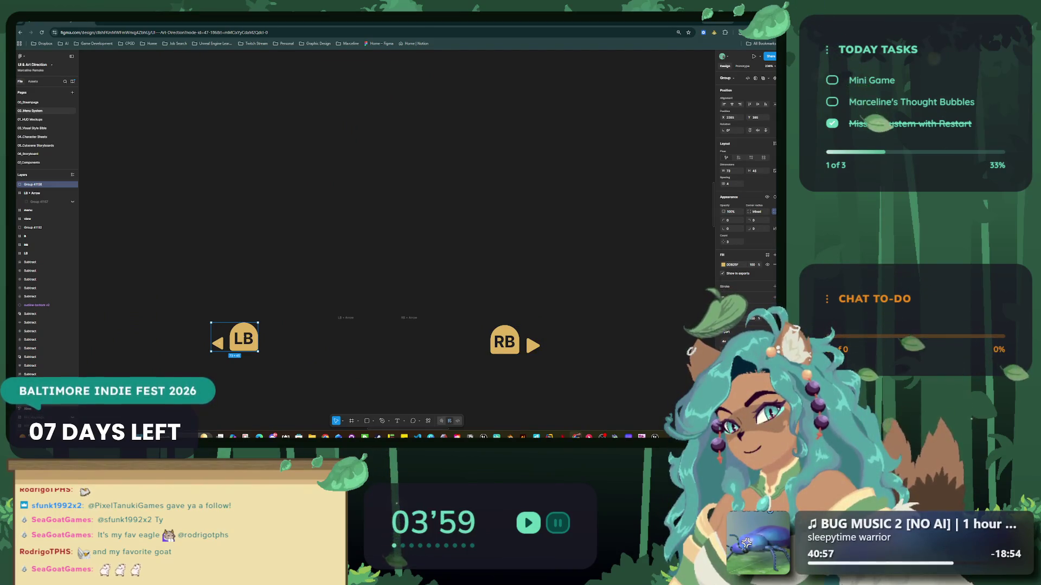
{"action": "left_click", "coordinate": [515, 340]}
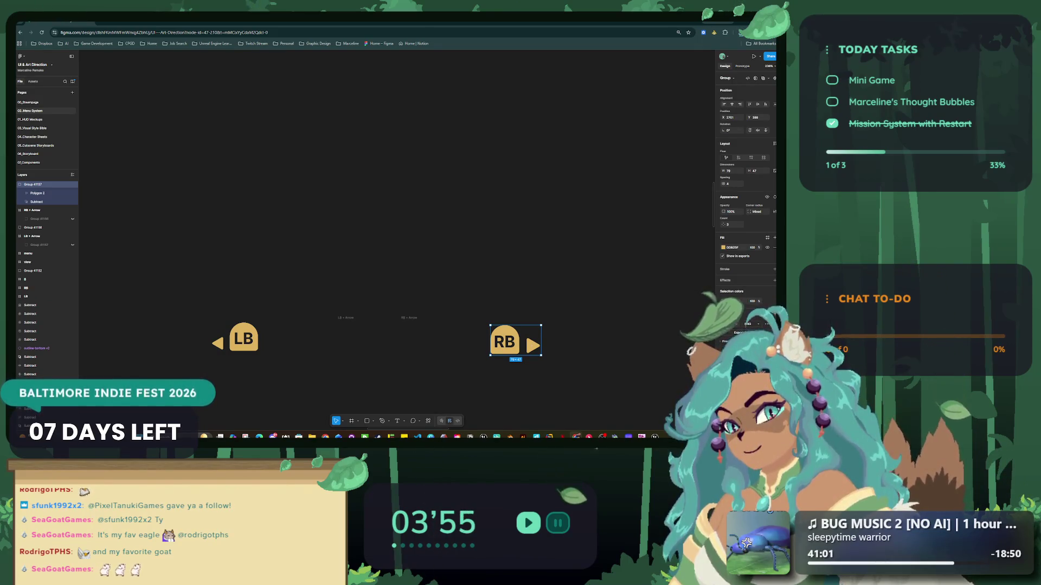
{"action": "key", "text": "alt+Tab"}
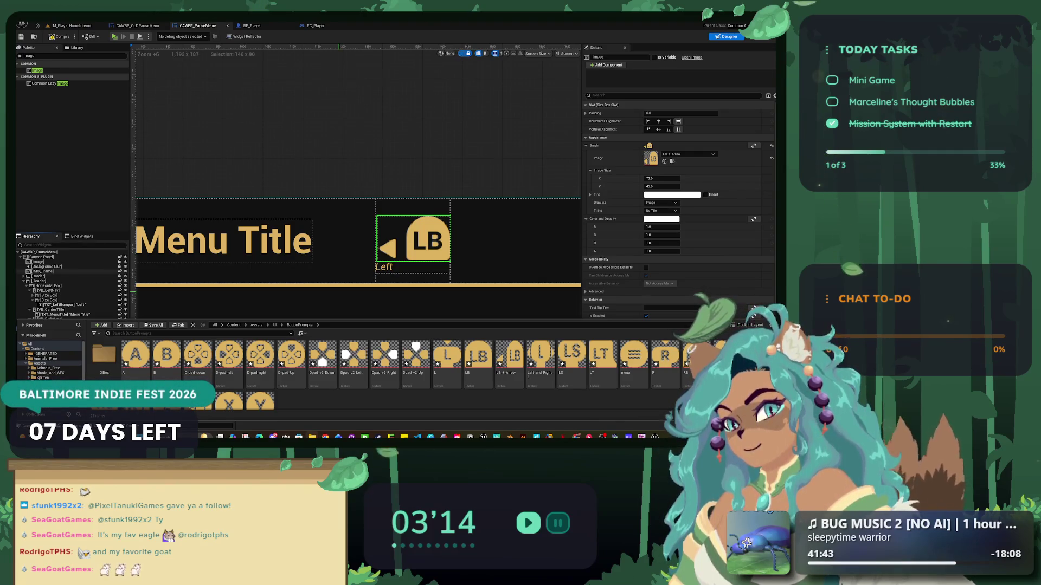
- Inspect the LB_+_Arrow button prompt texture's actions in the content browser
{"action": "right_click", "coordinate": [697, 355]}
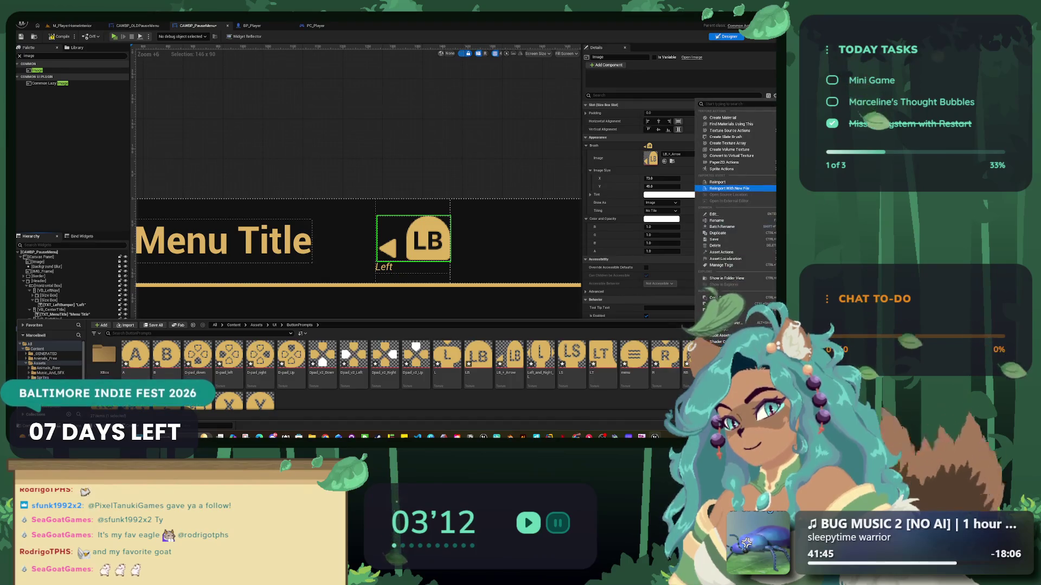
{"action": "key", "text": "Escape"}
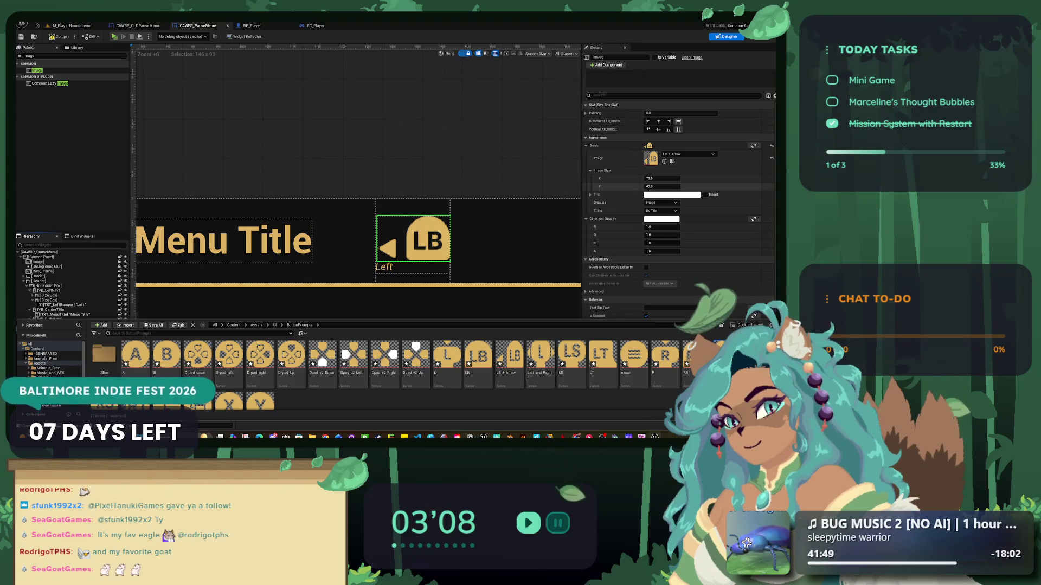
{"action": "left_click", "coordinate": [509, 361]}
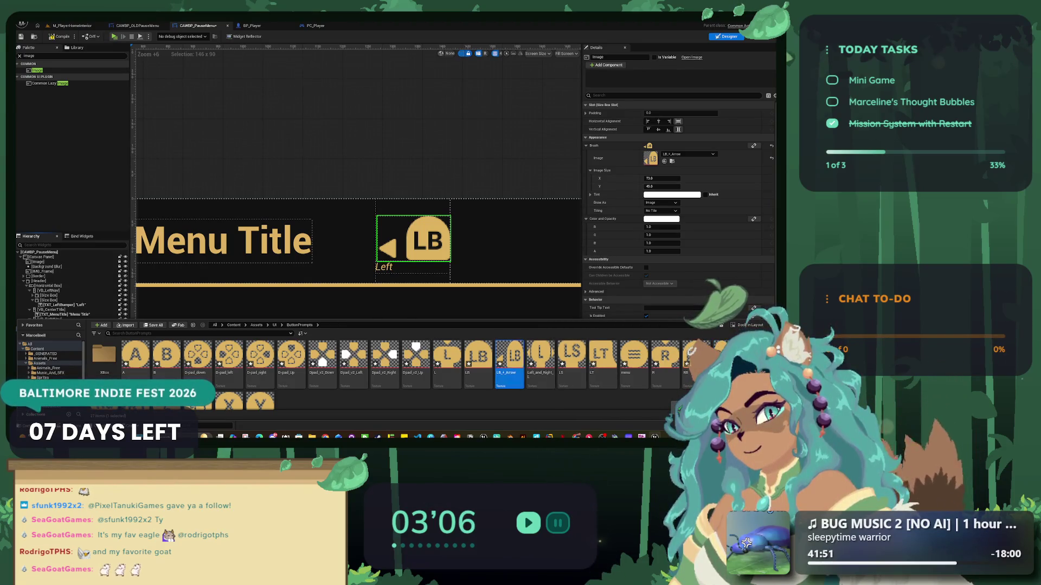
{"action": "right_click", "coordinate": [512, 360]}
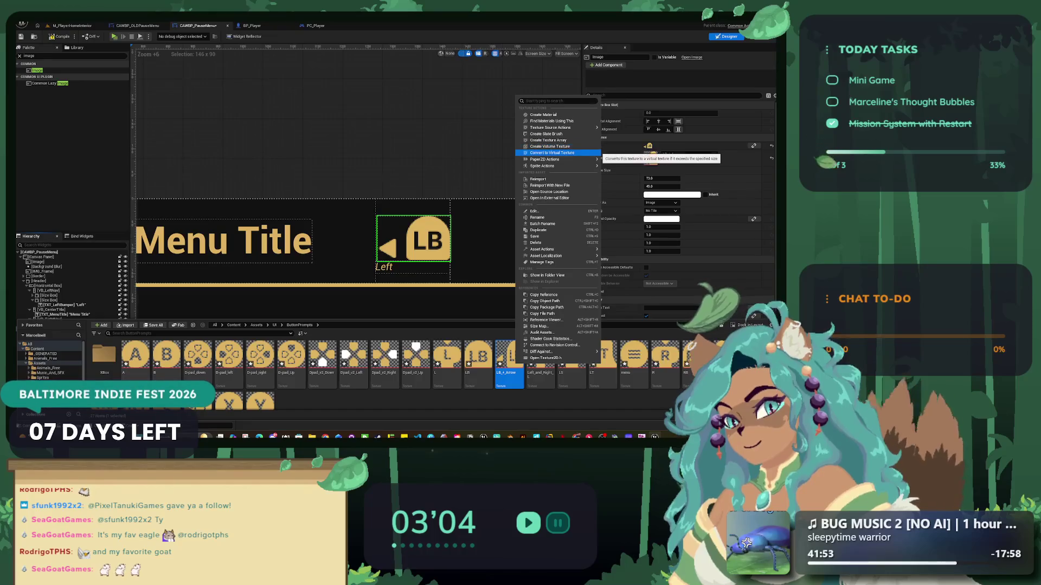
{"action": "left_click", "coordinate": [538, 178]}
- Select the right header prompt's image and assign the RB_+_Arrow texture as its brush
{"action": "left_click_drag", "start_coordinate": [333, 170], "coordinate": [591, 141]}
{"action": "left_click", "coordinate": [297, 228]}
{"action": "left_click_drag", "start_coordinate": [325, 228], "coordinate": [68, 233]}
{"action": "left_click", "coordinate": [429, 228]}
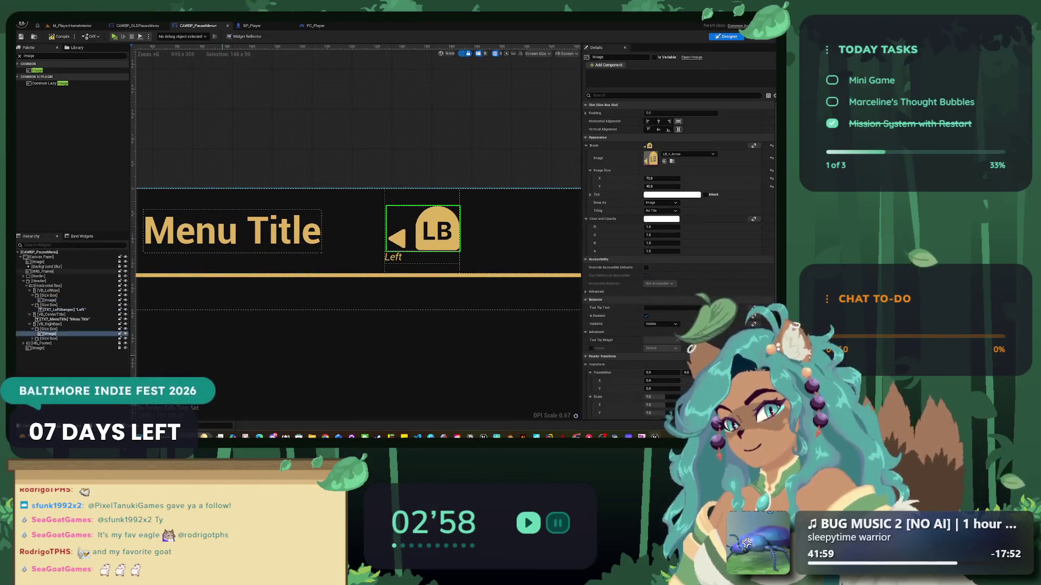
{"action": "key", "text": "ctrl+space"}
{"action": "left_click_drag", "start_coordinate": [716, 374], "coordinate": [681, 158]}
{"action": "scroll", "coordinate": [358, 163], "scroll_direction": "down", "scroll_amount": 5}
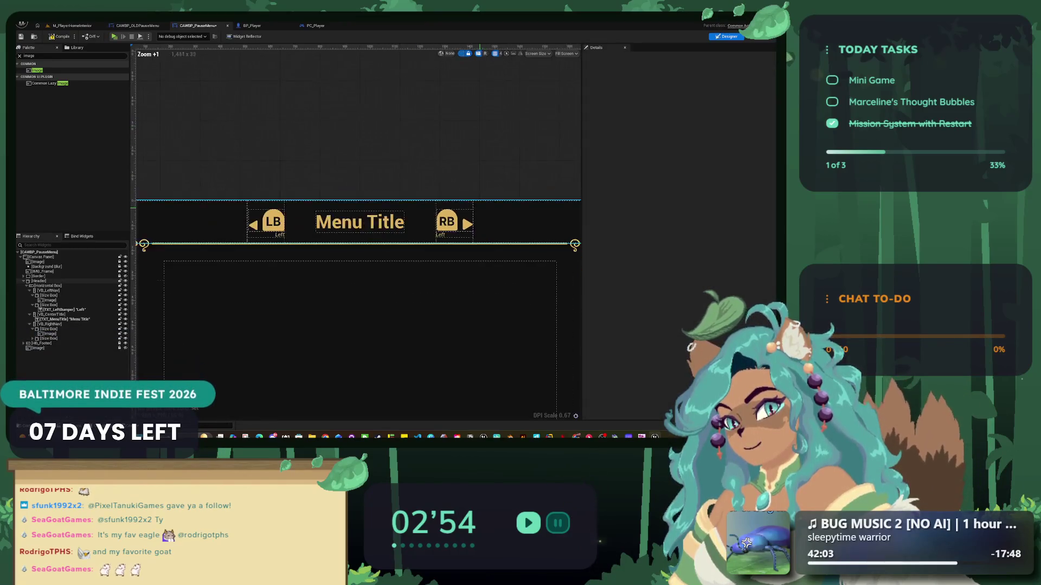
- Set the font size of both bumper caption texts to 25
{"action": "scroll", "coordinate": [304, 211], "scroll_direction": "up", "scroll_amount": 3}
{"action": "left_click", "coordinate": [544, 250]}
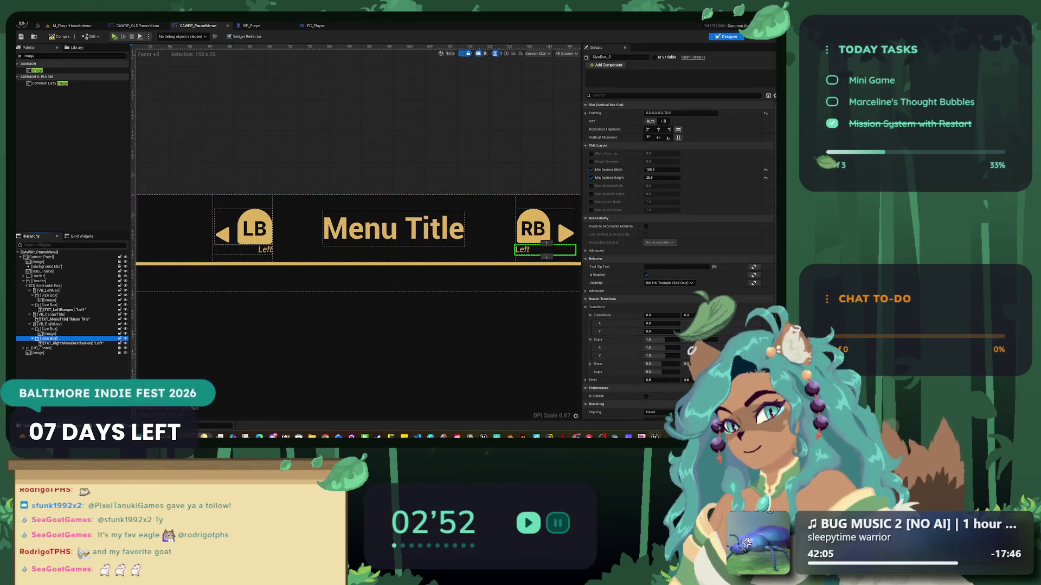
{"action": "scroll", "coordinate": [531, 326], "scroll_direction": "down", "scroll_amount": 5}
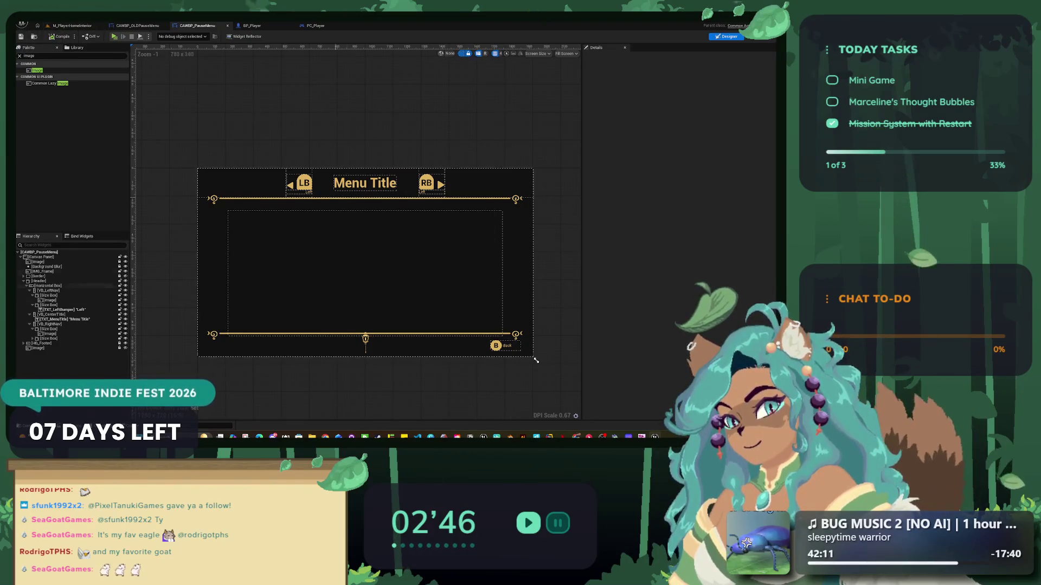
{"action": "scroll", "coordinate": [353, 209], "scroll_direction": "up", "scroll_amount": 3}
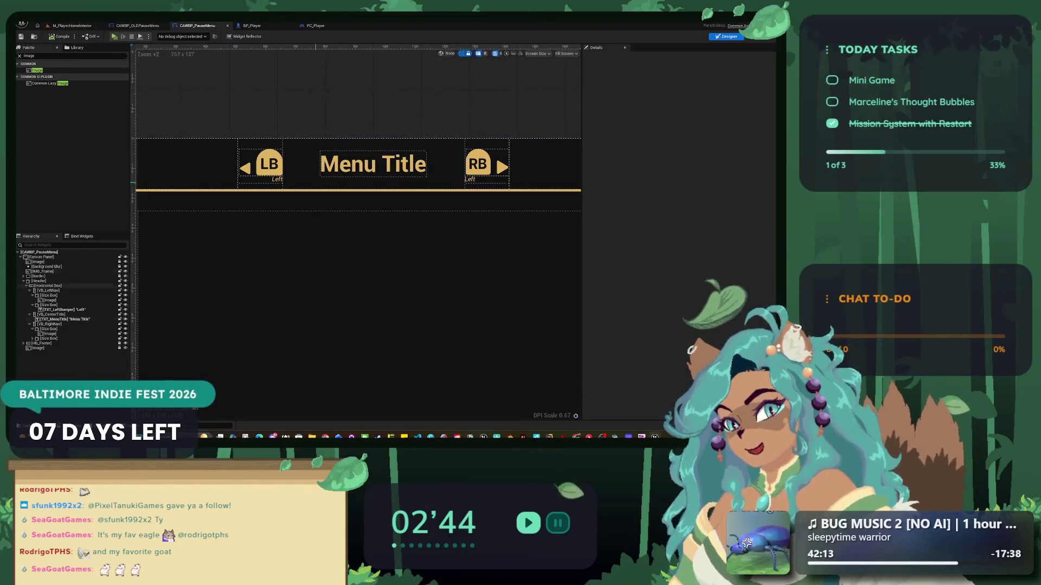
{"action": "left_click", "coordinate": [470, 179], "text": "ctrl"}
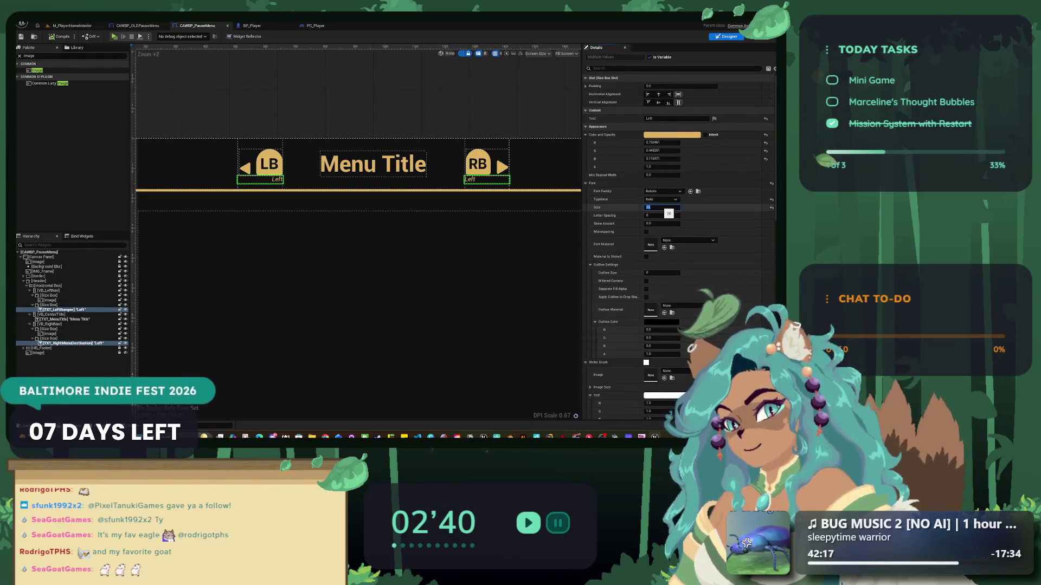
{"action": "type", "text": "25"}
{"action": "key", "text": "Return"}
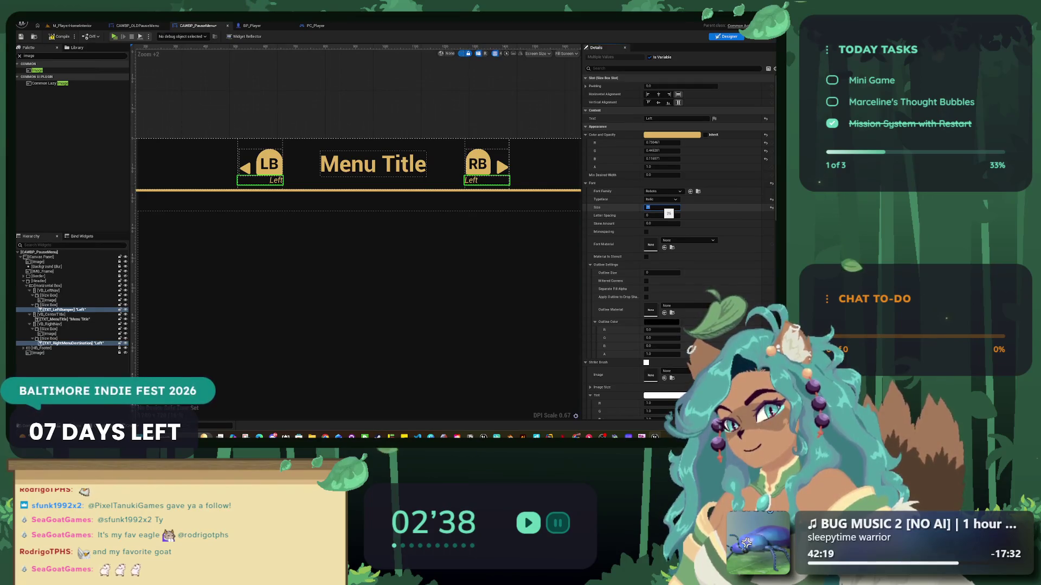
- Change the RB caption text to 'Right' and recentre the pause menu in view
{"action": "left_click", "coordinate": [487, 180]}
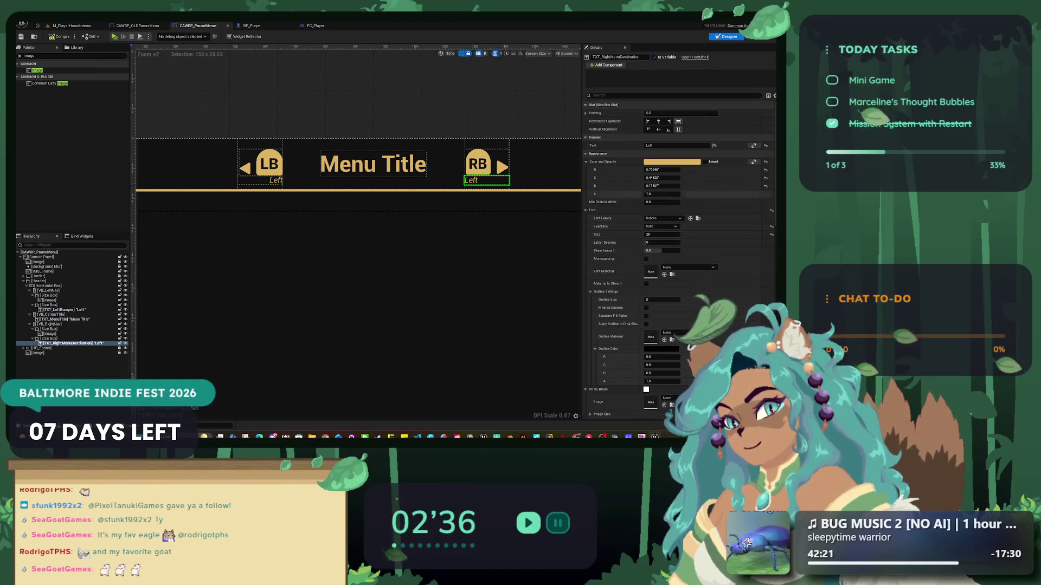
{"action": "type", "text": "Right"}
{"action": "key", "text": "Return"}
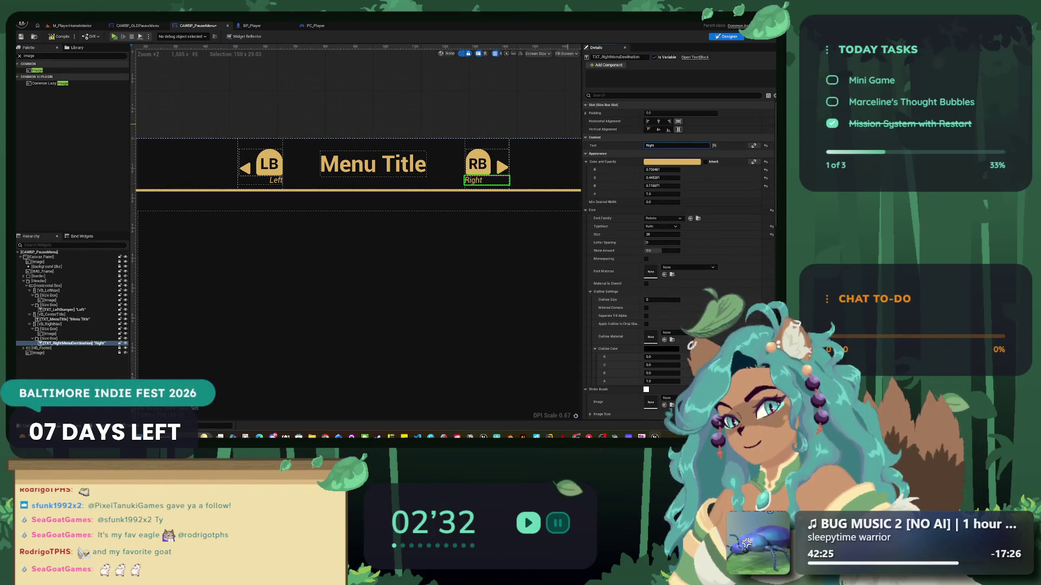
{"action": "left_click", "coordinate": [449, 109]}
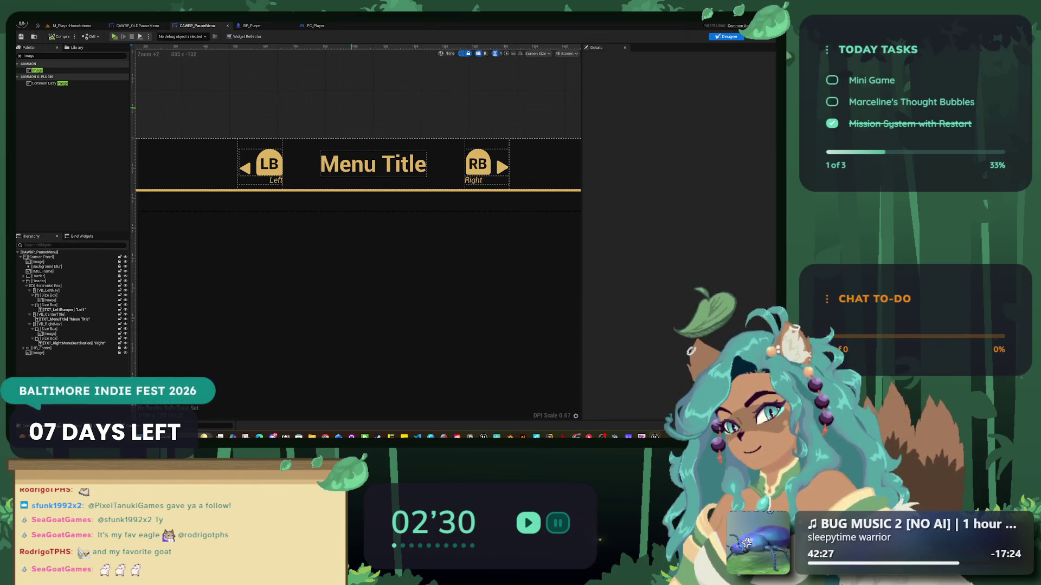
{"action": "scroll", "coordinate": [539, 313], "scroll_direction": "down", "scroll_amount": 4}
{"action": "left_click_drag", "start_coordinate": [540, 312], "coordinate": [518, 281]}
{"action": "scroll", "coordinate": [519, 282], "scroll_direction": "up", "scroll_amount": 2}
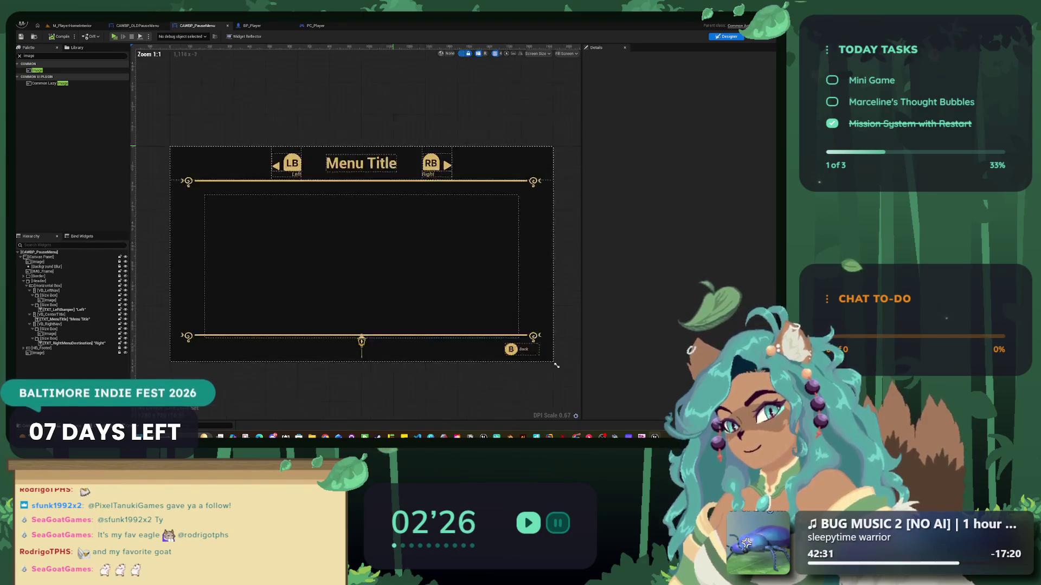
{"action": "scroll", "coordinate": [564, 294], "scroll_direction": "up", "scroll_amount": 4}
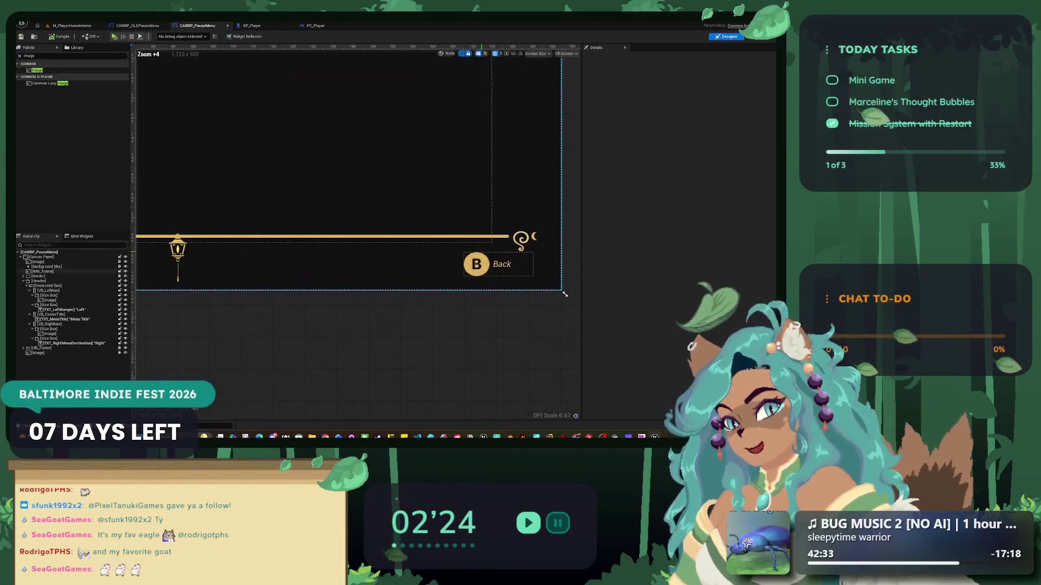
{"action": "left_click", "coordinate": [564, 293]}
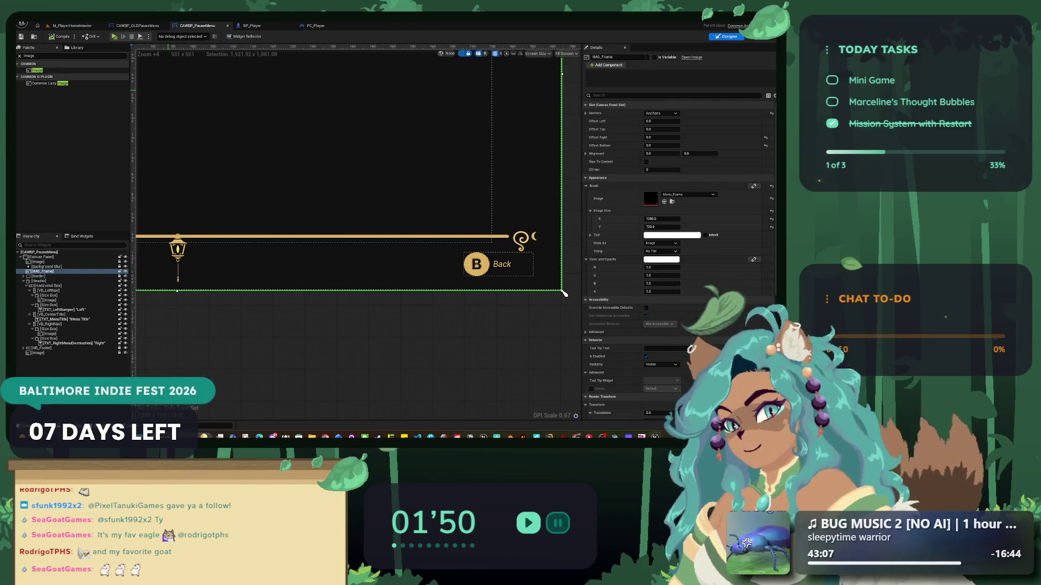
{"action": "left_click", "coordinate": [564, 293]}
{"action": "left_click", "coordinate": [565, 293]}
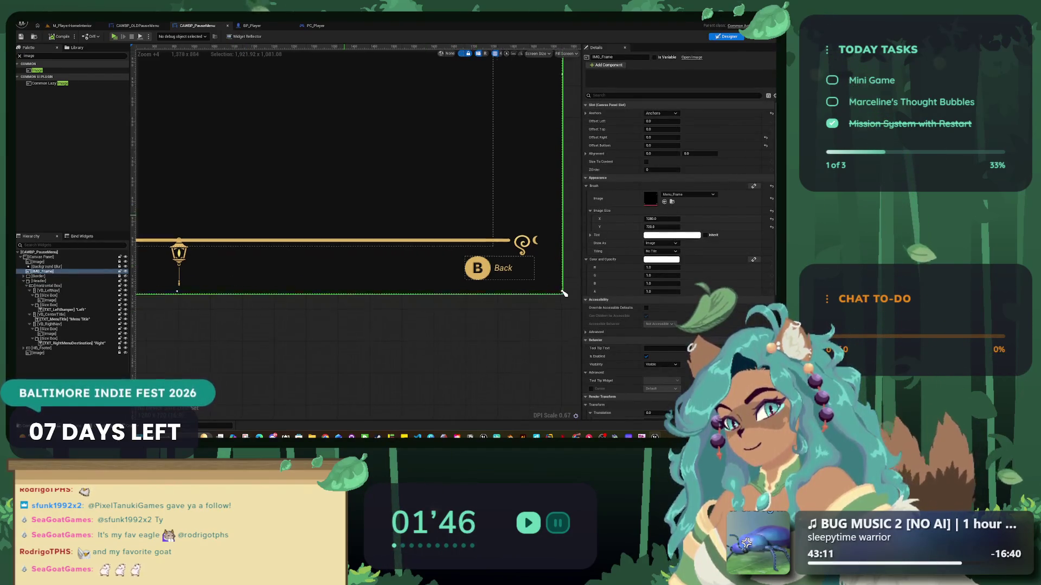
{"action": "key", "text": "ctrl+space"}
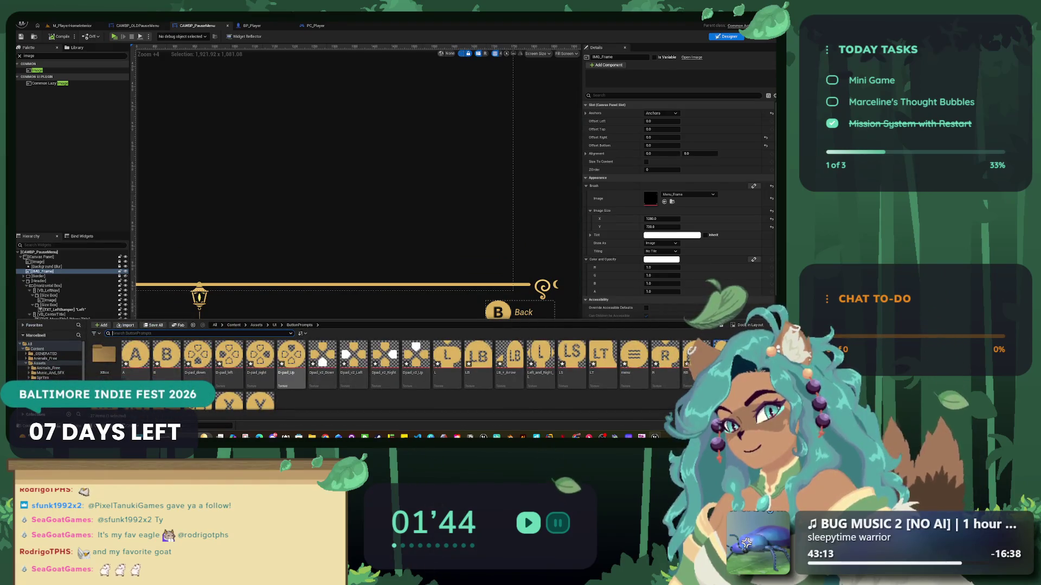
{"action": "right_click", "coordinate": [169, 355]}
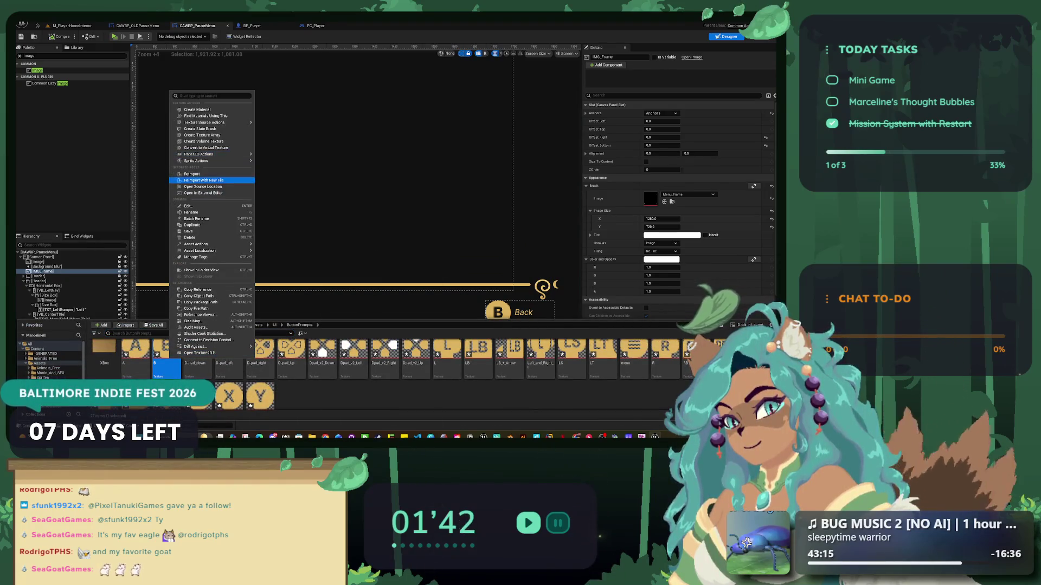
{"action": "key", "text": "Escape"}
{"action": "left_click", "coordinate": [578, 334]}
{"action": "scroll", "coordinate": [558, 314], "scroll_direction": "up", "scroll_amount": 6}
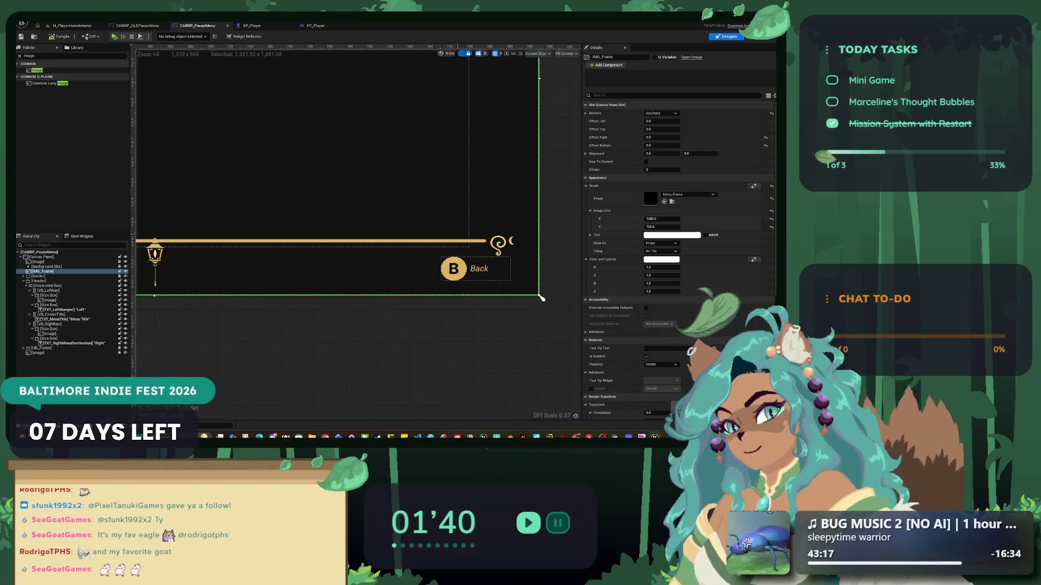
{"action": "key", "text": "Home"}
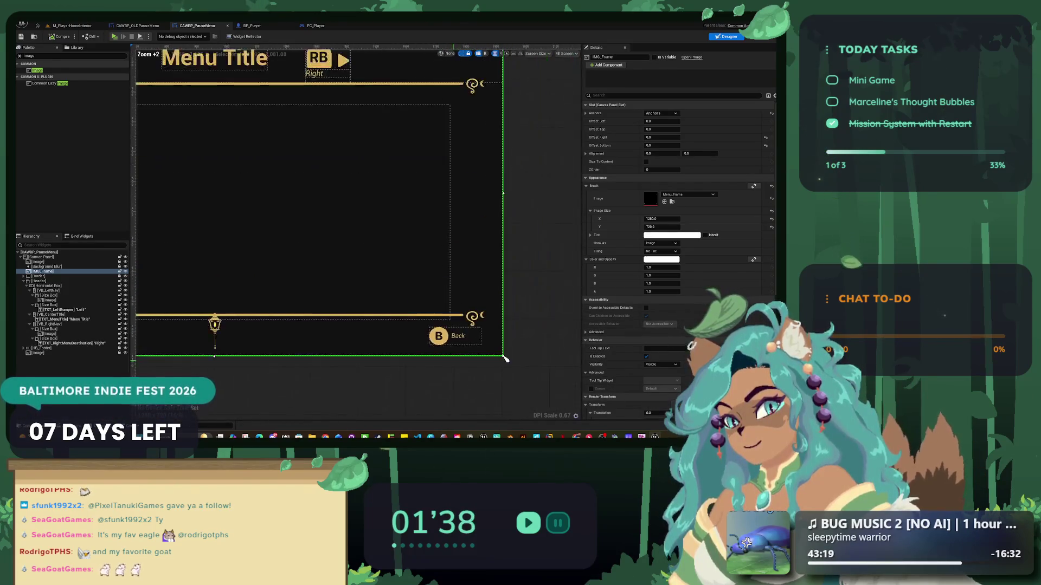
{"action": "scroll", "coordinate": [427, 373], "scroll_direction": "up", "scroll_amount": 2}
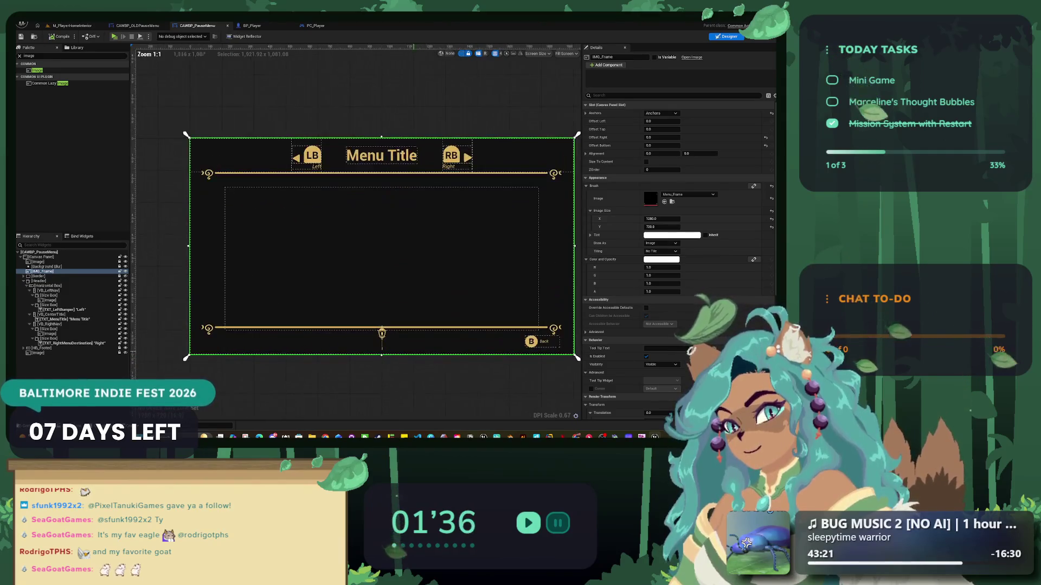
{"action": "key", "text": "alt+p"}
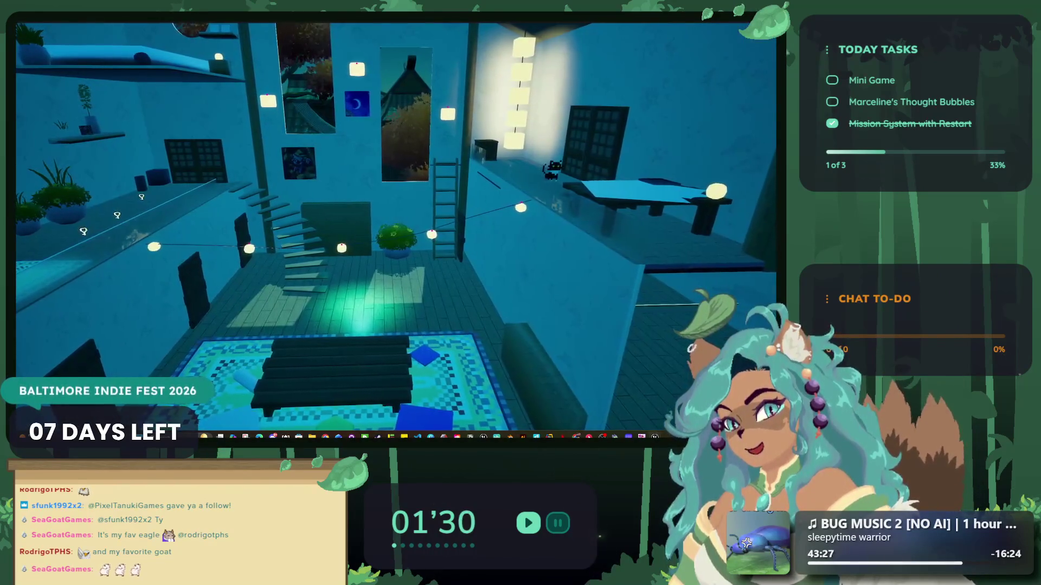
- Open and close the pause menu with Escape in play mode, then stop and return to the widget designer
{"action": "key", "text": "Escape"}
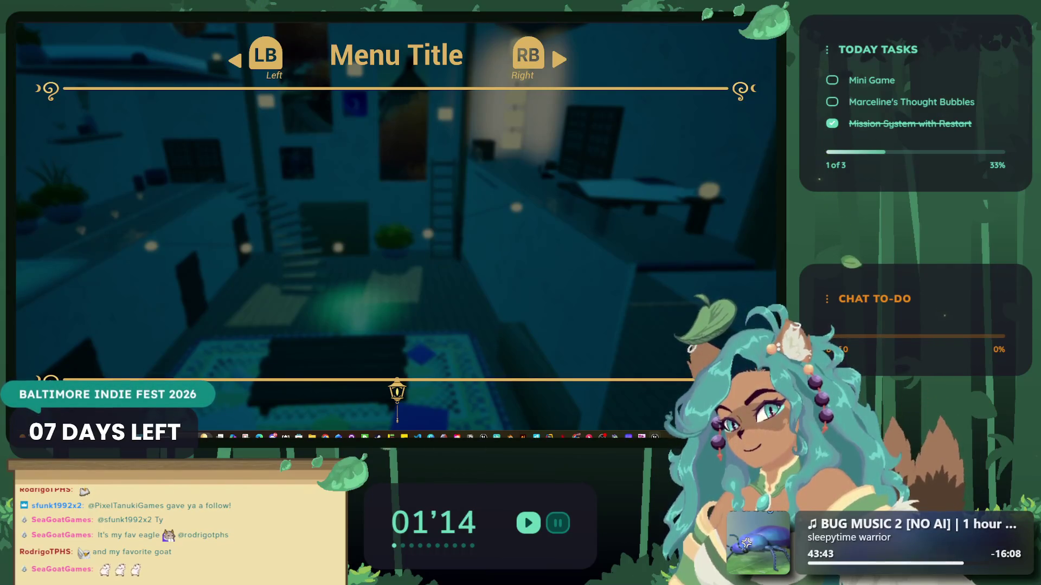
{"action": "key", "text": "Escape"}
{"action": "key", "text": "Escape"}
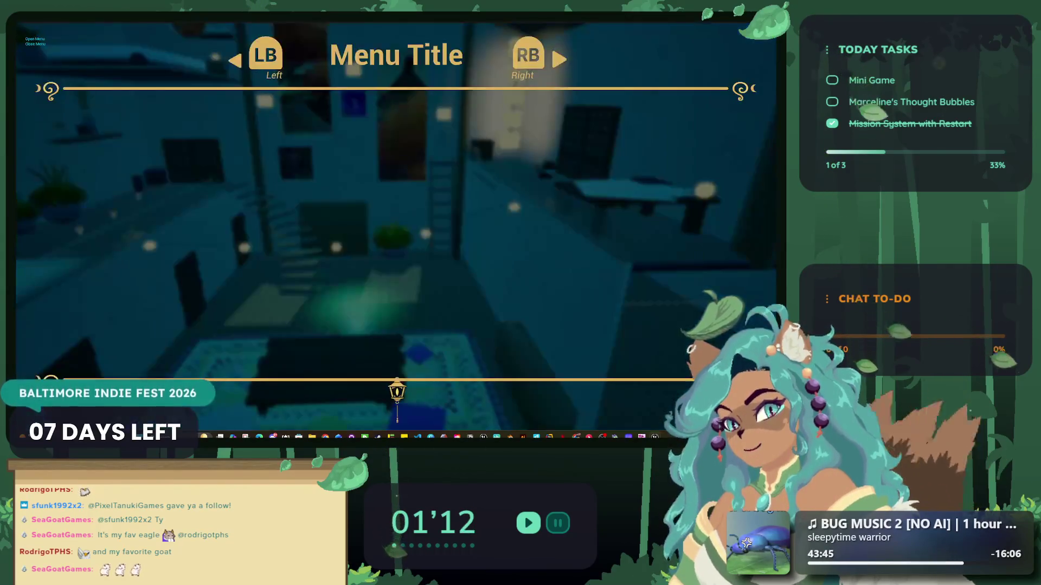
{"action": "key", "text": "Escape"}
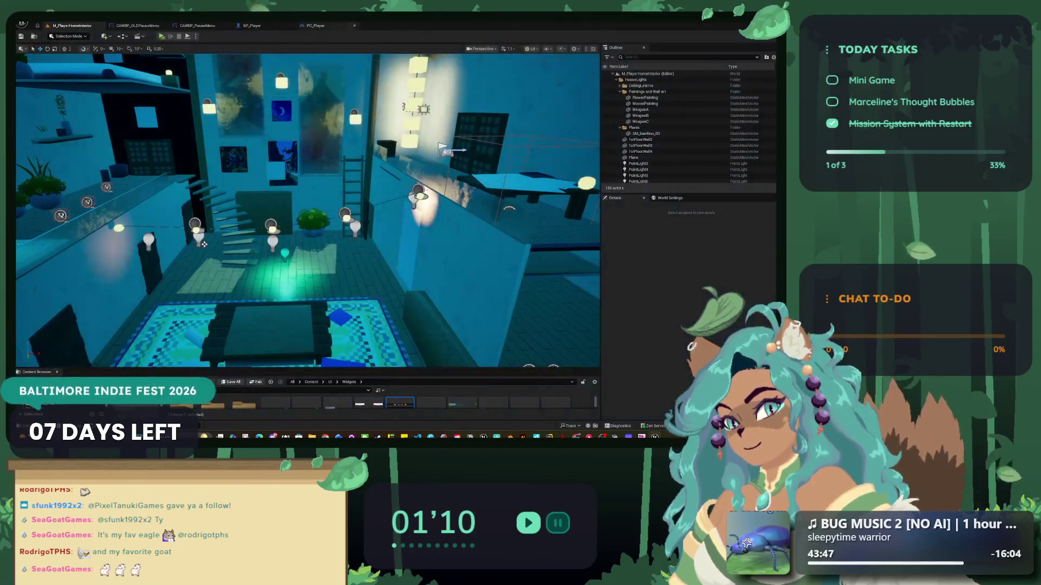
{"action": "left_click", "coordinate": [197, 26]}
- Select the bumper captions and the RB button image, and left-align the RB image horizontally
{"action": "scroll", "coordinate": [455, 164], "scroll_direction": "up", "scroll_amount": 16}
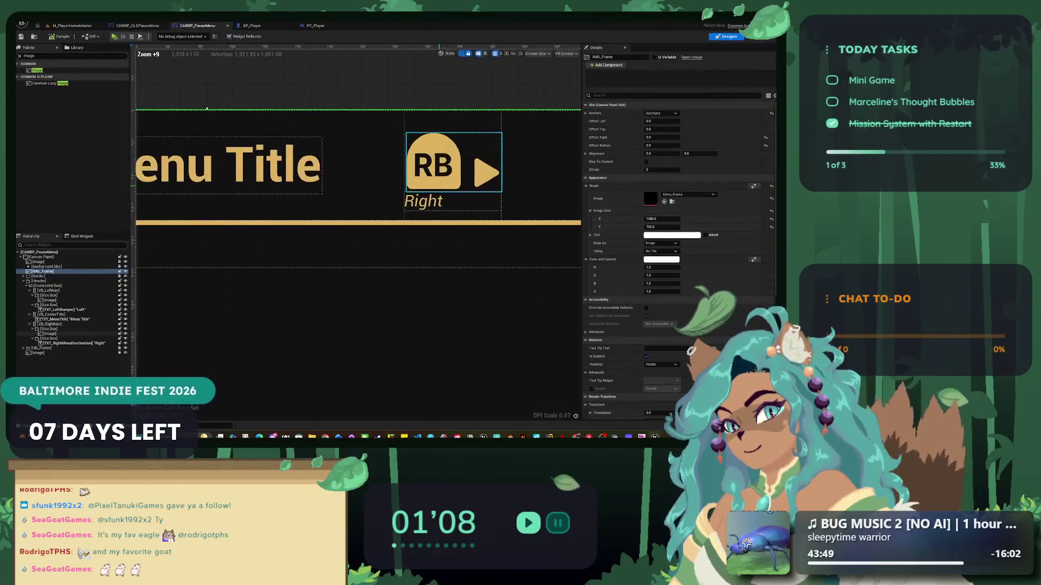
{"action": "left_click", "coordinate": [74, 343]}
{"action": "scroll", "coordinate": [358, 163], "scroll_direction": "down", "scroll_amount": 5}
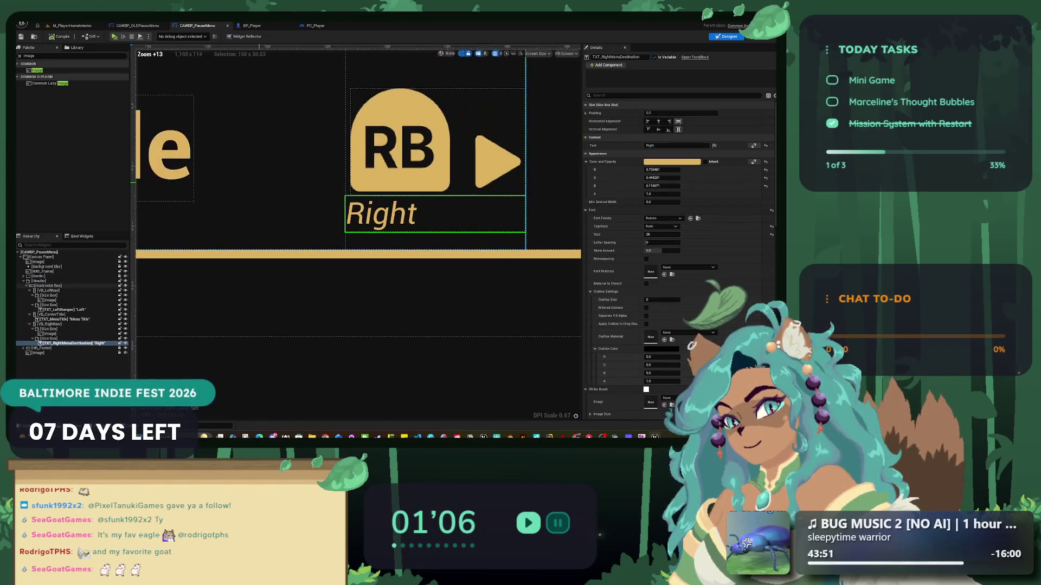
{"action": "left_click", "coordinate": [289, 222]}
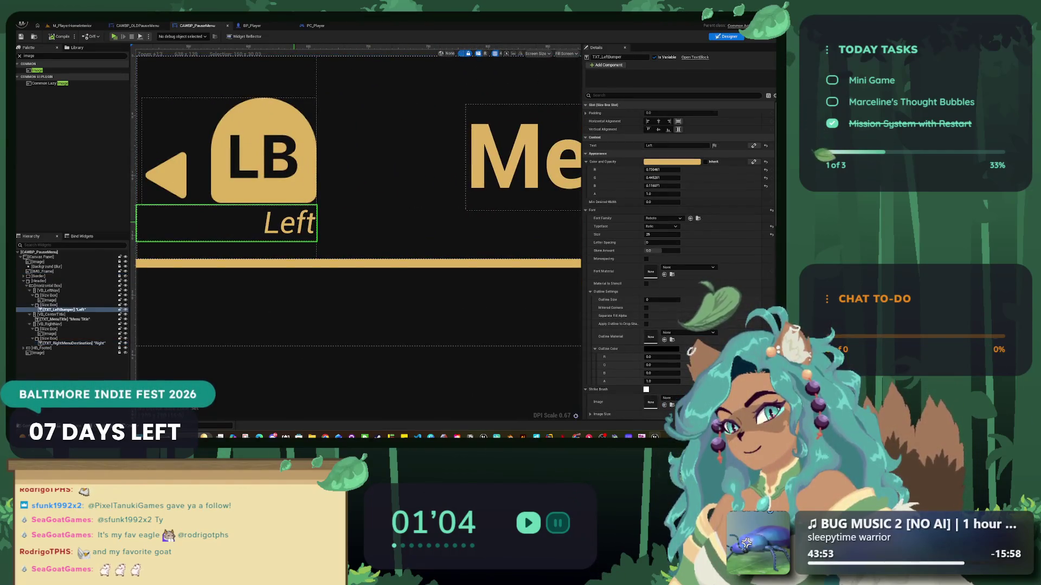
{"action": "scroll", "coordinate": [290, 222], "scroll_direction": "down", "scroll_amount": 3}
{"action": "scroll", "coordinate": [384, 175], "scroll_direction": "up", "scroll_amount": 2}
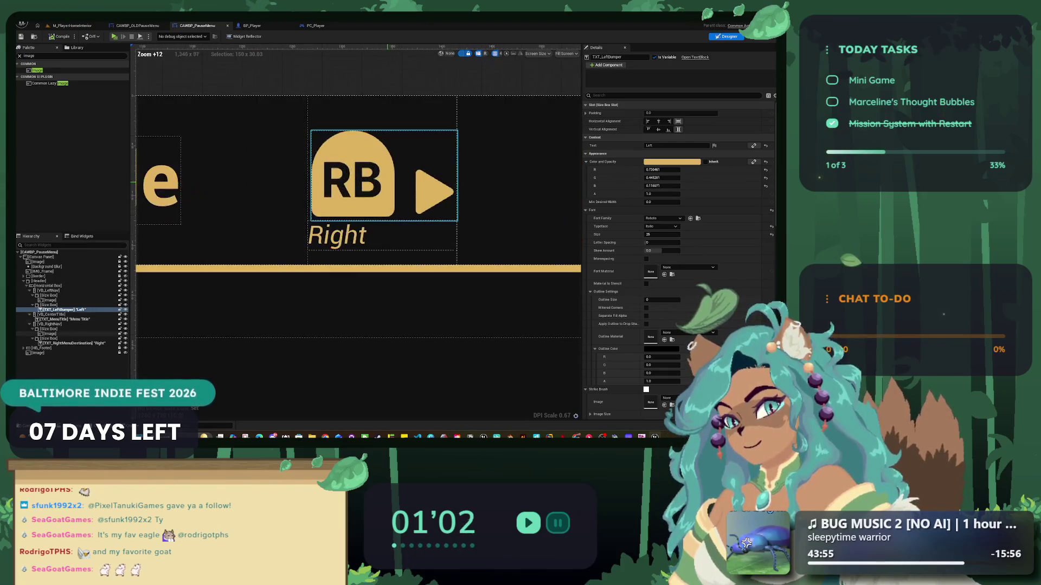
{"action": "left_click", "coordinate": [384, 175]}
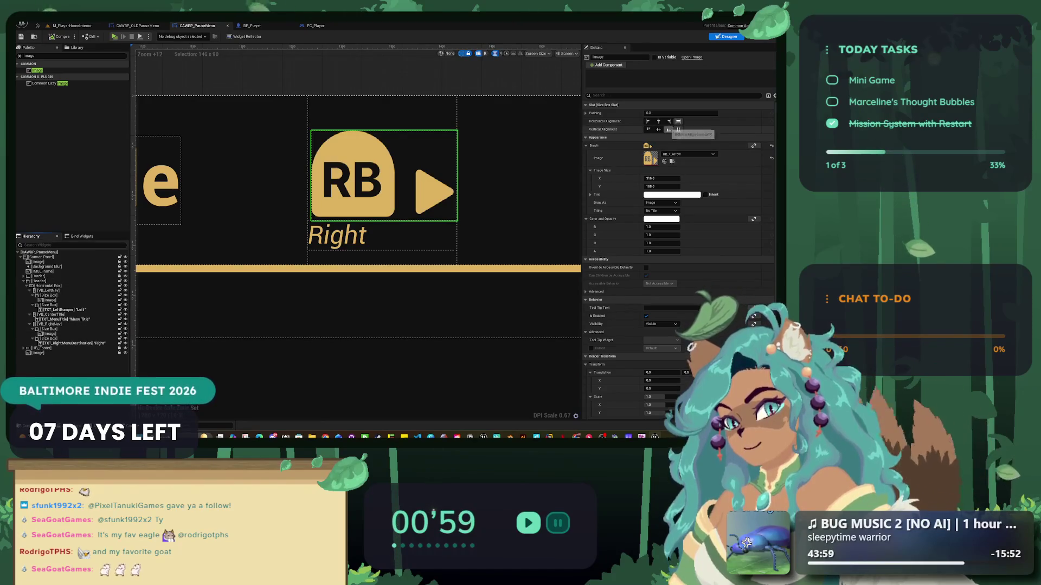
{"action": "left_click", "coordinate": [648, 121]}
{"action": "scroll", "coordinate": [358, 181], "scroll_direction": "left", "scroll_amount": 10}
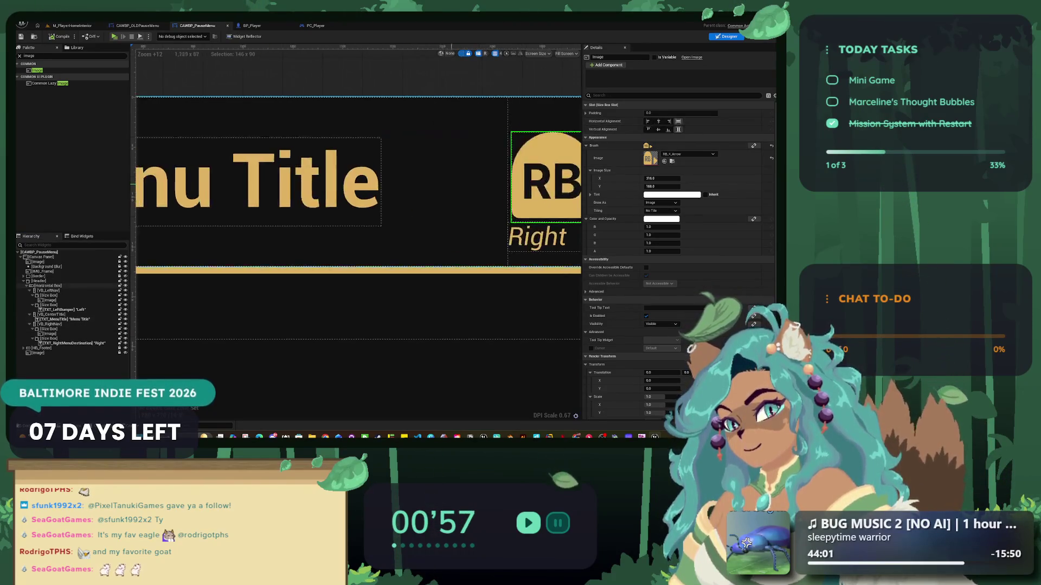
- Set the size box holding the RB prompt to Left horizontal alignment and collapse the Header group
{"action": "left_click", "coordinate": [325, 181]}
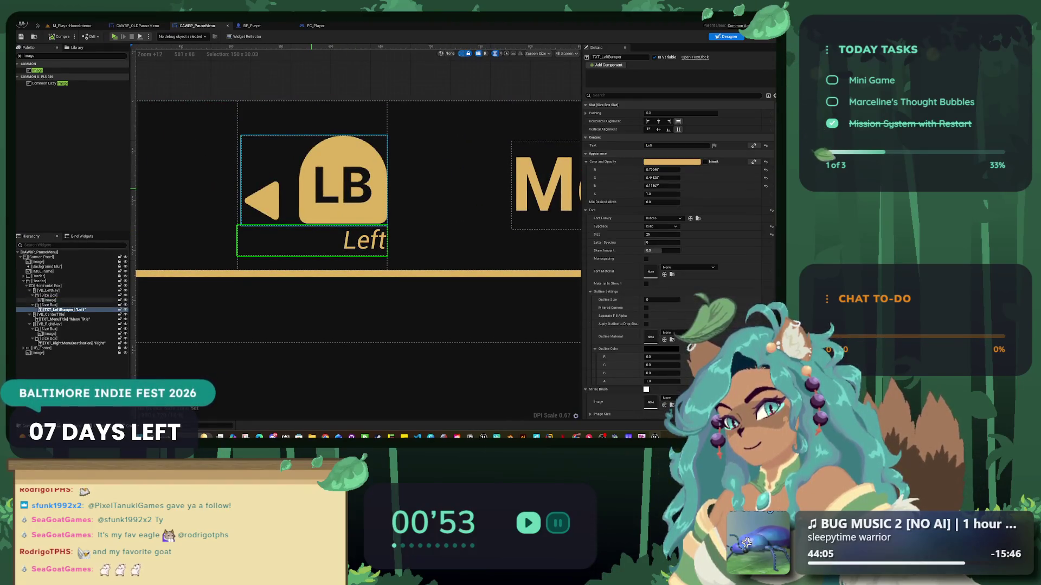
{"action": "scroll", "coordinate": [358, 198], "scroll_direction": "right", "scroll_amount": 10}
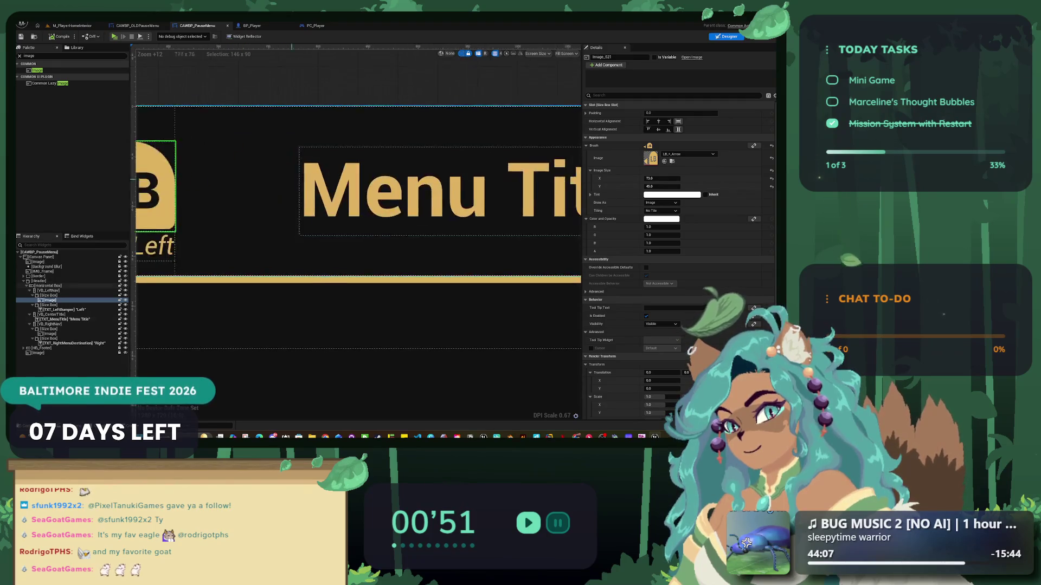
{"action": "left_click", "coordinate": [423, 198]}
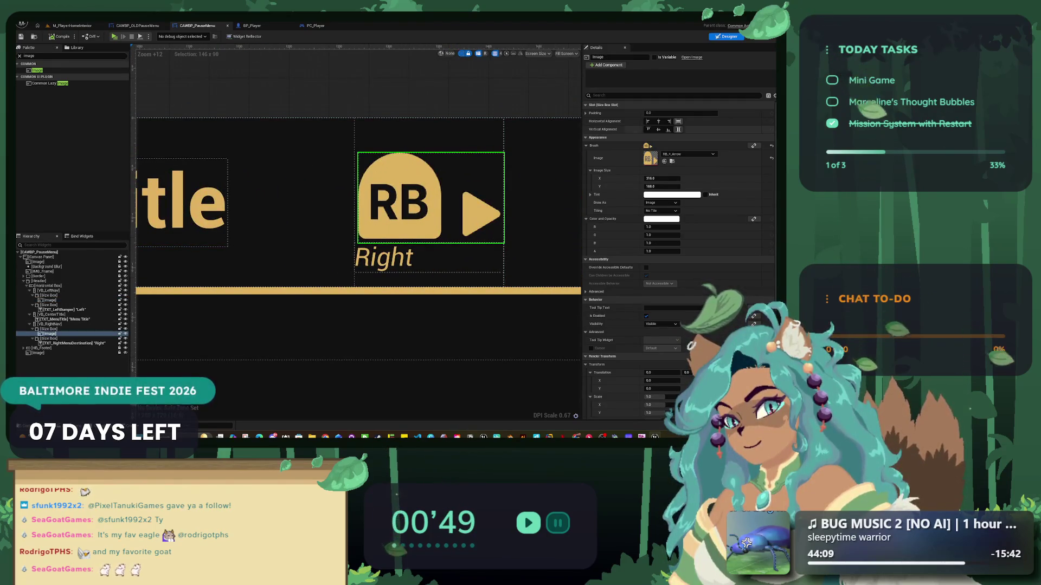
{"action": "left_click", "coordinate": [678, 154]}
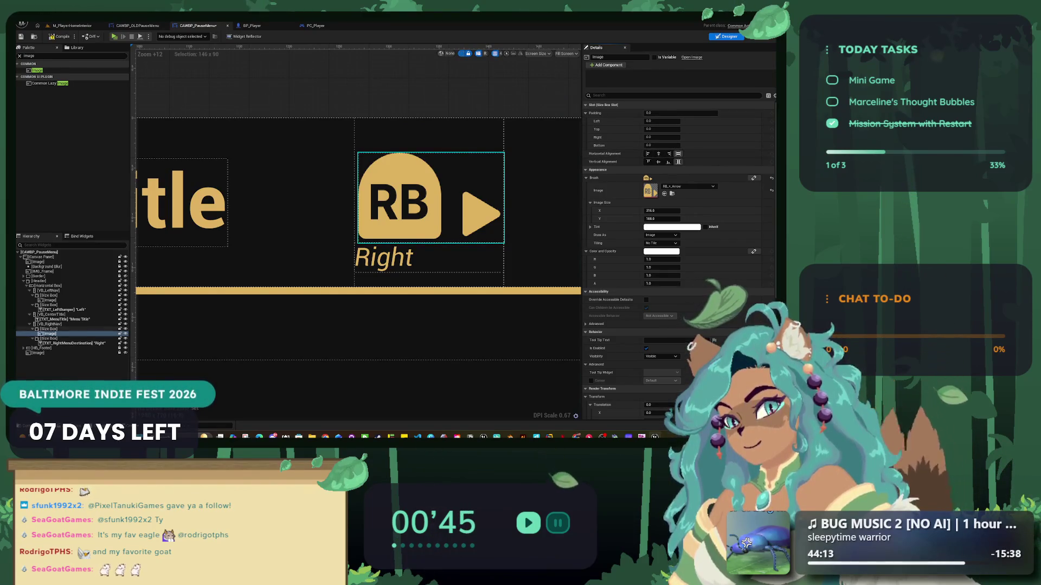
{"action": "left_click", "coordinate": [49, 328]}
{"action": "left_click", "coordinate": [648, 130]}
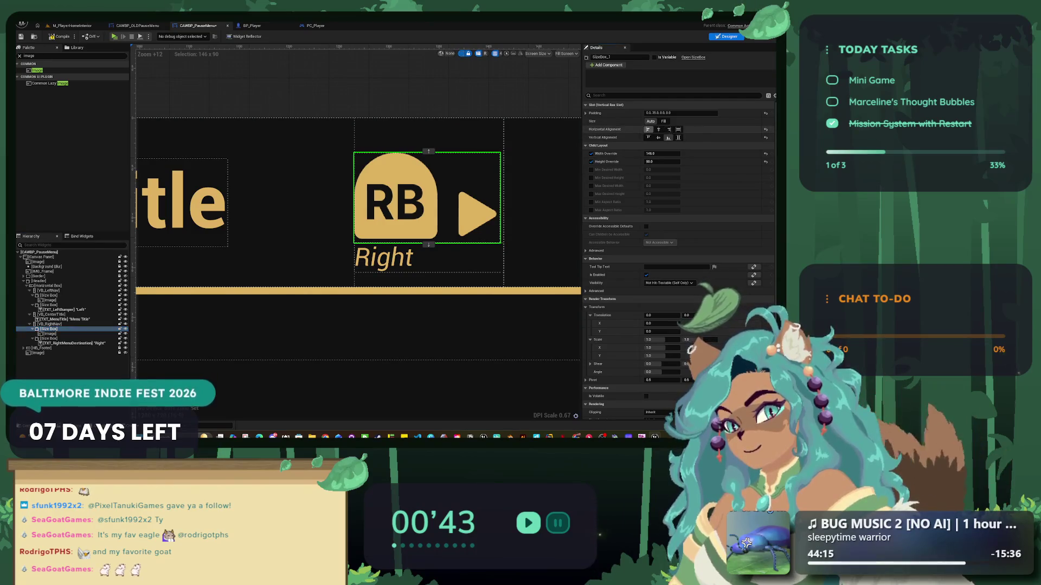
{"action": "scroll", "coordinate": [422, 214], "scroll_direction": "down", "scroll_amount": 3}
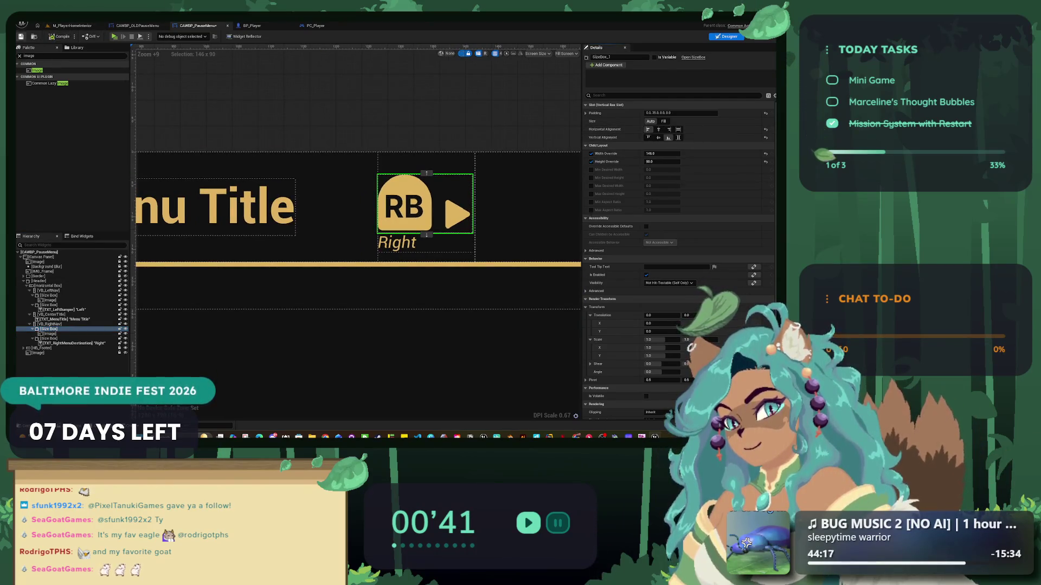
{"action": "scroll", "coordinate": [422, 214], "scroll_direction": "down", "scroll_amount": 8}
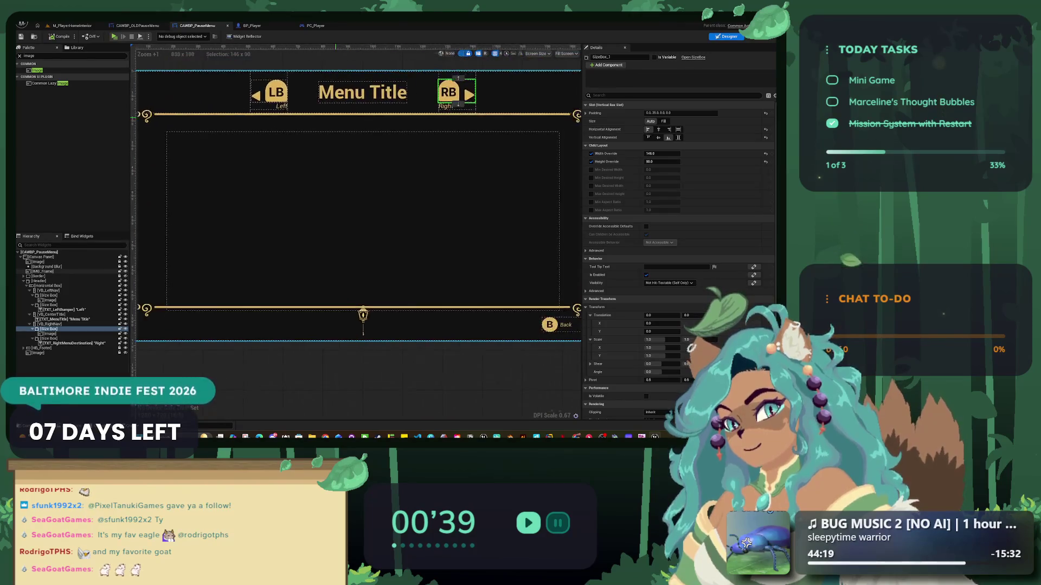
{"action": "scroll", "coordinate": [529, 288], "scroll_direction": "down", "scroll_amount": 3}
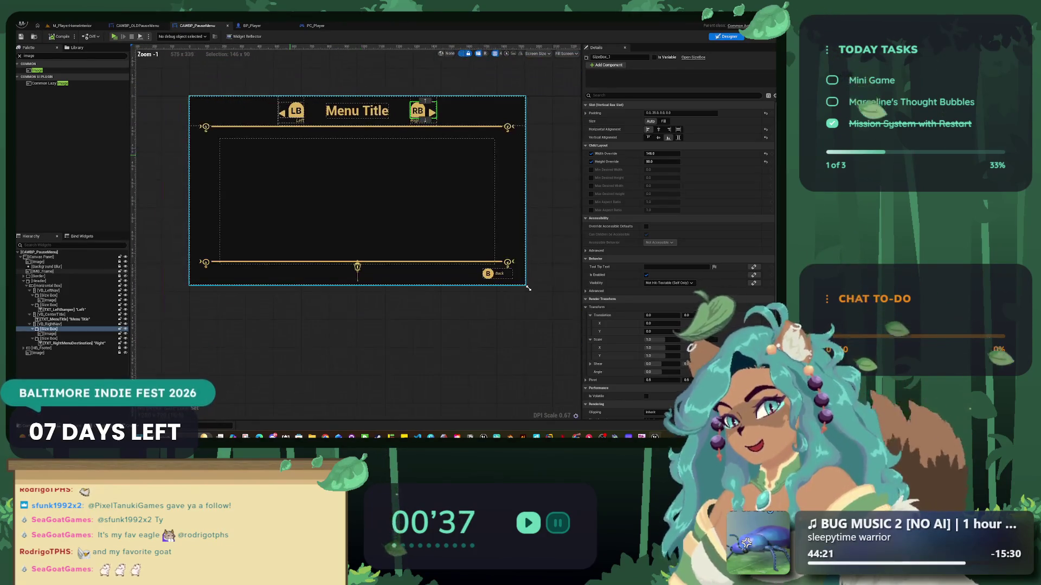
{"action": "left_click", "coordinate": [23, 281]}
- Rename the top Image widget to IMG_BackgroundTint
{"action": "left_click", "coordinate": [528, 288]}
{"action": "left_click", "coordinate": [528, 289]}
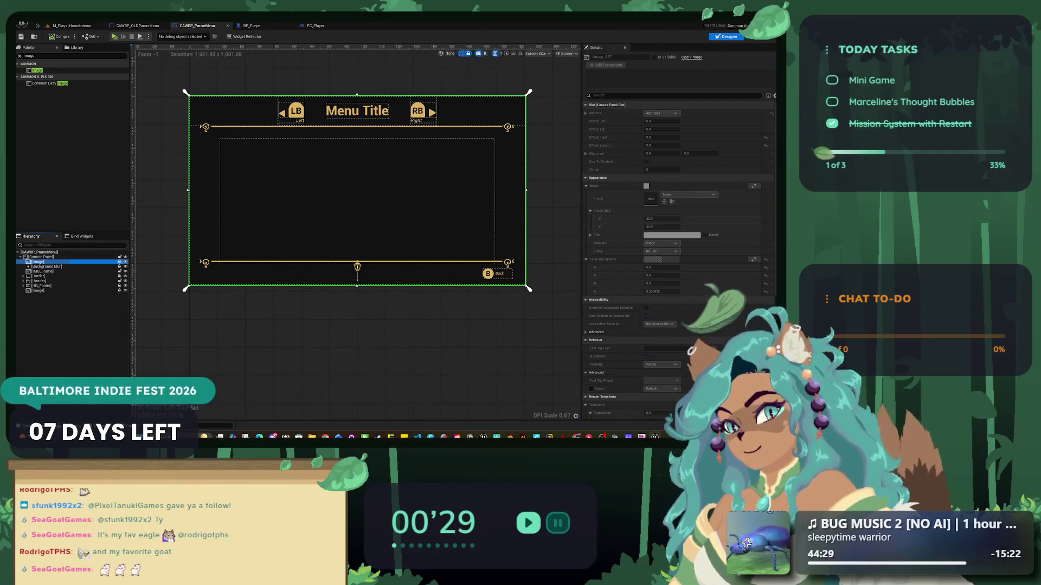
{"action": "type", "text": "MG_BackgroundBl"}
{"action": "key", "text": "BackSpace"}
{"action": "key", "text": "BackSpace"}
{"action": "key", "text": "BackSpace"}
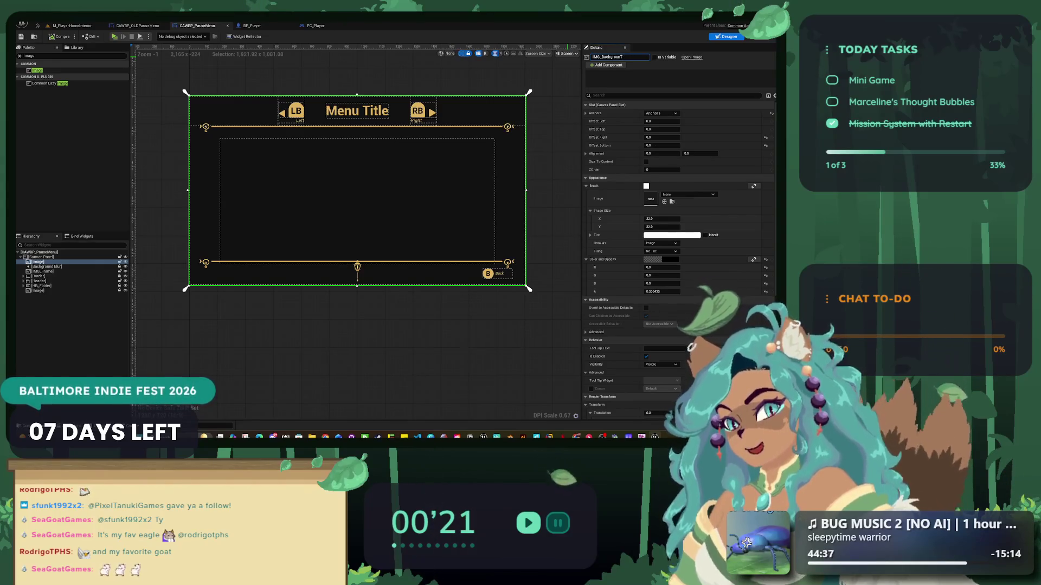
{"action": "type", "text": "dTint"}
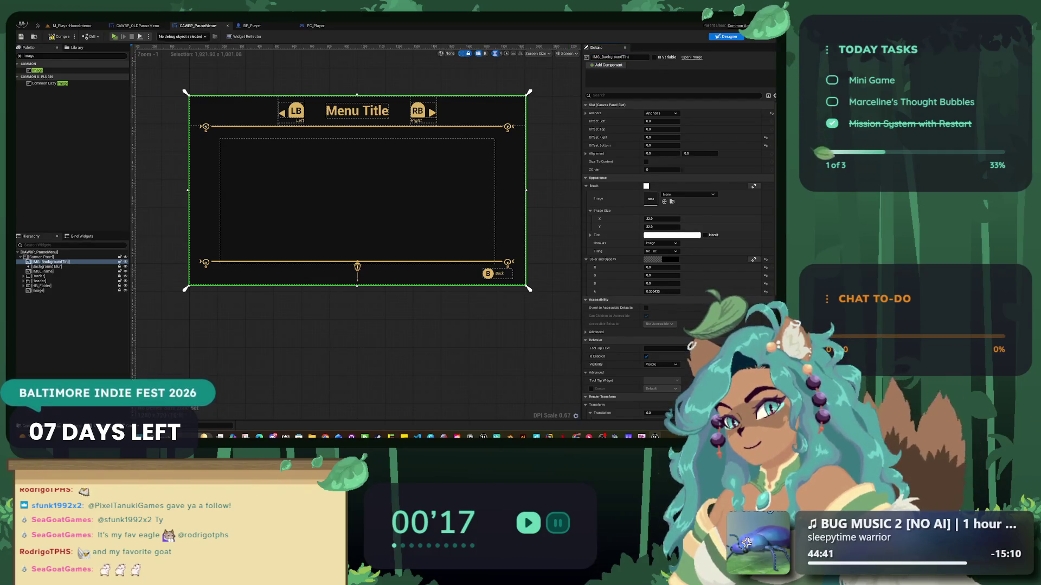
- Step through Background Blur, IMG_BackgroundTint, IMG_Frame, Border and HB_Footer in the Hierarchy
{"action": "left_click", "coordinate": [47, 266]}
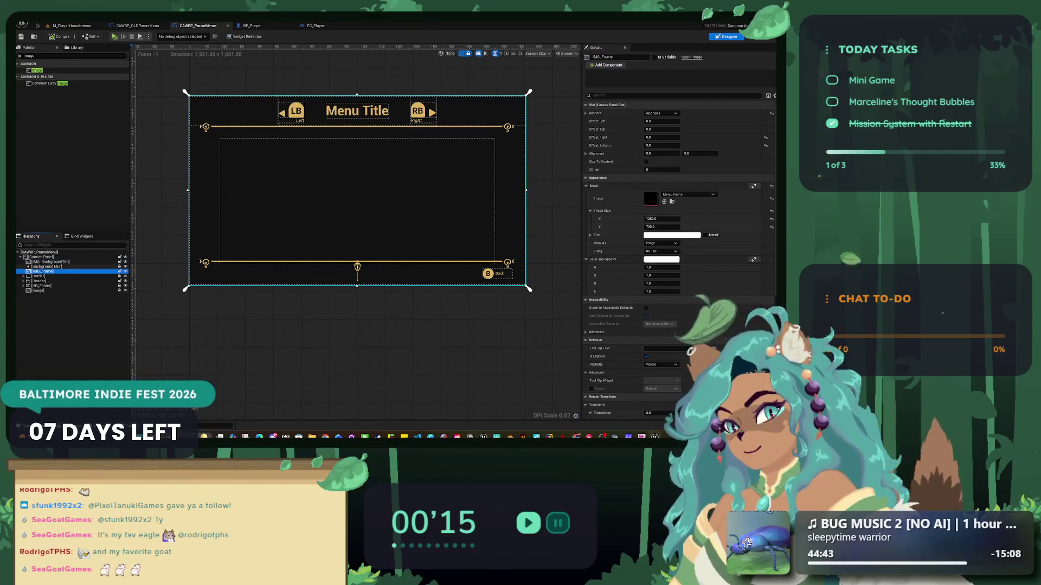
{"action": "left_click", "coordinate": [51, 262]}
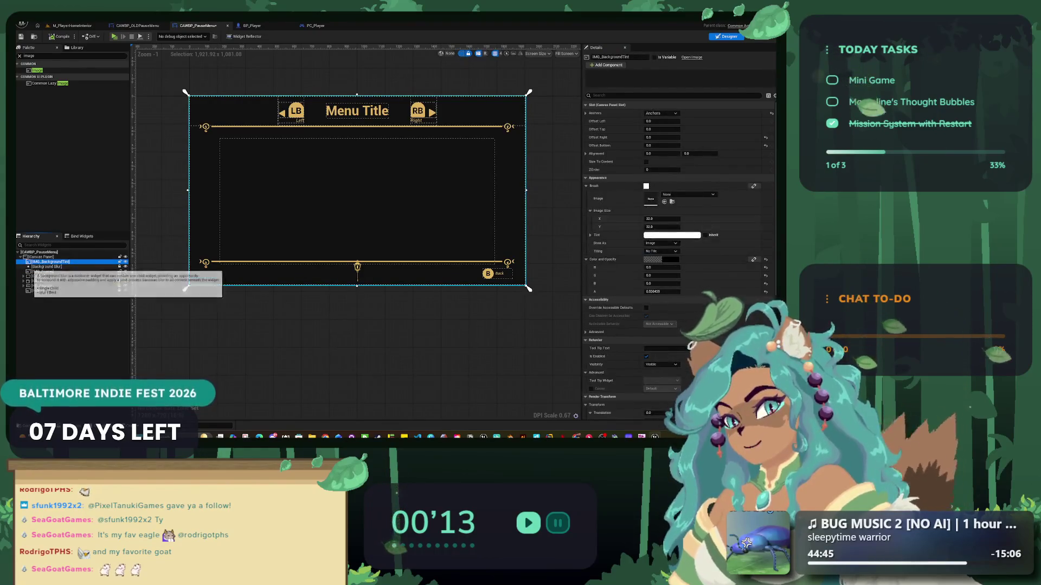
{"action": "left_click", "coordinate": [43, 271]}
{"action": "left_click", "coordinate": [38, 276]}
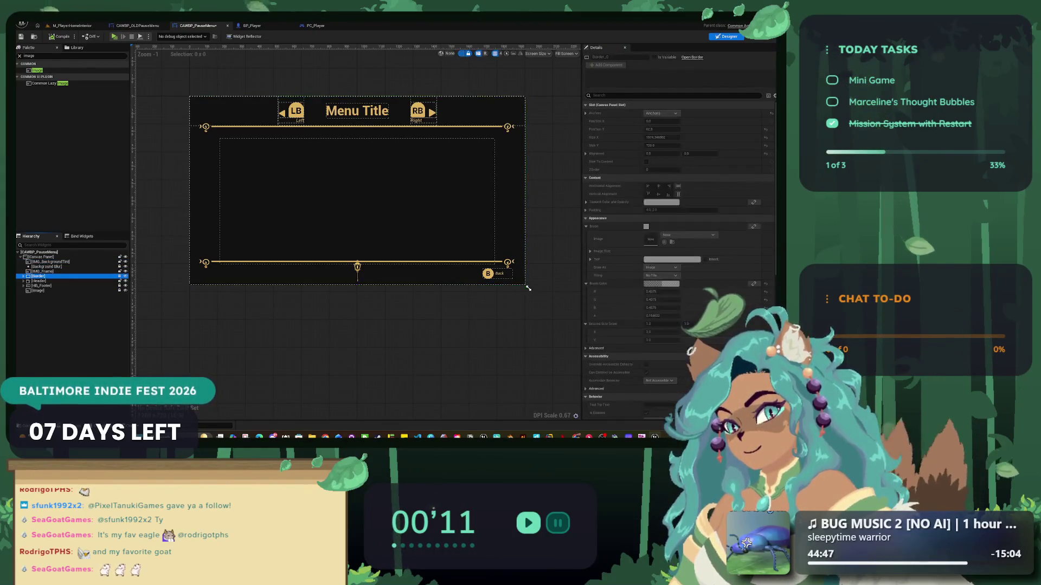
{"action": "key", "text": "Down"}
{"action": "key", "text": "Down"}
{"action": "key", "text": "Down"}
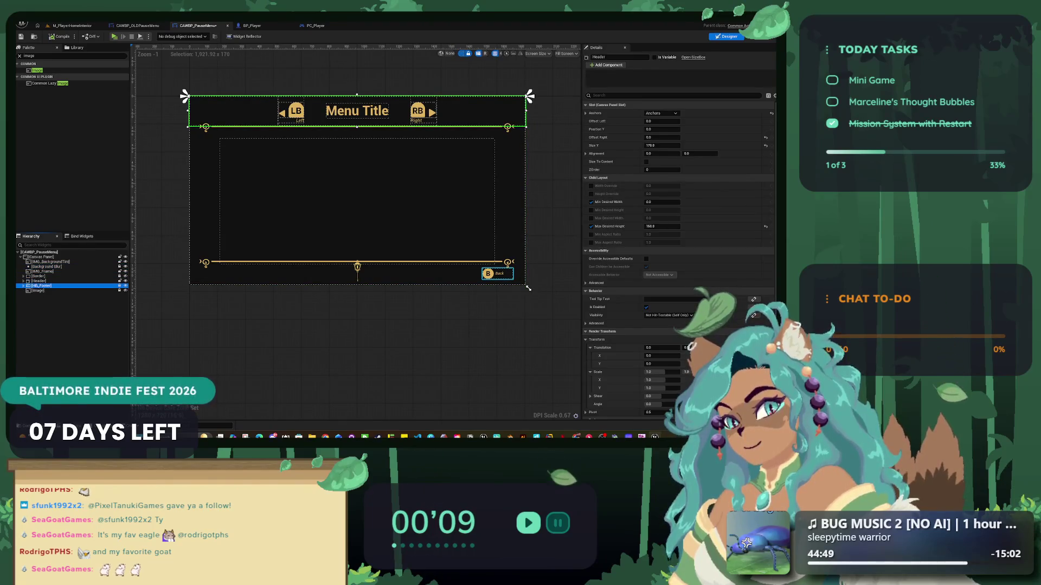
{"action": "key", "text": "Up"}
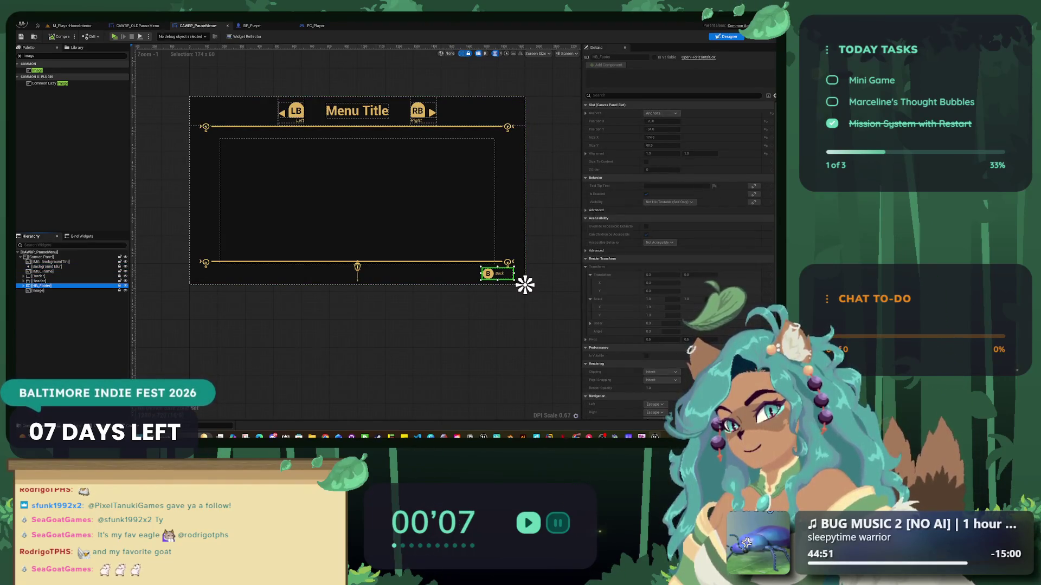
{"action": "key", "text": "Up"}
{"action": "key", "text": "Up"}
{"action": "key", "text": "Up"}
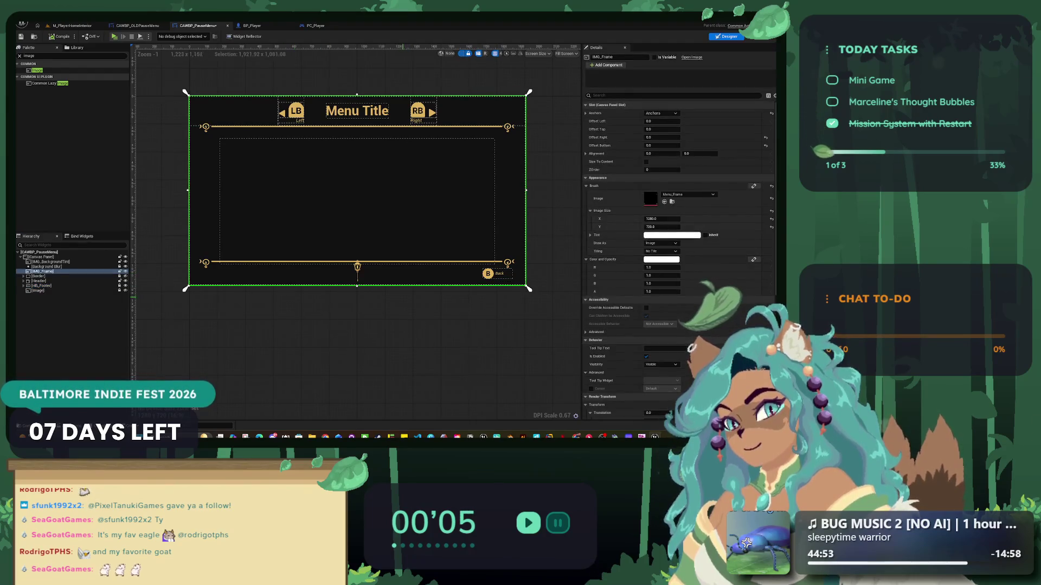
{"action": "scroll", "coordinate": [426, 278], "scroll_direction": "down", "scroll_amount": 5}
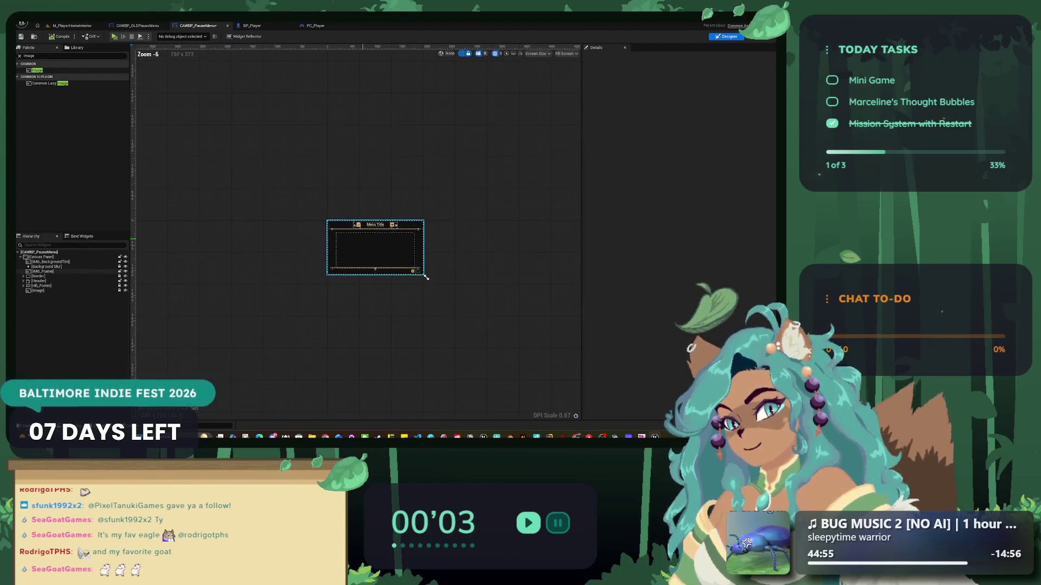
{"action": "scroll", "coordinate": [426, 278], "scroll_direction": "up", "scroll_amount": 7}
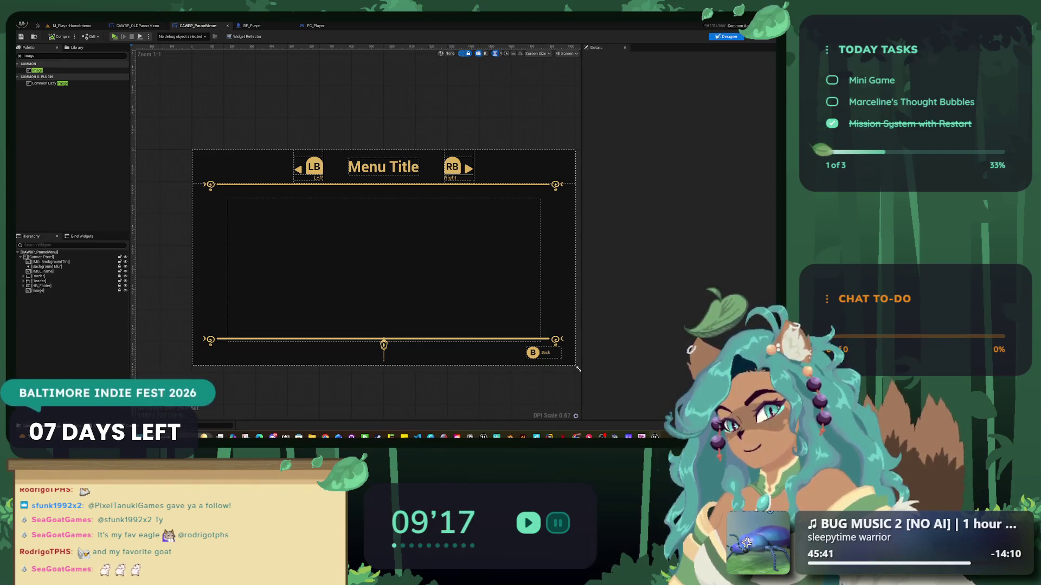
- Cycle editor tabs with Ctrl+Tab until the CAWBP_OLDPauseMenu EventGraph is shown
{"action": "key", "text": "ctrl+Tab"}
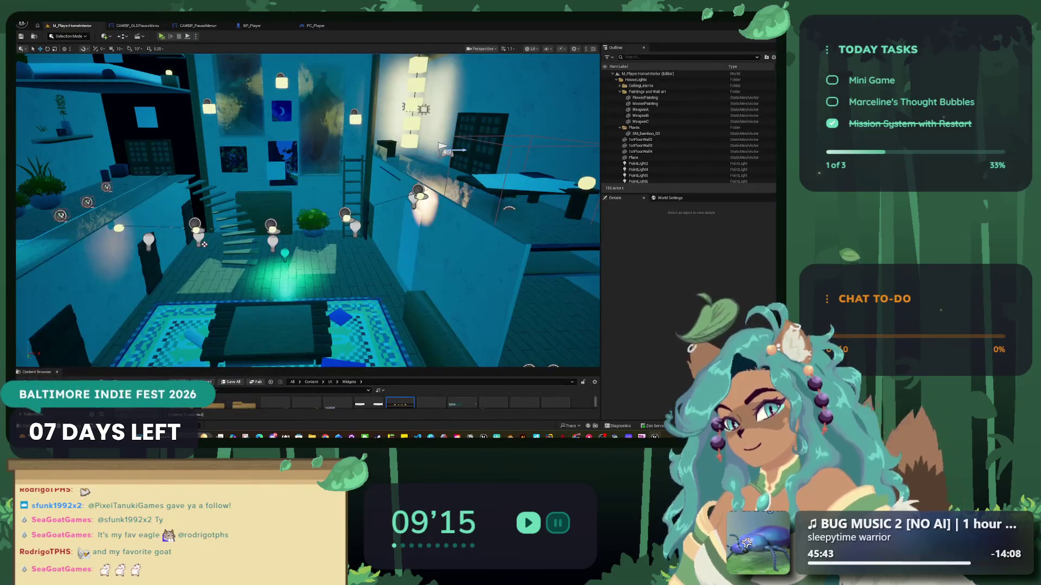
{"action": "key", "text": "ctrl+space"}
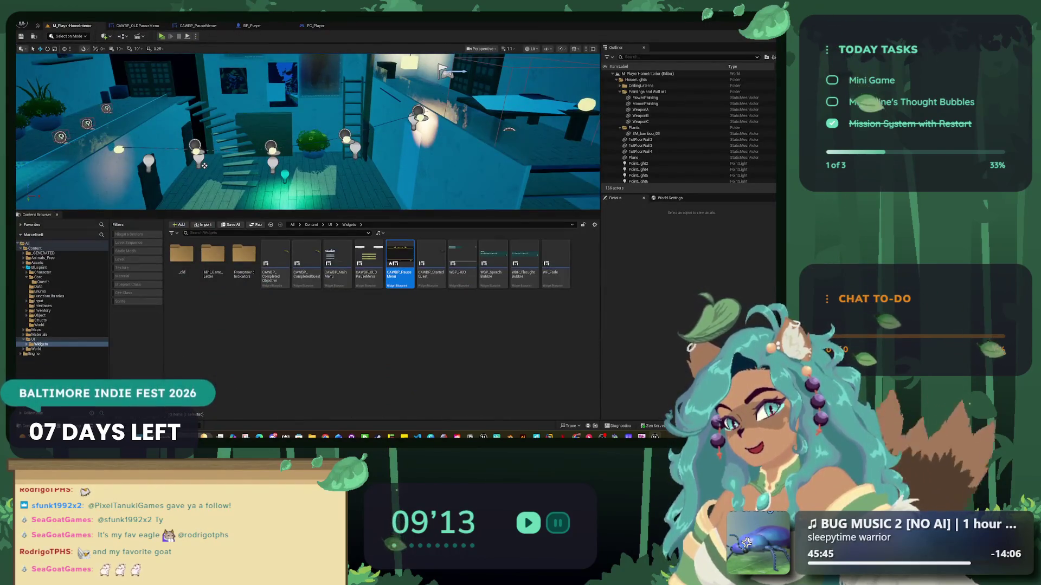
{"action": "key", "text": "ctrl+Tab"}
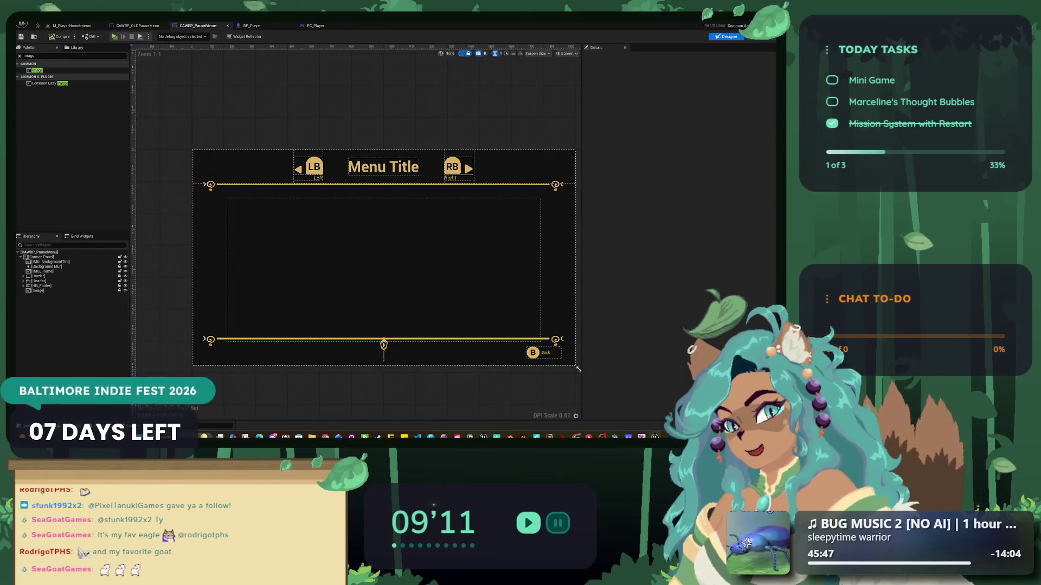
{"action": "key", "text": "ctrl+Tab"}
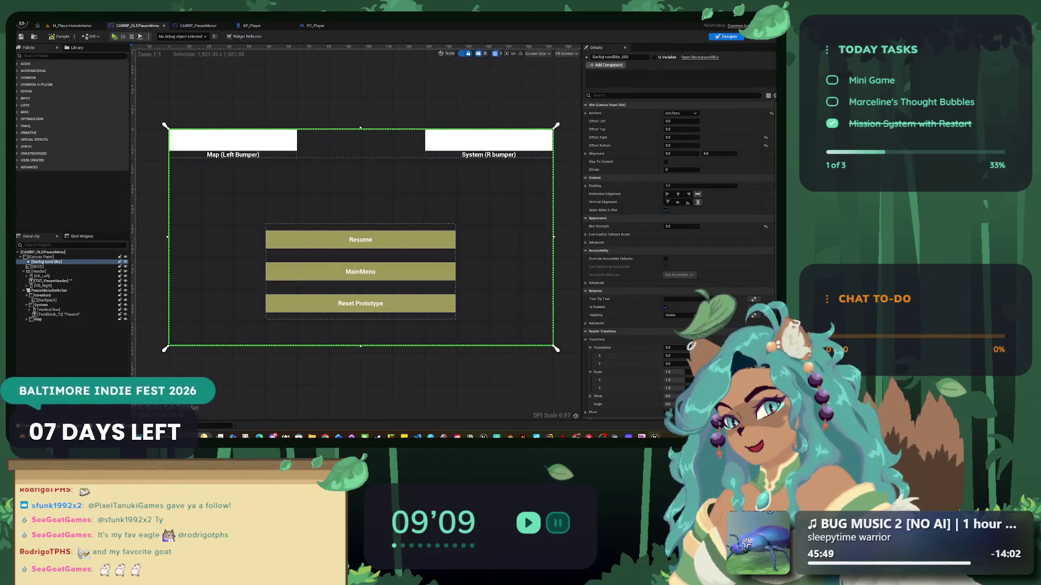
{"action": "key", "text": "ctrl+Tab"}
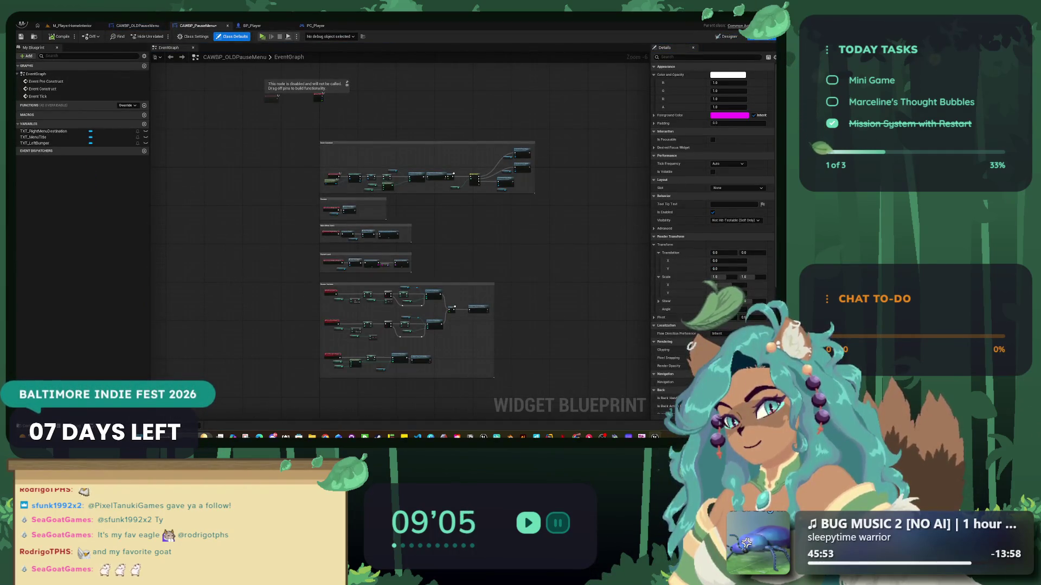
- Switch to the CAWBP_OLDPauseMenu editor and save all modified assets with Ctrl+Shift+S
{"action": "scroll", "coordinate": [386, 190], "scroll_direction": "up", "scroll_amount": 4}
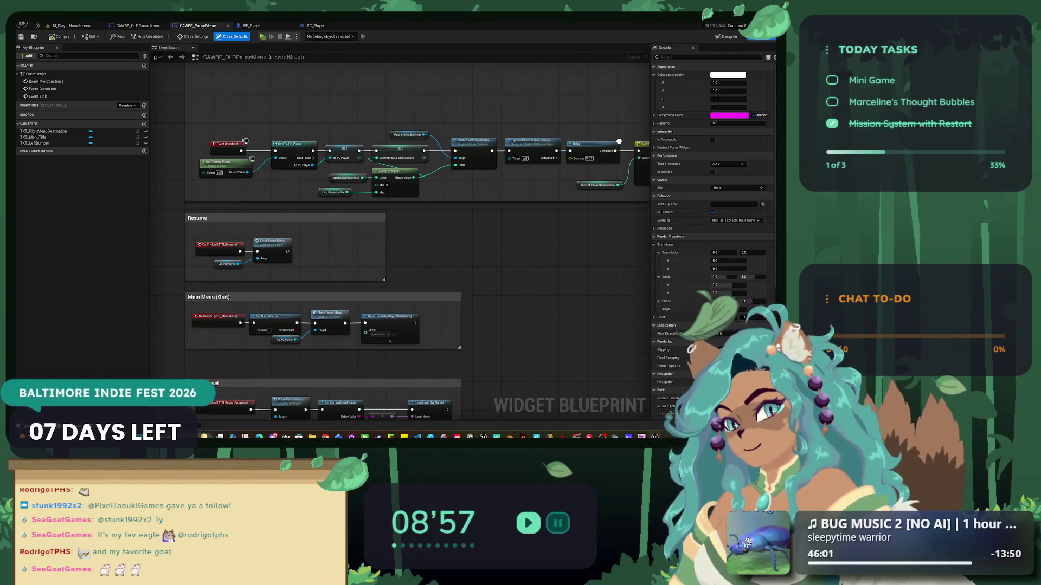
{"action": "left_click", "coordinate": [137, 26]}
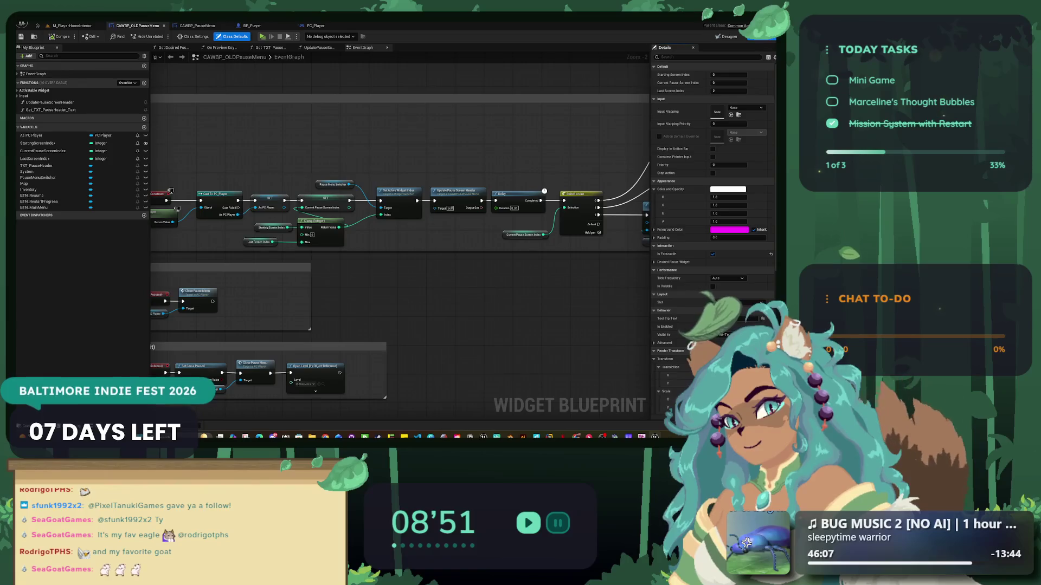
{"action": "key", "text": "ctrl+shift+s"}
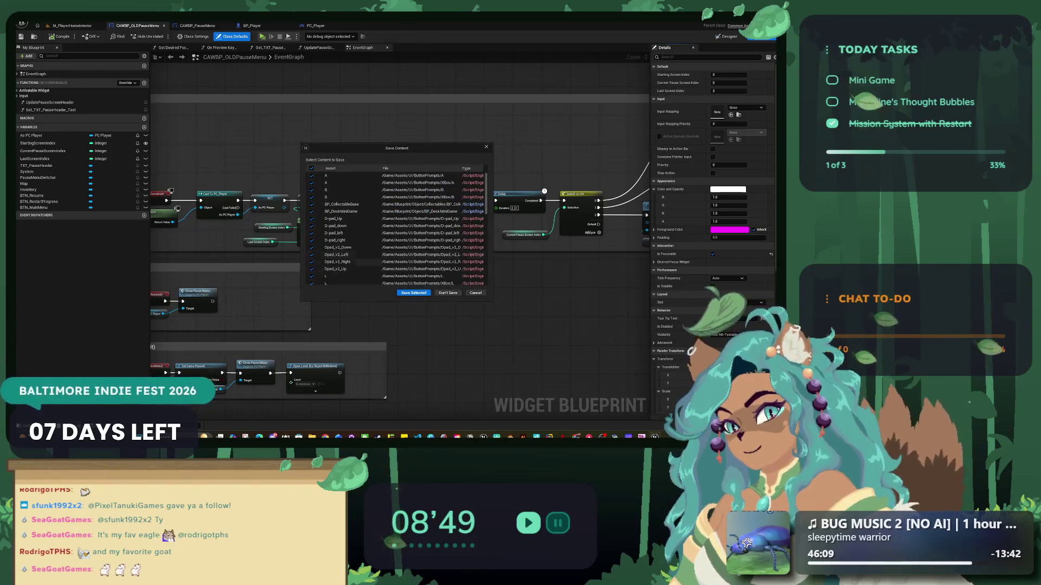
{"action": "key", "text": "Return"}
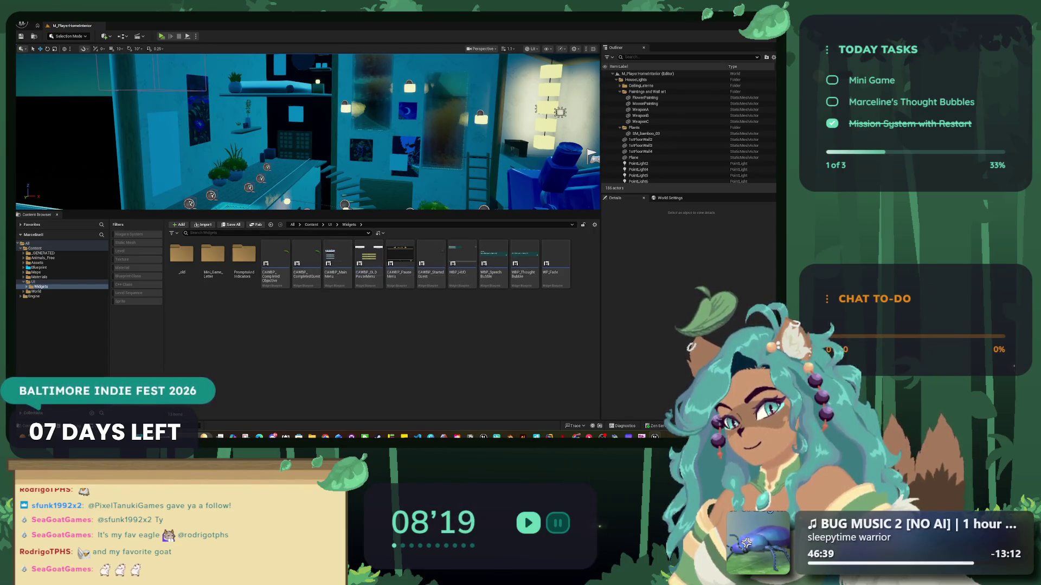
- Open CAWBP_PauseMenu's Graph view, visit the level editor, then pan back to the Event Construct logic
{"action": "left_click", "coordinate": [400, 264]}
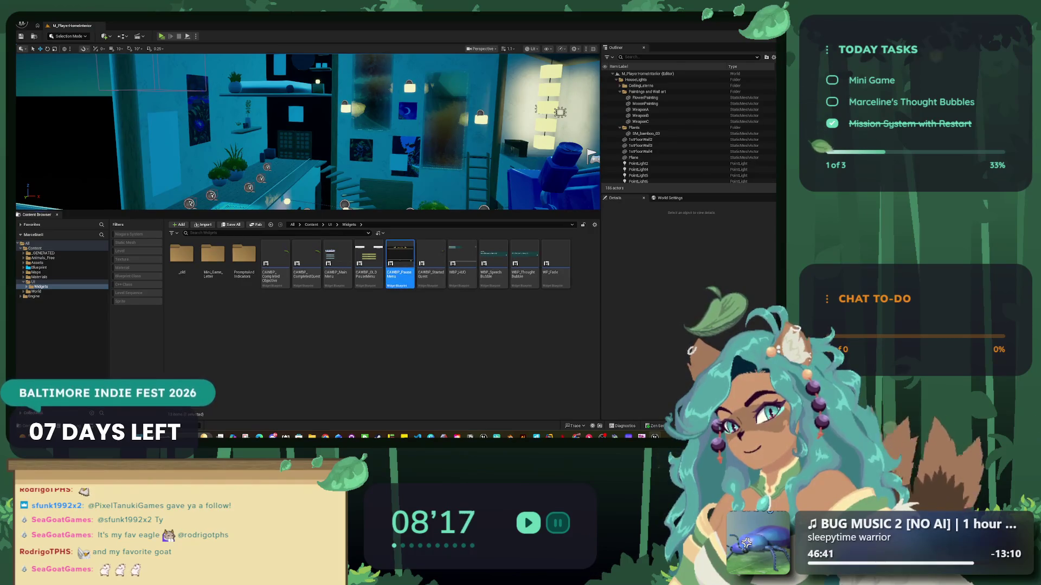
{"action": "double_click", "coordinate": [399, 264]}
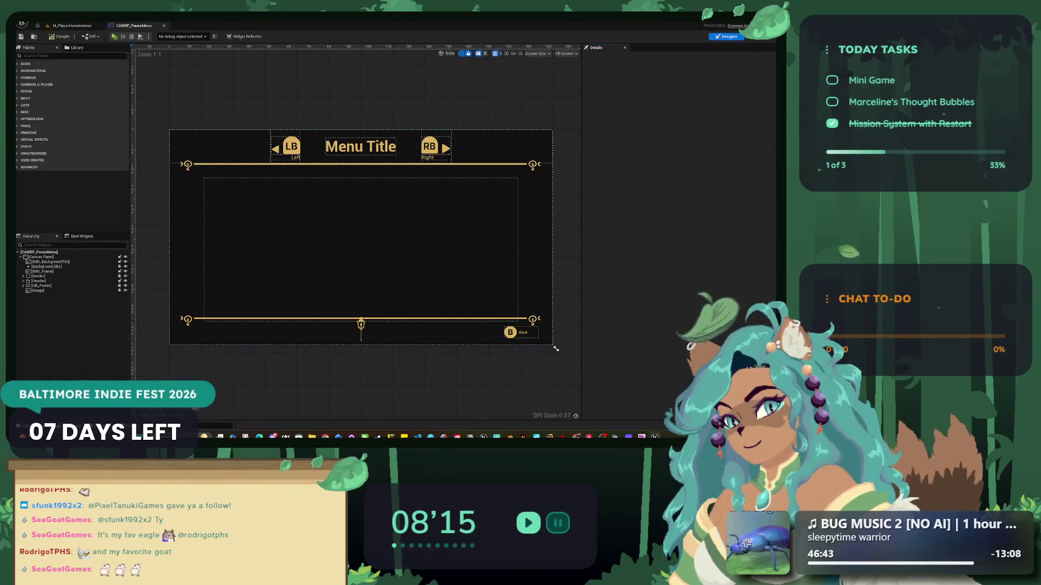
{"action": "left_click", "coordinate": [762, 37]}
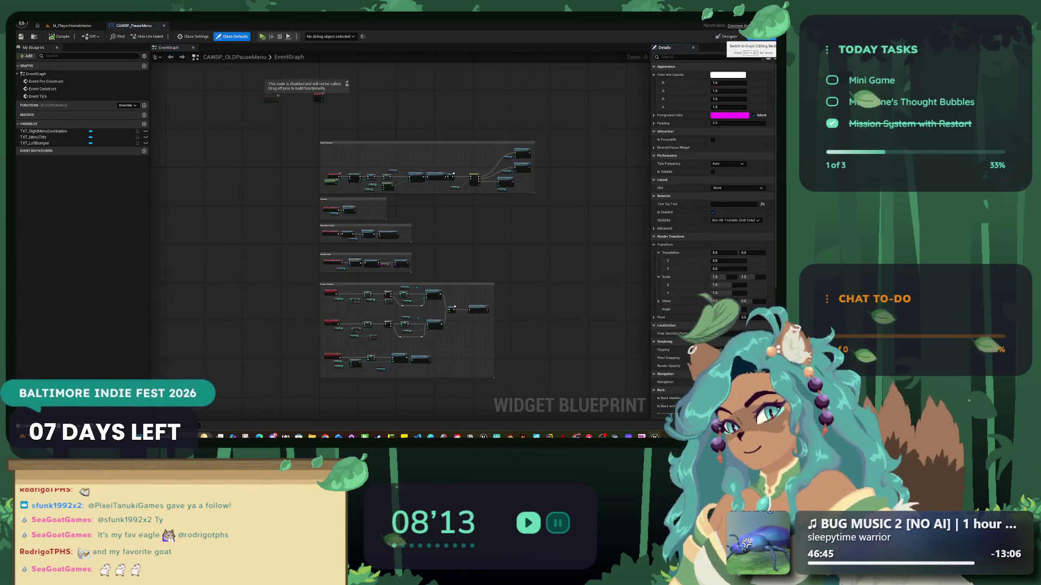
{"action": "scroll", "coordinate": [371, 234], "scroll_direction": "up", "scroll_amount": 5}
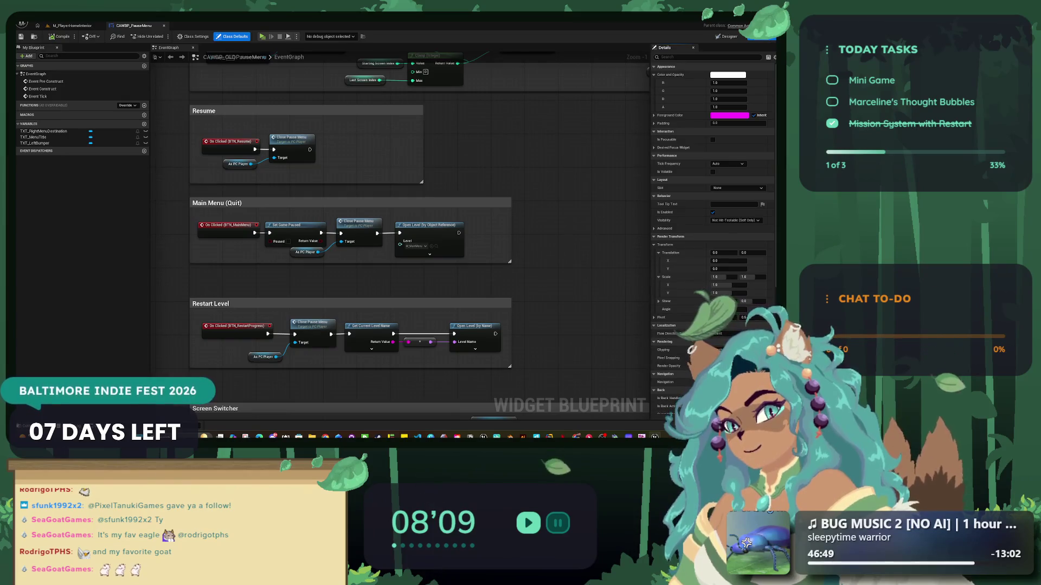
{"action": "left_click", "coordinate": [72, 25]}
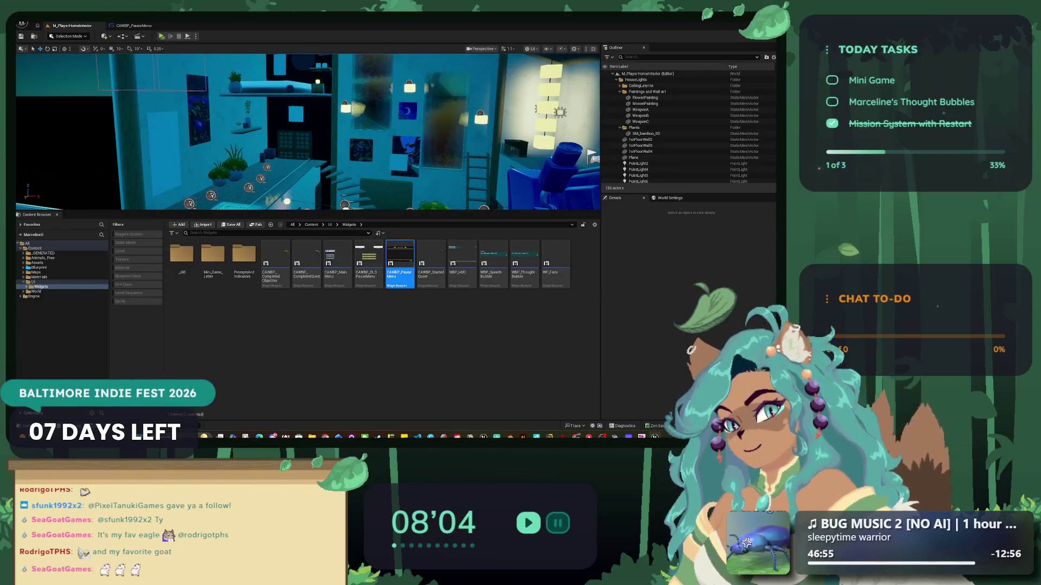
{"action": "mouse_move", "coordinate": [401, 276]}
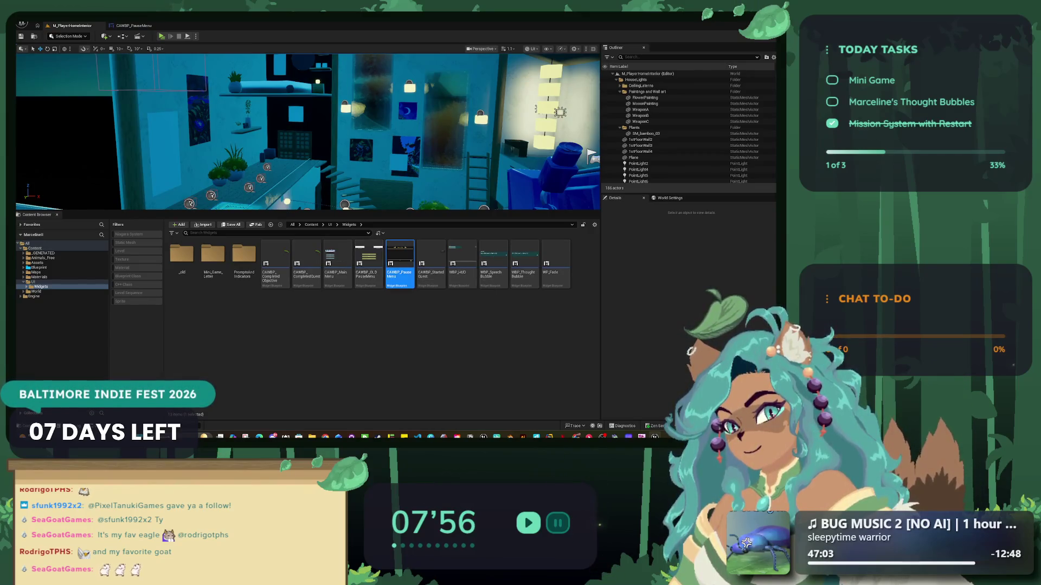
{"action": "left_click", "coordinate": [134, 26]}
{"action": "scroll", "coordinate": [438, 176], "scroll_direction": "down", "scroll_amount": 1}
{"action": "left_click_drag", "start_coordinate": [437, 176], "coordinate": [424, 350]}
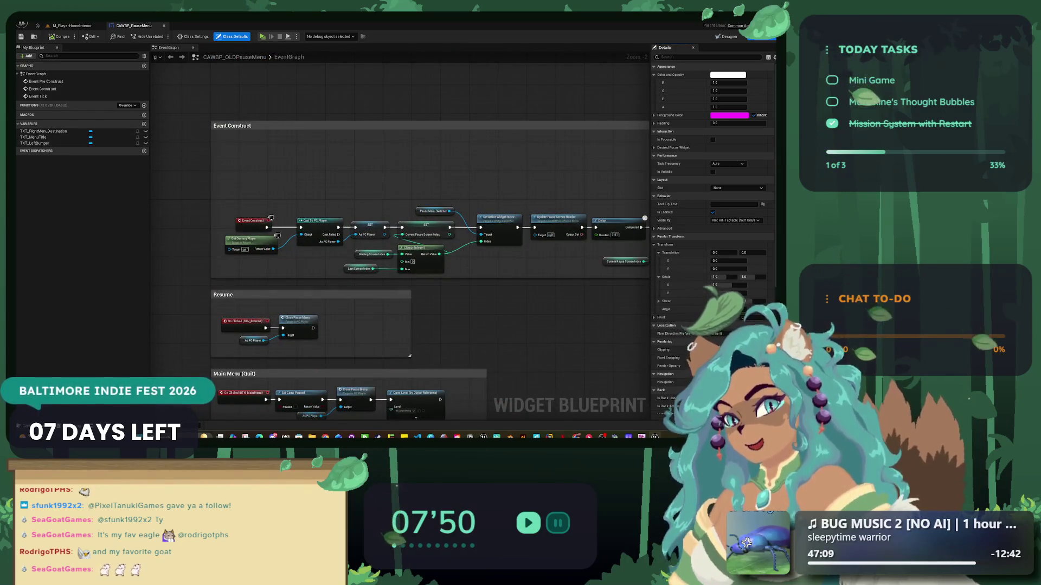
- Move the Event Construct node up to make room for new nodes
{"action": "scroll", "coordinate": [253, 174], "scroll_direction": "down", "scroll_amount": 1}
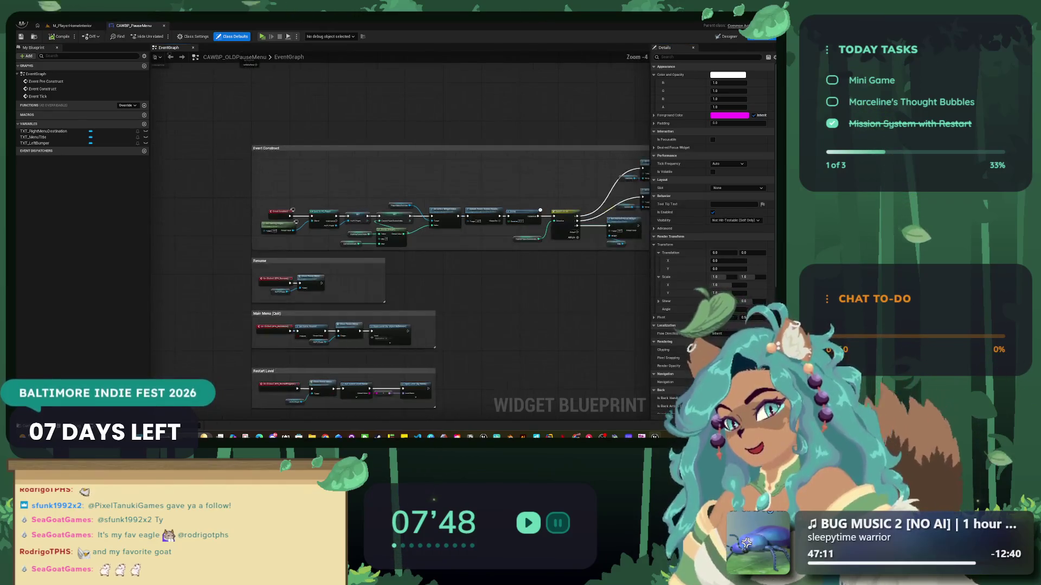
{"action": "scroll", "coordinate": [399, 199], "scroll_direction": "up", "scroll_amount": 3}
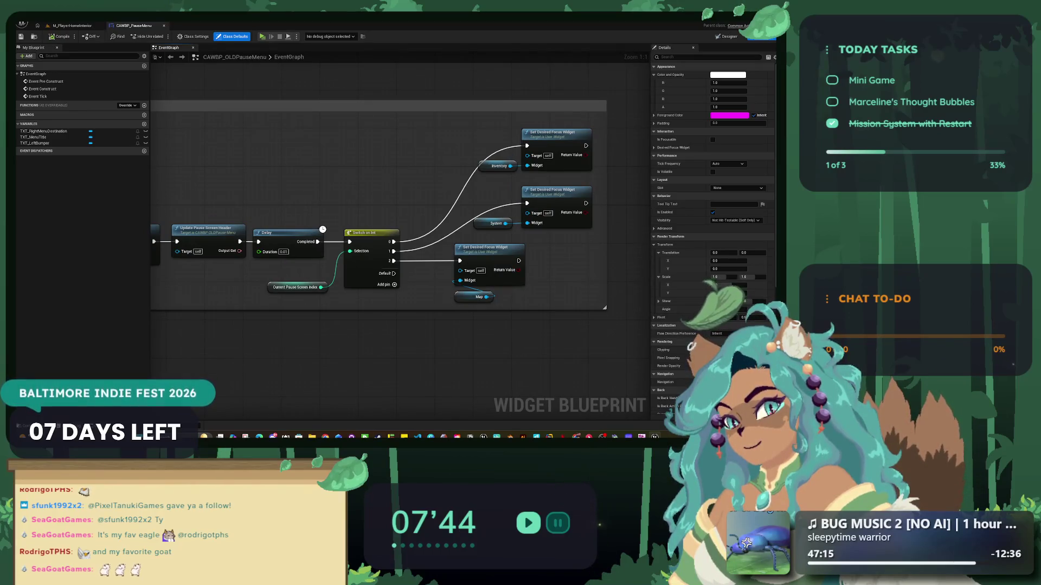
{"action": "scroll", "coordinate": [597, 206], "scroll_direction": "down", "scroll_amount": 4}
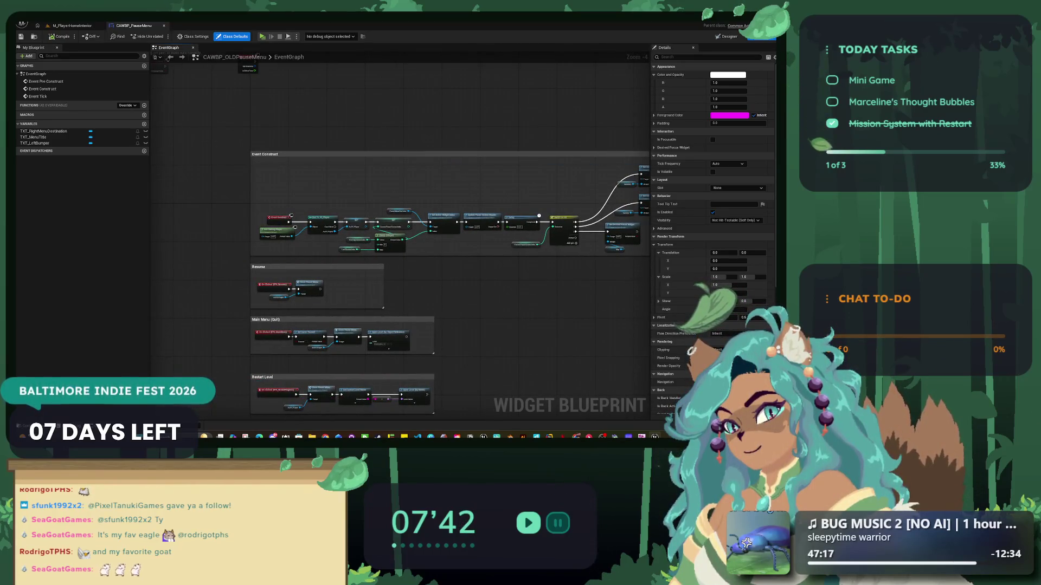
{"action": "scroll", "coordinate": [291, 216], "scroll_direction": "up", "scroll_amount": 4}
{"action": "mouse_move", "coordinate": [278, 219]}
{"action": "left_mouse_down"}
{"action": "mouse_move", "coordinate": [274, 125]}
{"action": "mouse_move", "coordinate": [269, 132]}
{"action": "left_mouse_up"}
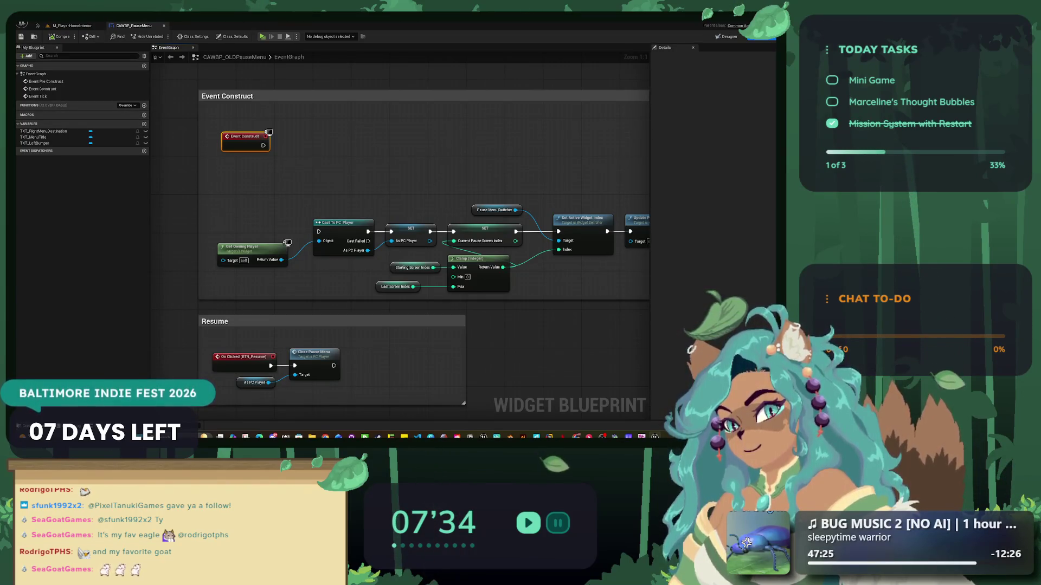
- Add Get Player Character, wire its Return Value into a new Get Player Ref node, and position it
{"action": "right_click", "coordinate": [248, 185]}
{"action": "type", "text": "get player"}
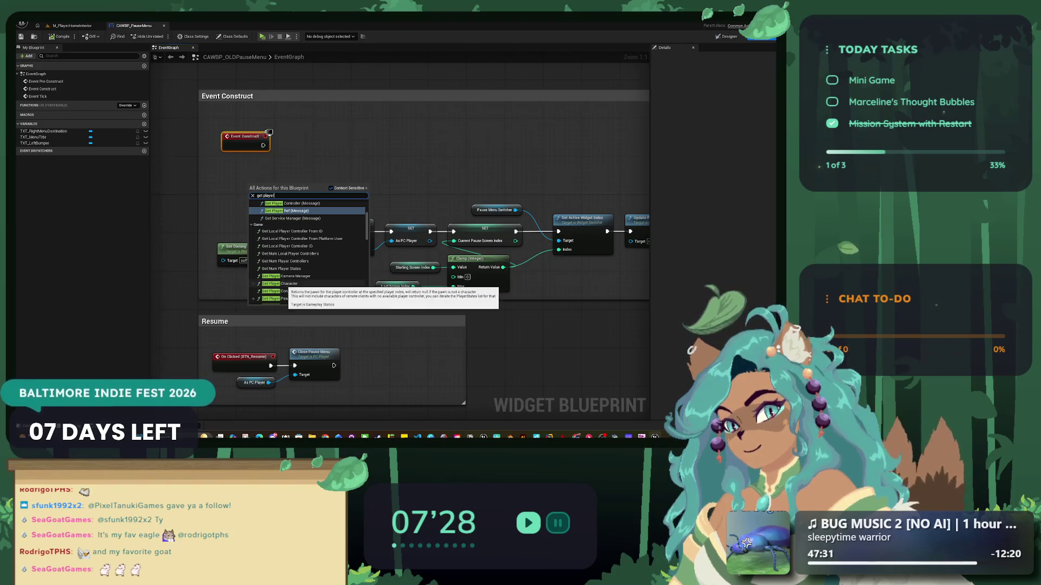
{"action": "scroll", "coordinate": [308, 250], "scroll_direction": "down", "scroll_amount": 1}
{"action": "left_click", "coordinate": [288, 265]}
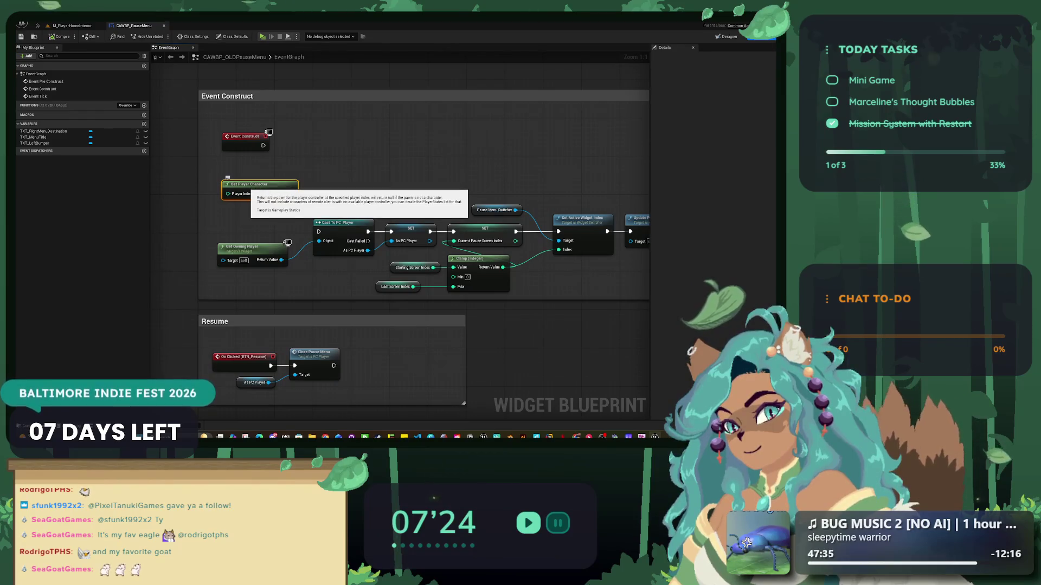
{"action": "mouse_move", "coordinate": [291, 193]}
{"action": "left_mouse_down"}
{"action": "mouse_move", "coordinate": [301, 198]}
{"action": "mouse_move", "coordinate": [337, 159]}
{"action": "left_mouse_up"}
{"action": "type", "text": "get player"}
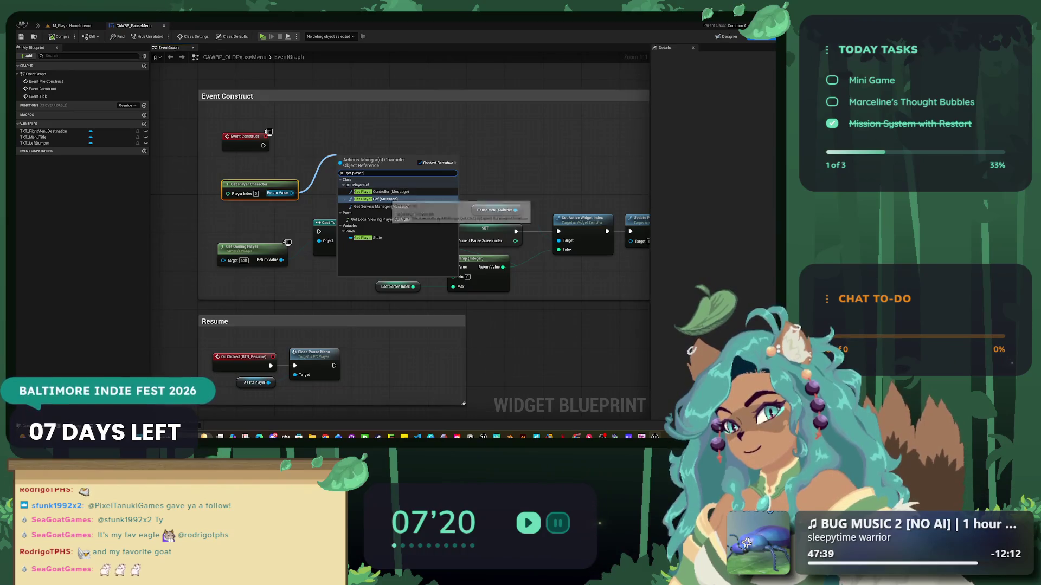
{"action": "key", "text": "Return"}
{"action": "left_click_drag", "start_coordinate": [353, 156], "coordinate": [299, 131]}
- Promote Get Player Ref's BP Player output to a variable, then delete the resulting SET node
{"action": "left_click_drag", "start_coordinate": [244, 184], "coordinate": [243, 170]}
{"action": "left_click_drag", "start_coordinate": [331, 154], "coordinate": [415, 168]}
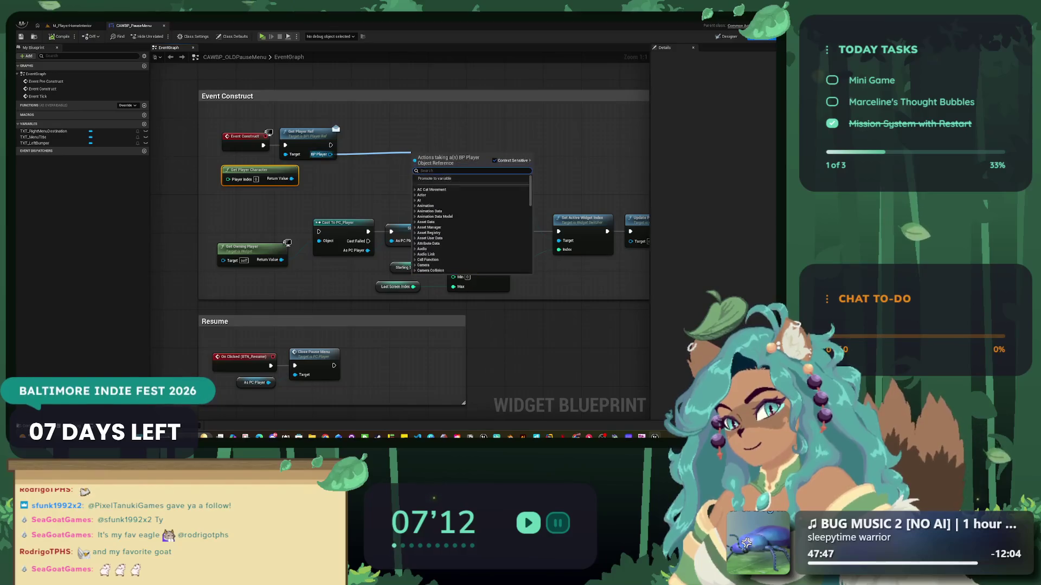
{"action": "left_click", "coordinate": [477, 179]}
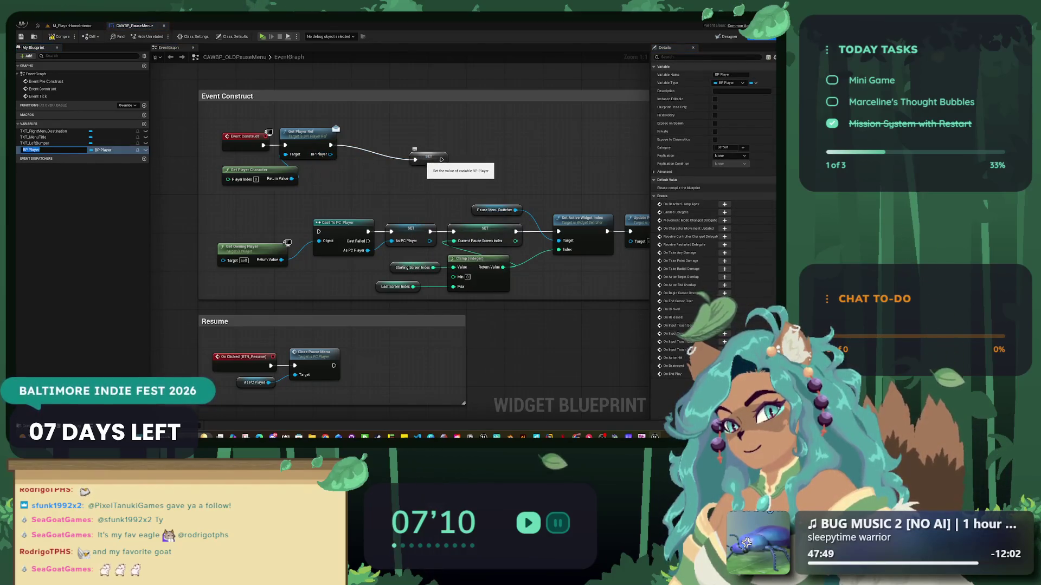
{"action": "key", "text": "Return"}
{"action": "left_click_drag", "start_coordinate": [416, 158], "coordinate": [358, 138]}
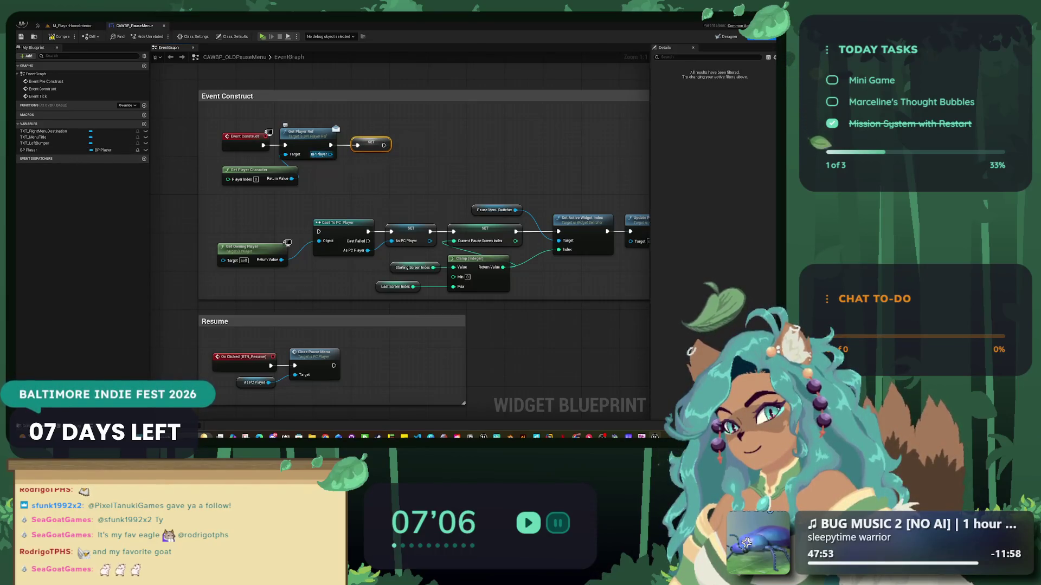
{"action": "left_click_drag", "start_coordinate": [385, 156], "coordinate": [385, 157]}
{"action": "left_click", "coordinate": [356, 134]}
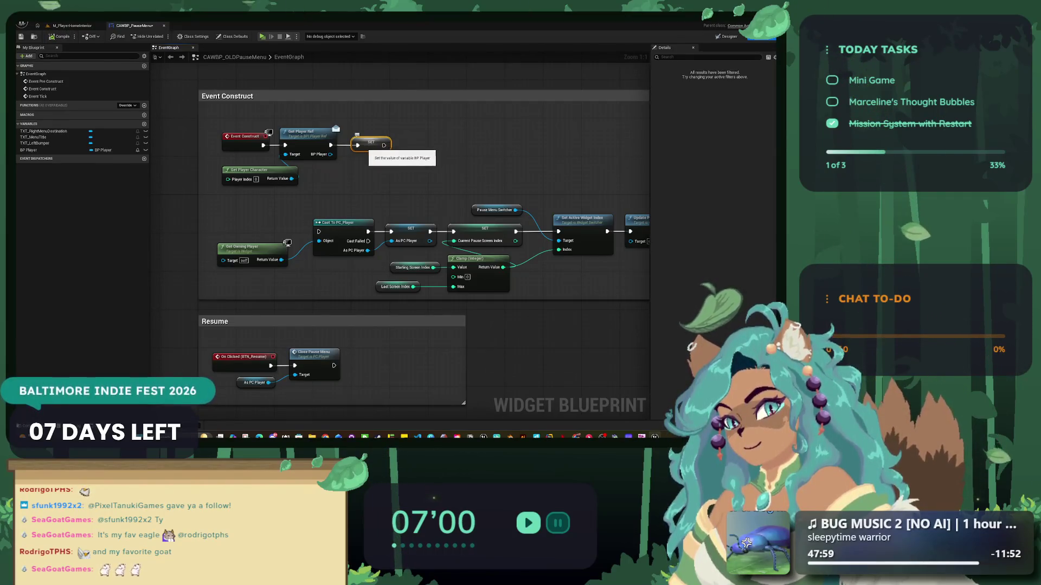
{"action": "key", "text": "Delete"}
- Delete the BP Player variable from My Blueprint and add a new variable
{"action": "left_click_drag", "start_coordinate": [330, 154], "coordinate": [368, 140]}
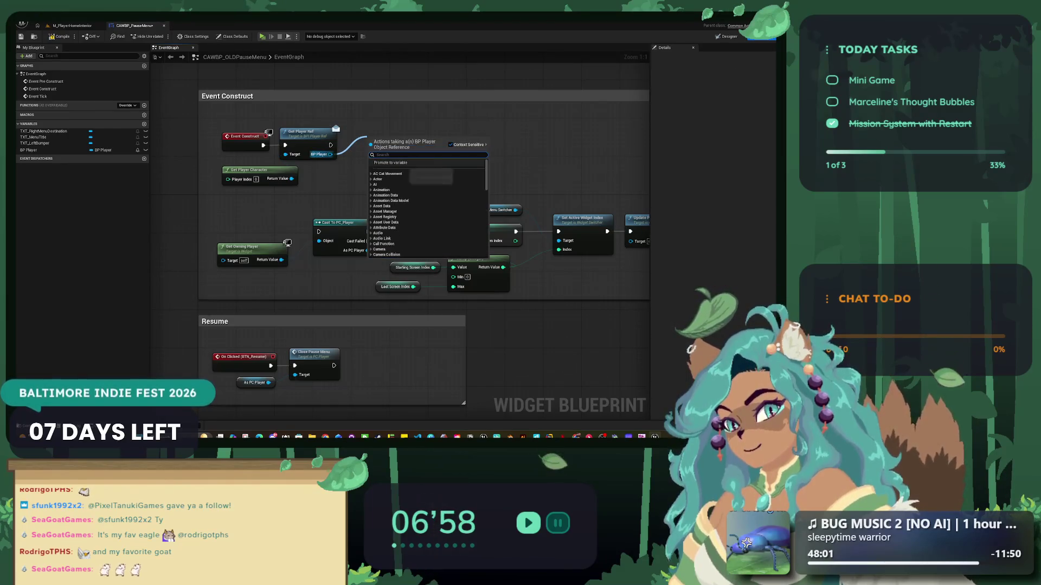
{"action": "left_click", "coordinate": [391, 163]}
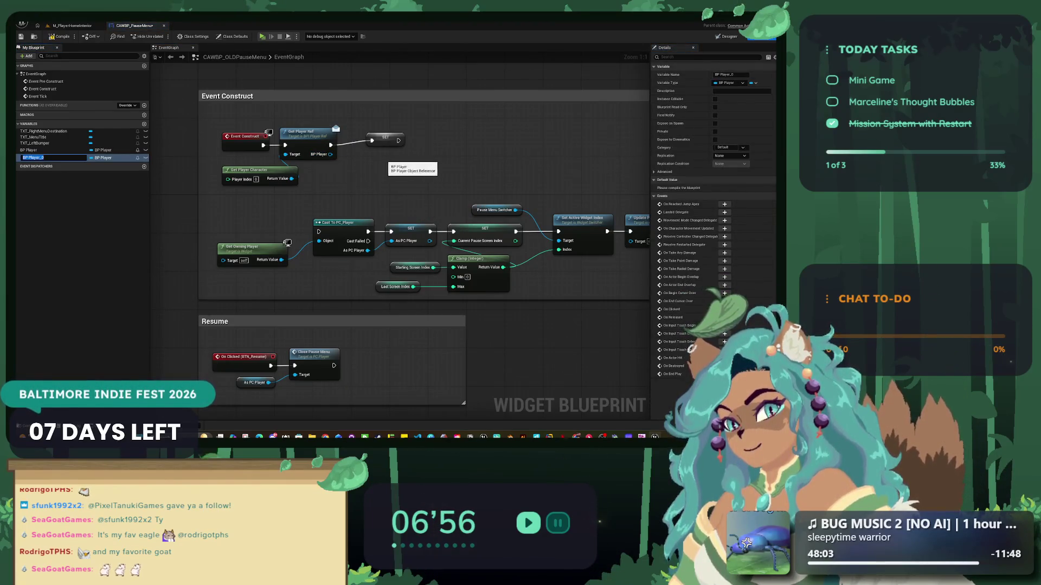
{"action": "key", "text": "ctrl+z"}
{"action": "mouse_move", "coordinate": [28, 150]}
{"action": "left_mouse_down"}
{"action": "mouse_move", "coordinate": [342, 156]}
{"action": "mouse_move", "coordinate": [361, 140]}
{"action": "left_mouse_up"}
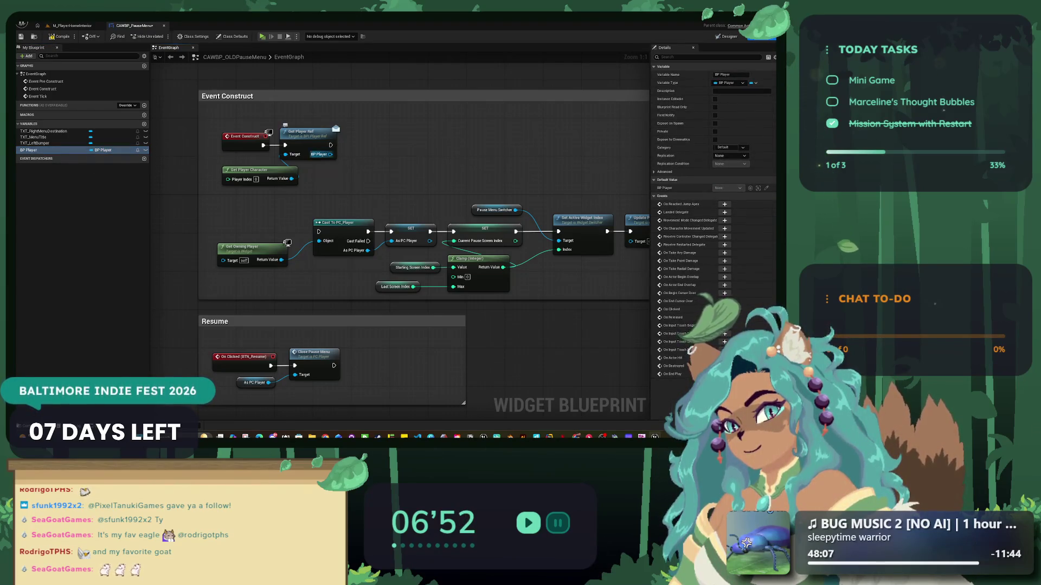
{"action": "right_click", "coordinate": [370, 152]}
{"action": "key", "text": "Escape"}
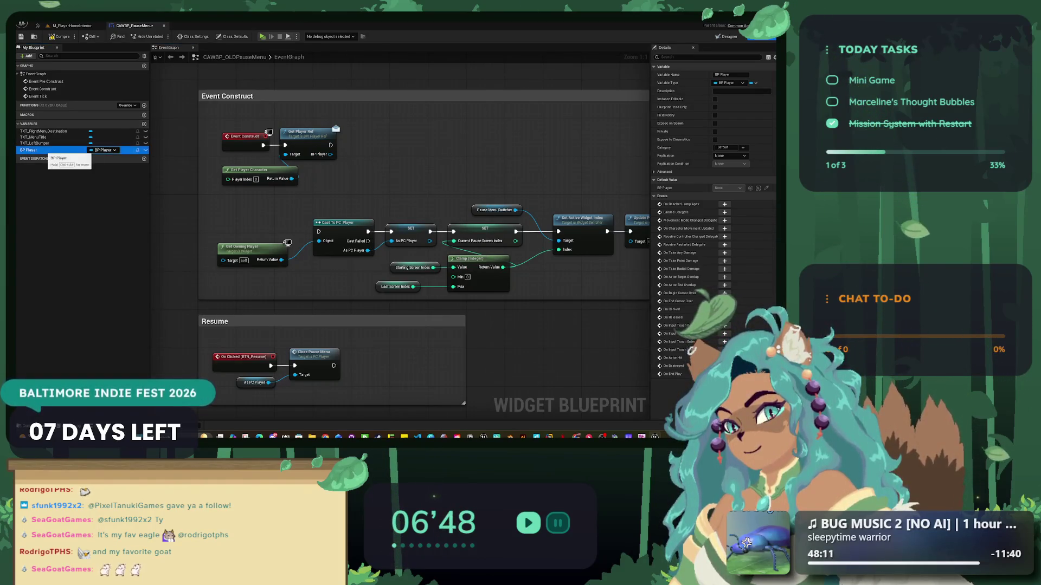
{"action": "right_click", "coordinate": [46, 151]}
{"action": "left_click", "coordinate": [64, 203]}
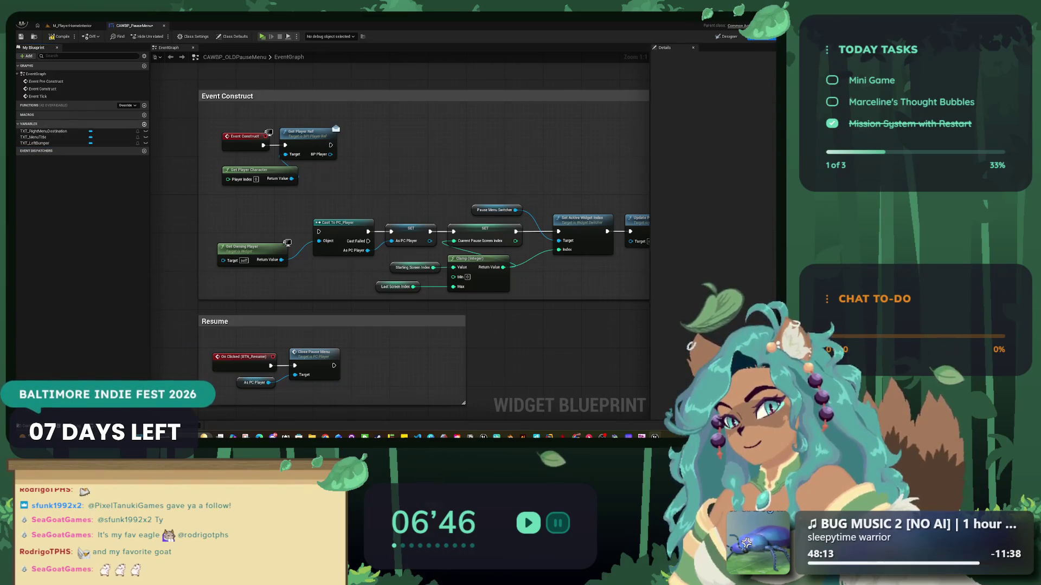
{"action": "left_click", "coordinate": [144, 123]}
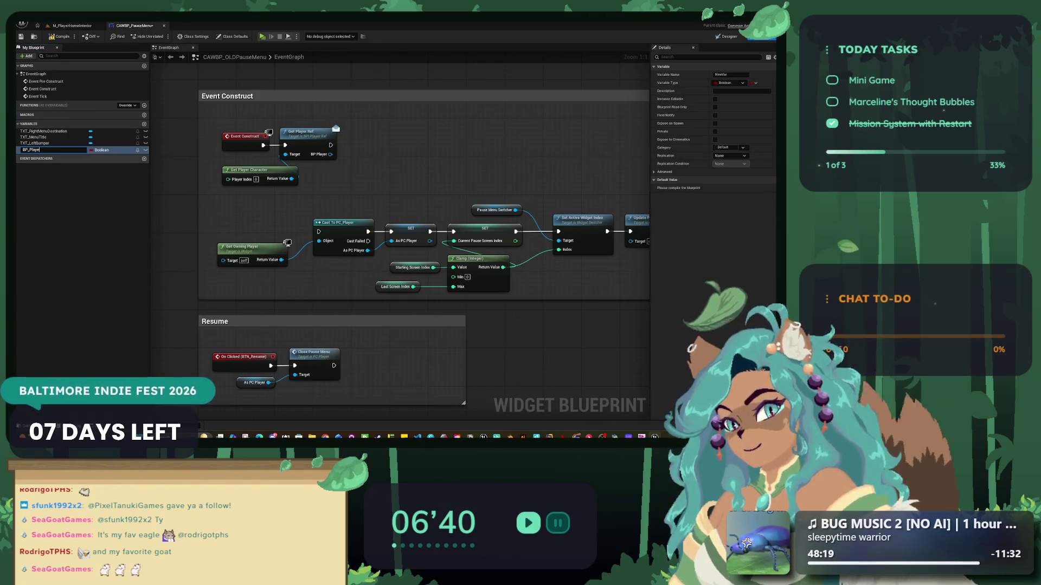
- Change BP_Player's type to a BP Player object reference and compile the blueprint
{"action": "left_click", "coordinate": [100, 150]}
{"action": "type", "text": "BP"}
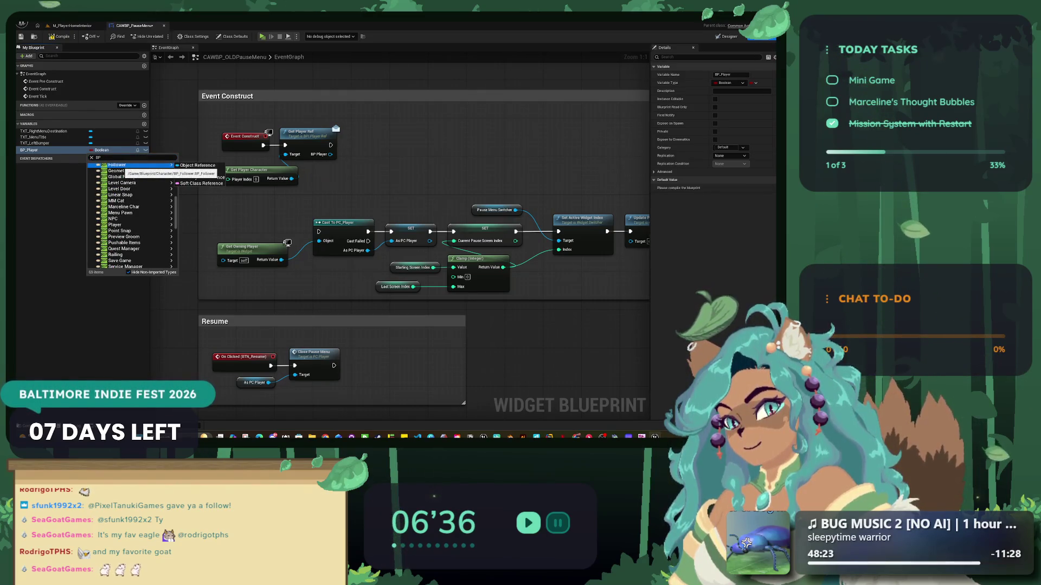
{"action": "mouse_move", "coordinate": [135, 219]}
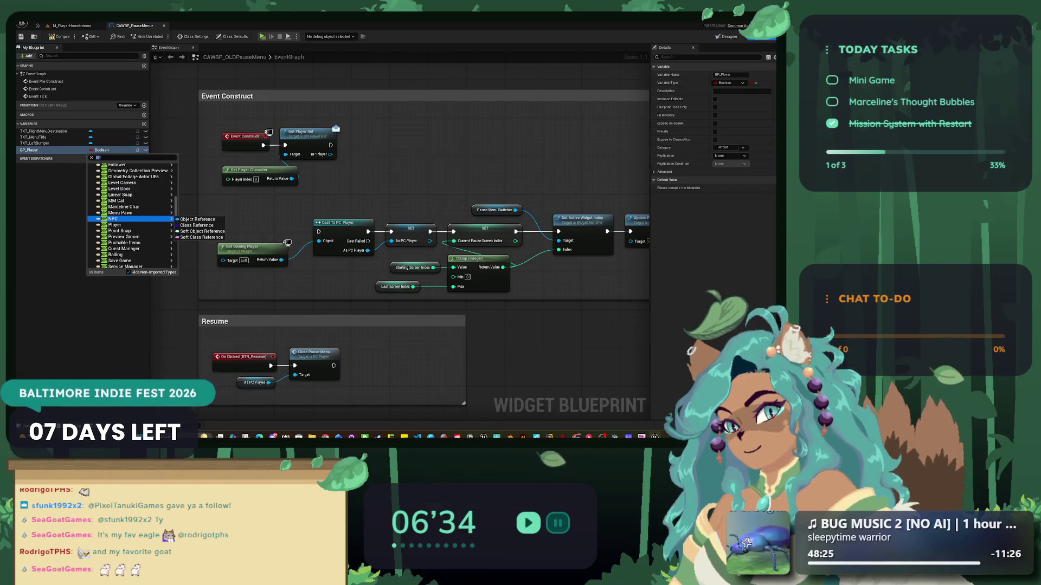
{"action": "left_click", "coordinate": [198, 226]}
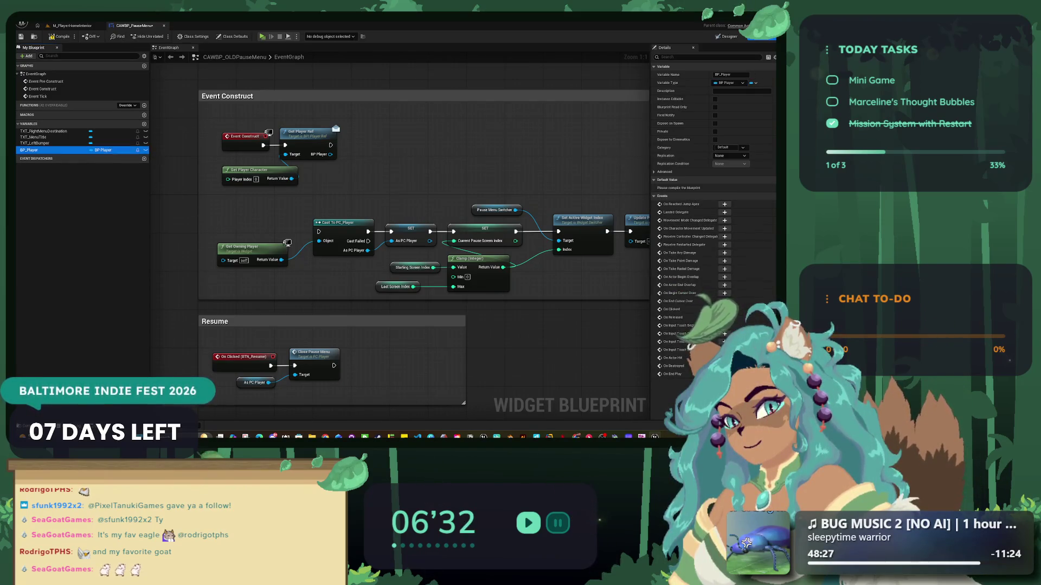
{"action": "key", "text": "F2"}
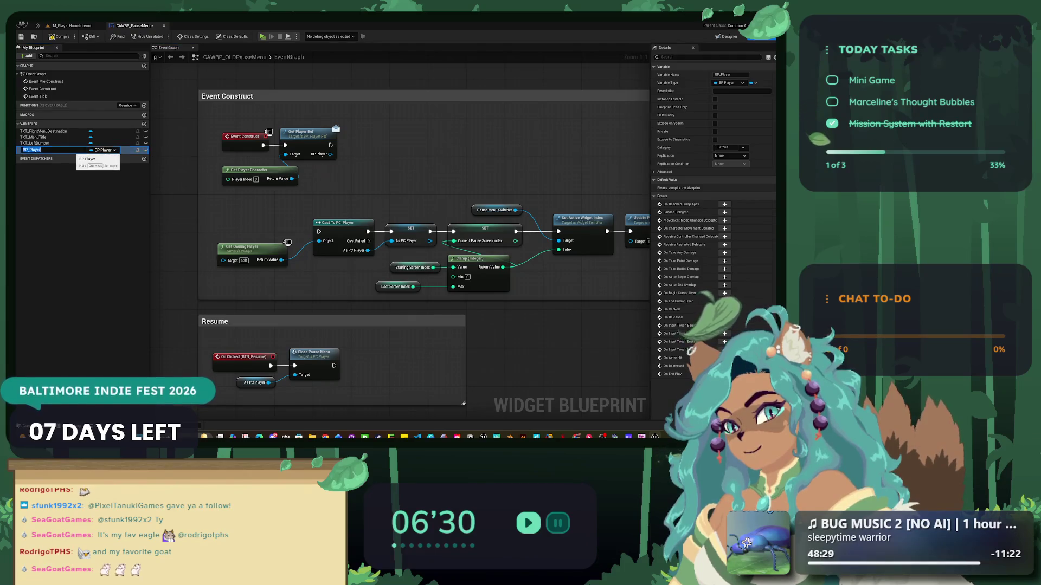
{"action": "key", "text": "Escape"}
{"action": "mouse_move", "coordinate": [28, 150]}
{"action": "left_mouse_down"}
{"action": "mouse_move", "coordinate": [318, 175]}
{"action": "mouse_move", "coordinate": [386, 162]}
{"action": "mouse_move", "coordinate": [373, 152]}
{"action": "mouse_move", "coordinate": [382, 144]}
{"action": "left_mouse_up"}
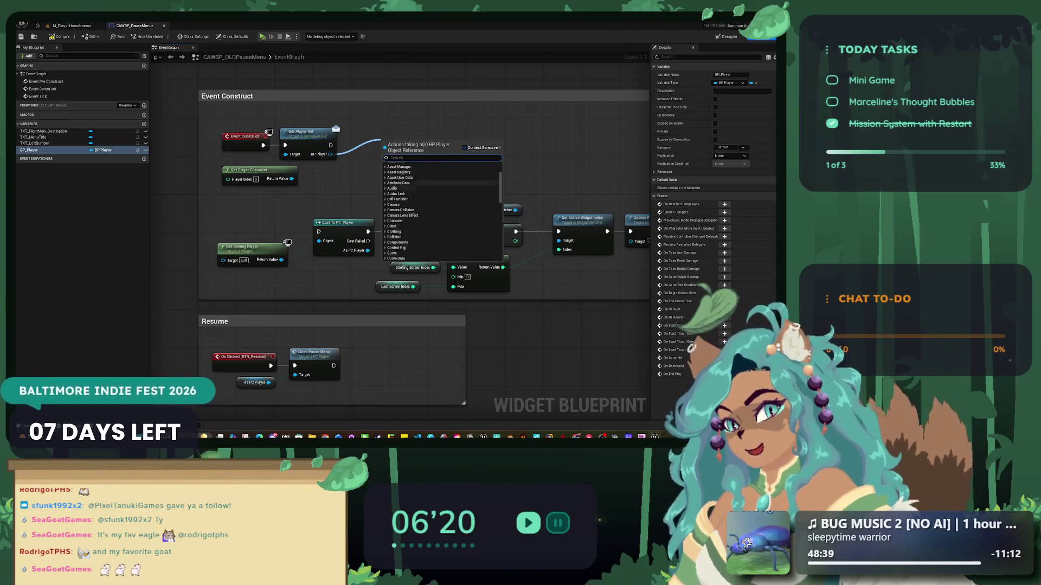
{"action": "key", "text": "Escape"}
{"action": "mouse_move", "coordinate": [29, 150]}
{"action": "left_mouse_down"}
{"action": "mouse_move", "coordinate": [382, 154]}
{"action": "mouse_move", "coordinate": [60, 148]}
{"action": "left_mouse_up"}
{"action": "key", "text": "F7"}
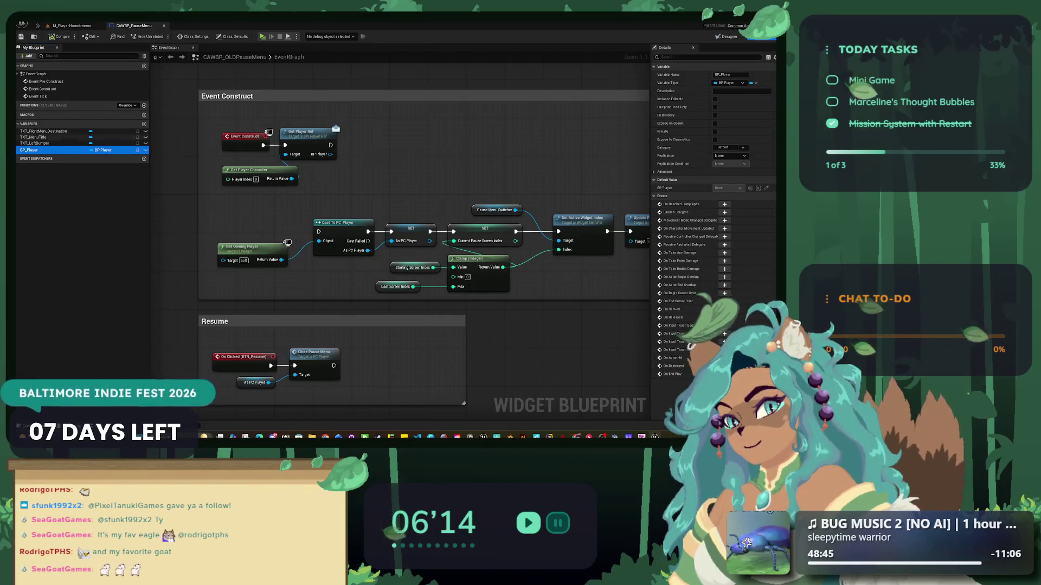
- Select the SET As PC Player, Get Player Ref and Get Player Character nodes together
{"action": "left_click_drag", "start_coordinate": [379, 163], "coordinate": [335, 197]}
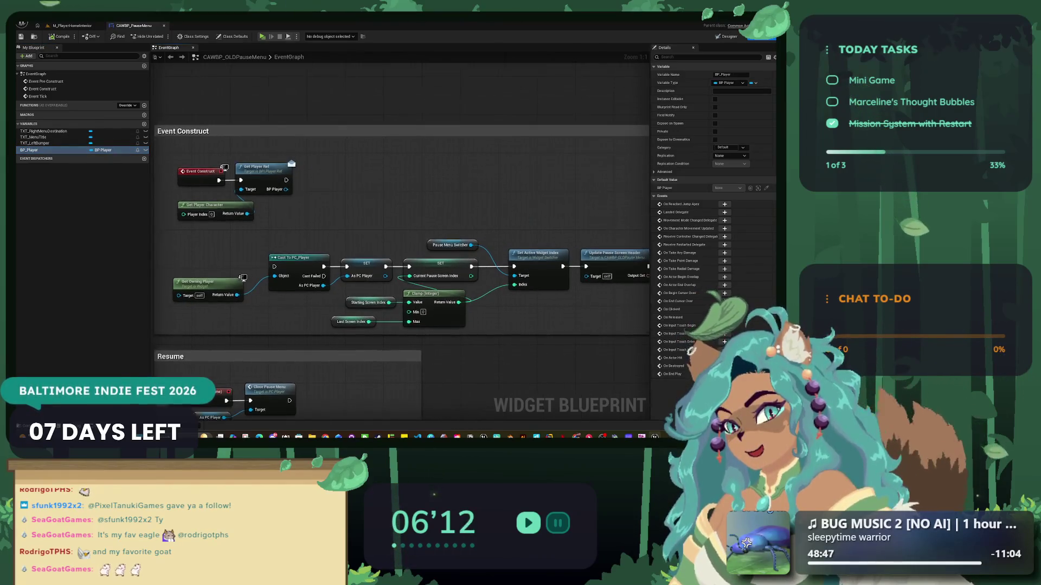
{"action": "scroll", "coordinate": [348, 181], "scroll_direction": "down", "scroll_amount": 3}
{"action": "scroll", "coordinate": [333, 241], "scroll_direction": "up", "scroll_amount": 7}
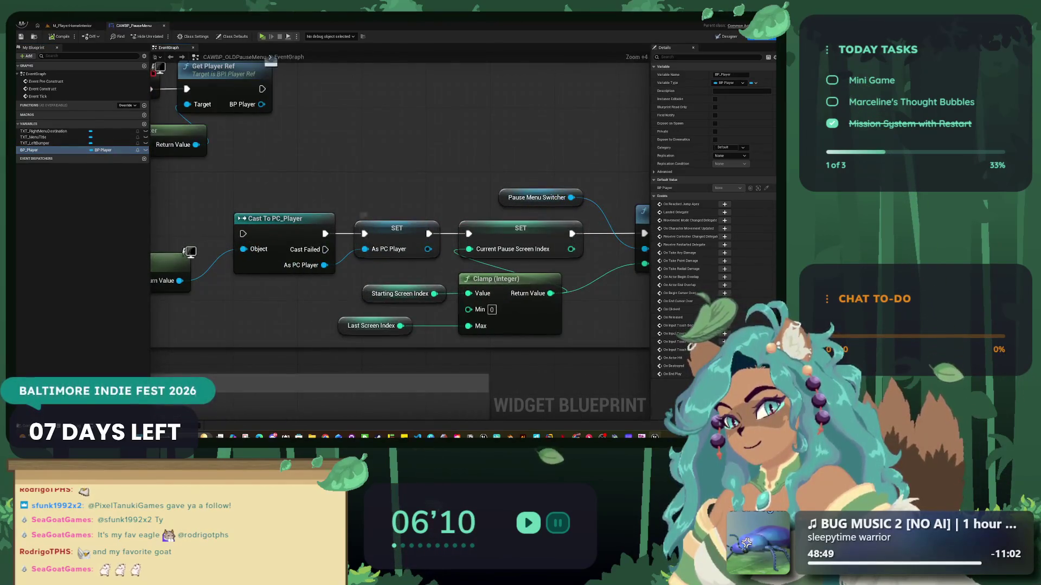
{"action": "left_click", "coordinate": [401, 232]}
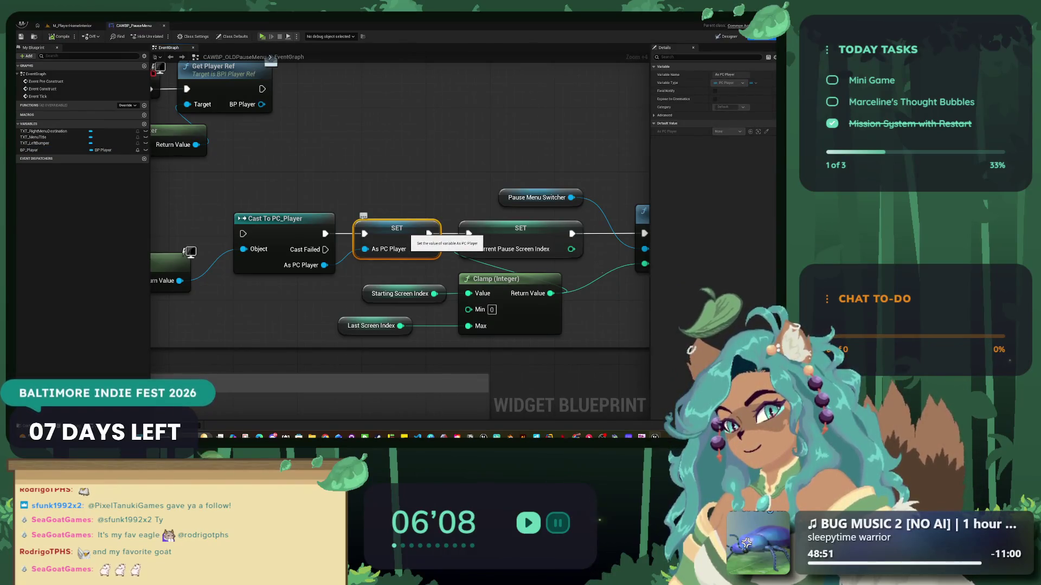
{"action": "scroll", "coordinate": [332, 236], "scroll_direction": "down", "scroll_amount": 5}
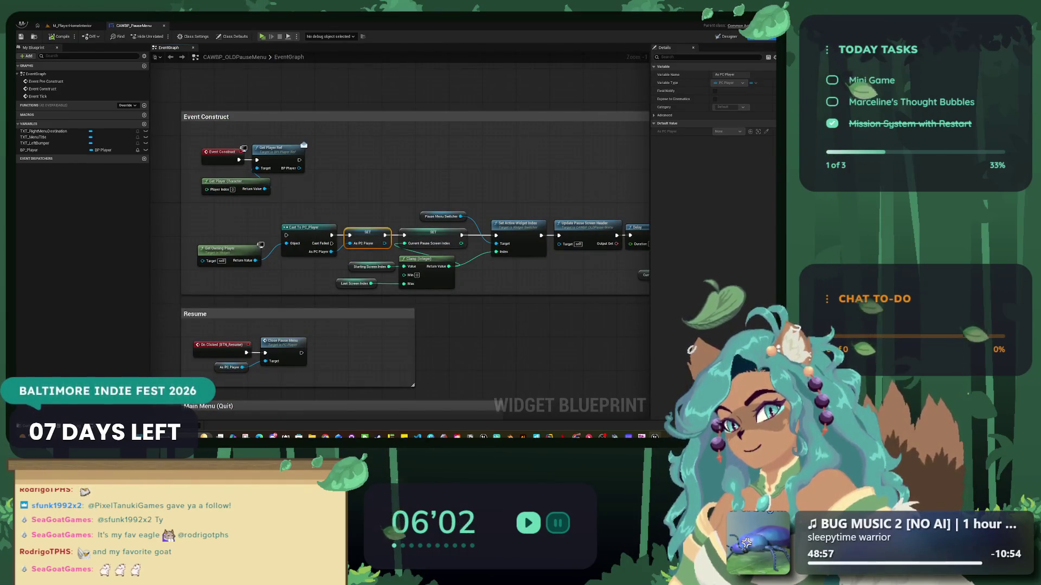
{"action": "left_click_drag", "start_coordinate": [328, 202], "coordinate": [254, 142]}
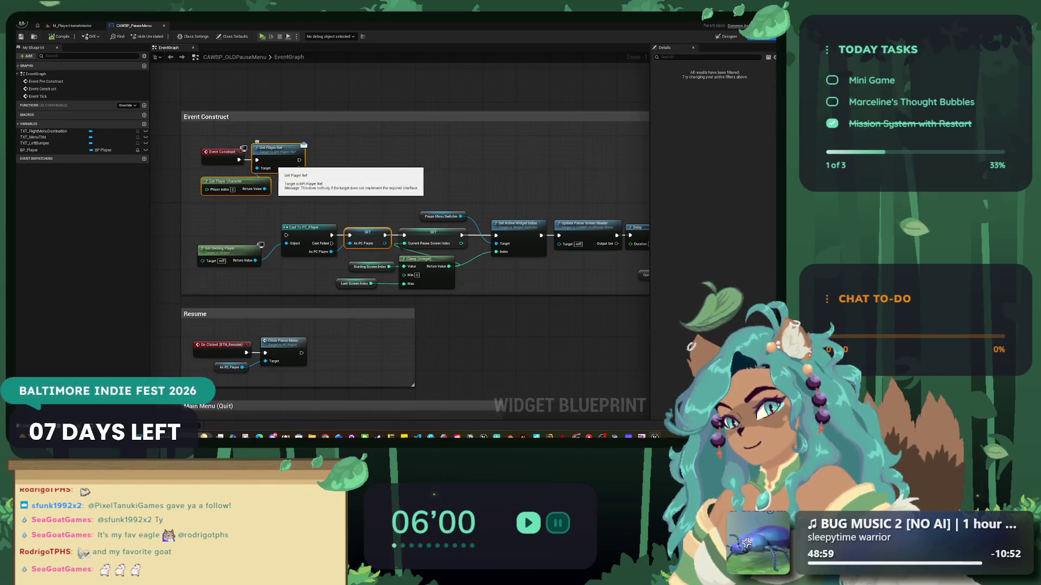
- Delete the selected player-reference nodes and the BP_Player variable, then add Get Player Controller
{"action": "key", "text": "Delete"}
{"action": "right_click", "coordinate": [29, 150]}
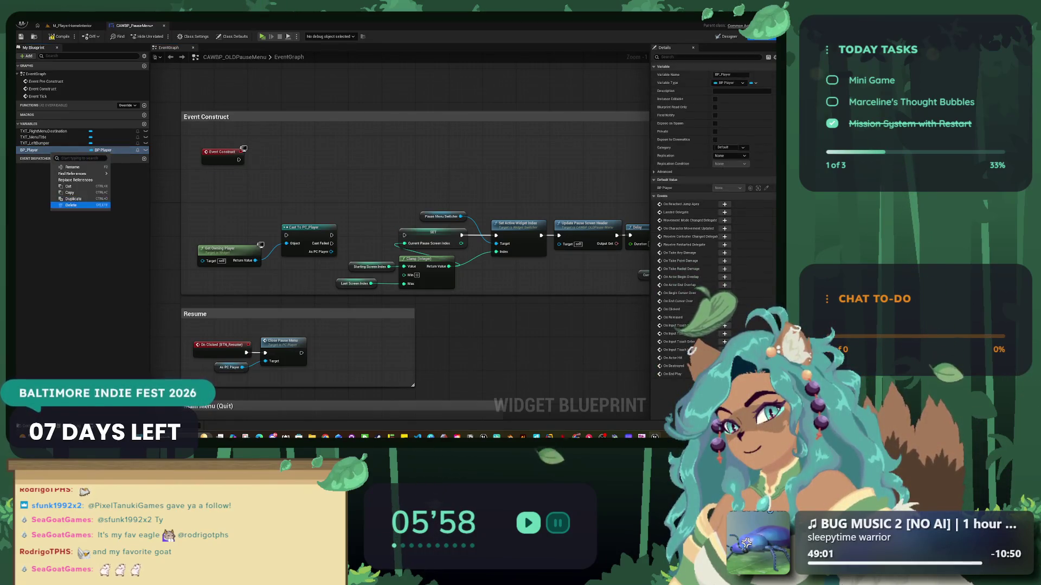
{"action": "left_click", "coordinate": [62, 202]}
{"action": "right_click", "coordinate": [224, 187]}
{"action": "type", "text": "GET"}
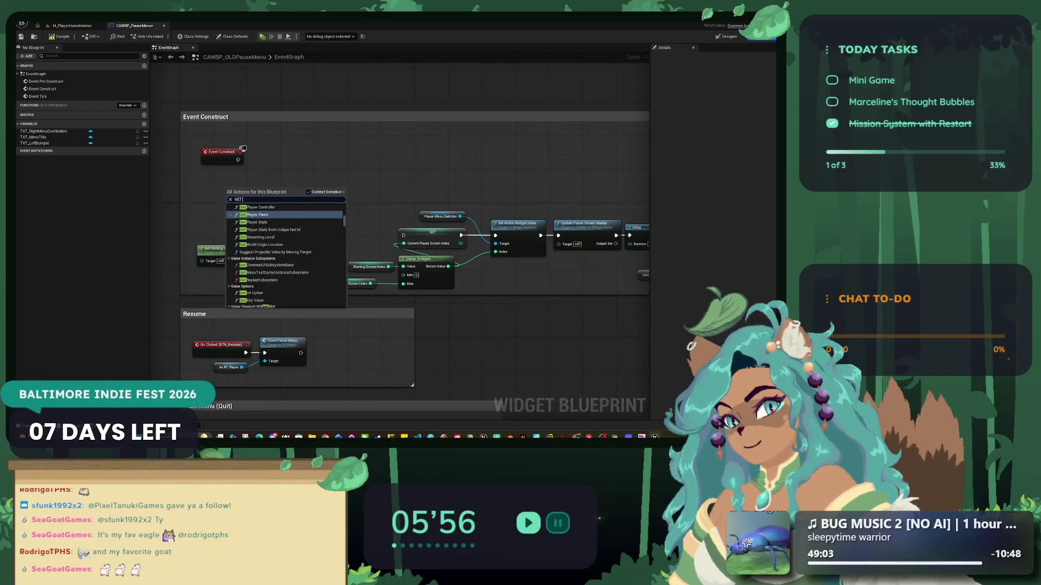
{"action": "type", "text": " PLAYER C"}
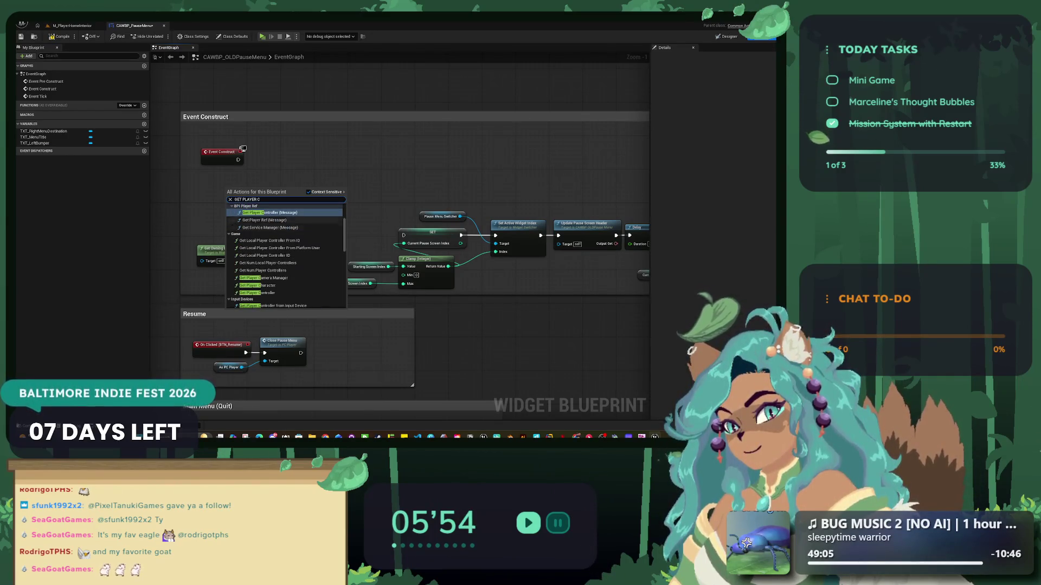
{"action": "key", "text": "Return"}
- Re-add a Get Player Controller node and place it below Event Construct
{"action": "left_click_drag", "start_coordinate": [216, 177], "coordinate": [293, 165]}
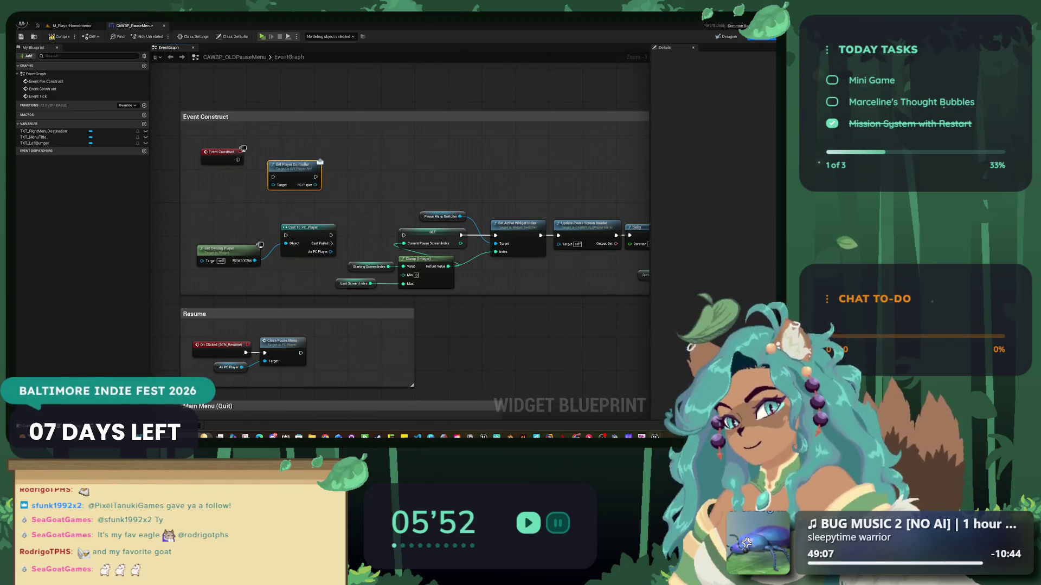
{"action": "key", "text": "ctrl+z"}
{"action": "key", "text": "ctrl+z"}
{"action": "right_click", "coordinate": [232, 199]}
{"action": "type", "text": "GET PLAYER"}
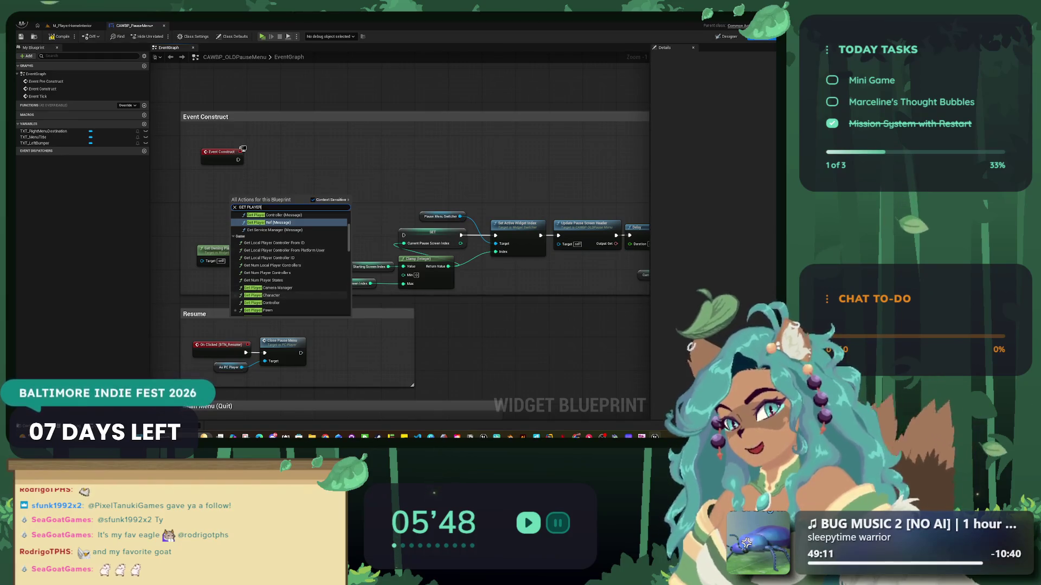
{"action": "left_click", "coordinate": [263, 302]}
{"action": "mouse_move", "coordinate": [239, 199]}
{"action": "left_mouse_down"}
{"action": "mouse_move", "coordinate": [201, 181]}
{"action": "mouse_move", "coordinate": [298, 198]}
{"action": "mouse_move", "coordinate": [313, 144]}
{"action": "left_mouse_up"}
{"action": "type", "text": "GET PLAYER"}
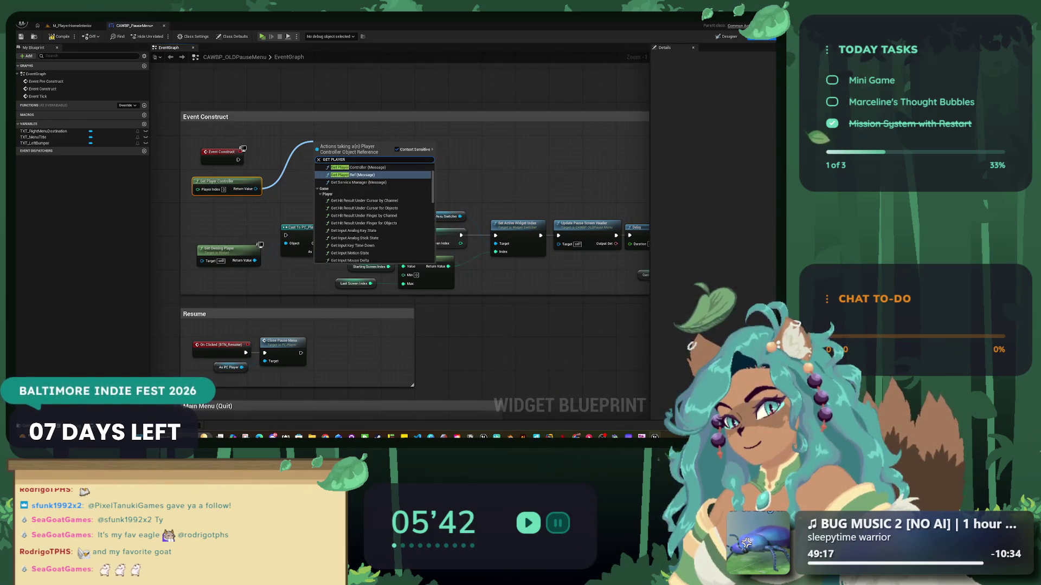
{"action": "key", "text": "Escape"}
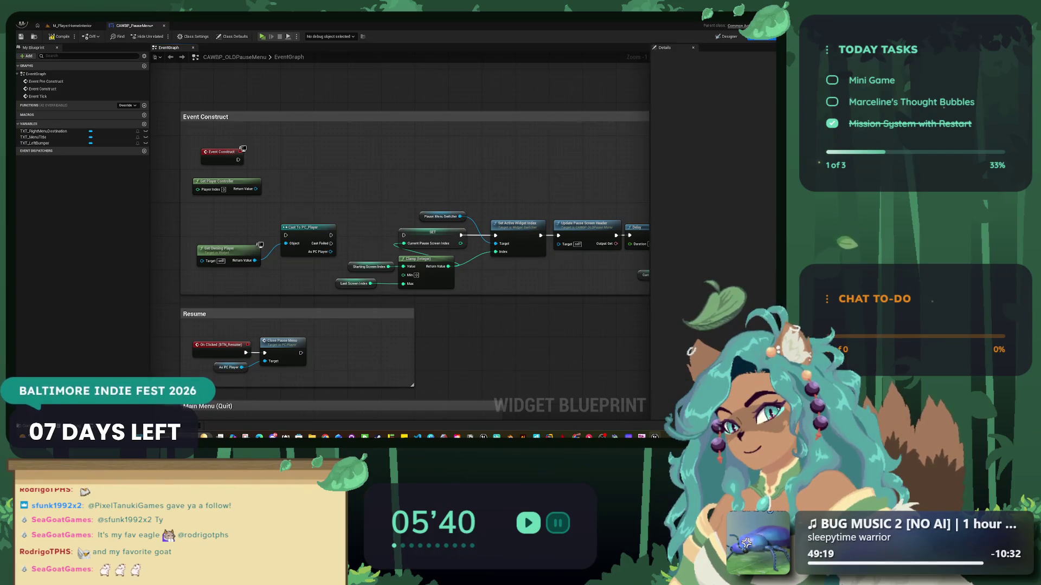
- Wire the controller's Return Value into a newly added connected Get Player Controller node
{"action": "left_click_drag", "start_coordinate": [255, 189], "coordinate": [281, 158]}
{"action": "type", "text": "GET PLAYER"}
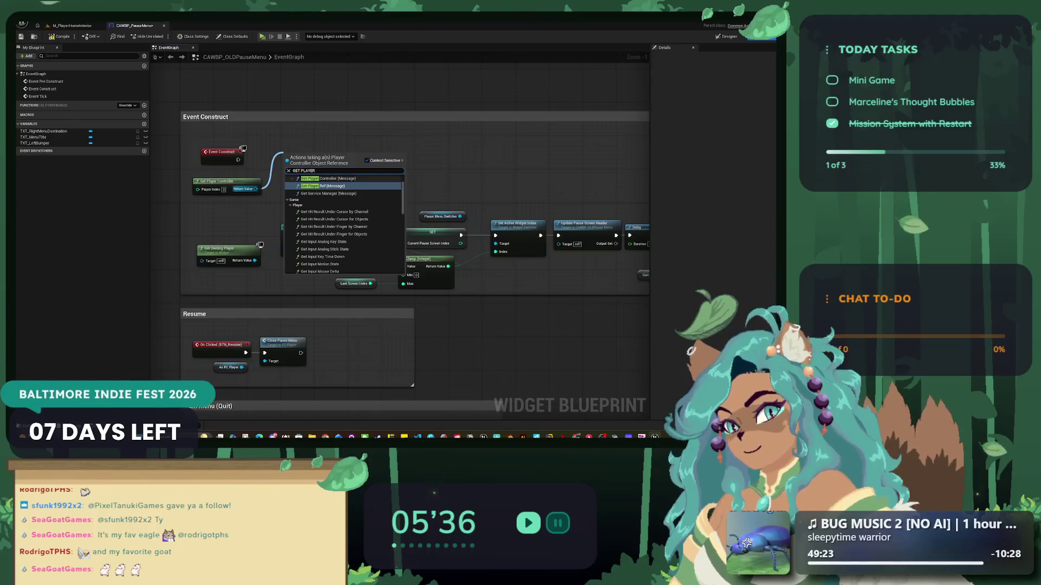
{"action": "key", "text": "Up"}
{"action": "key", "text": "Return"}
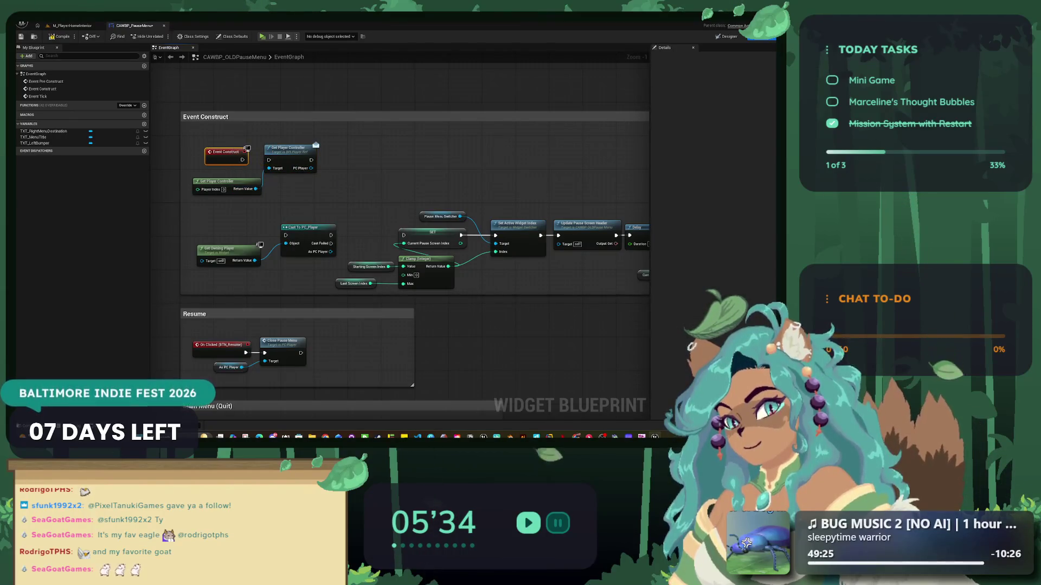
{"action": "mouse_move", "coordinate": [255, 188]}
{"action": "left_mouse_down"}
{"action": "mouse_move", "coordinate": [269, 168]}
{"action": "mouse_move", "coordinate": [358, 170]}
{"action": "left_mouse_up"}
- Promote the PC Player output to a variable, then delete the new SET and extra controller nodes
{"action": "left_click", "coordinate": [225, 153]}
{"action": "left_click", "coordinate": [380, 192]}
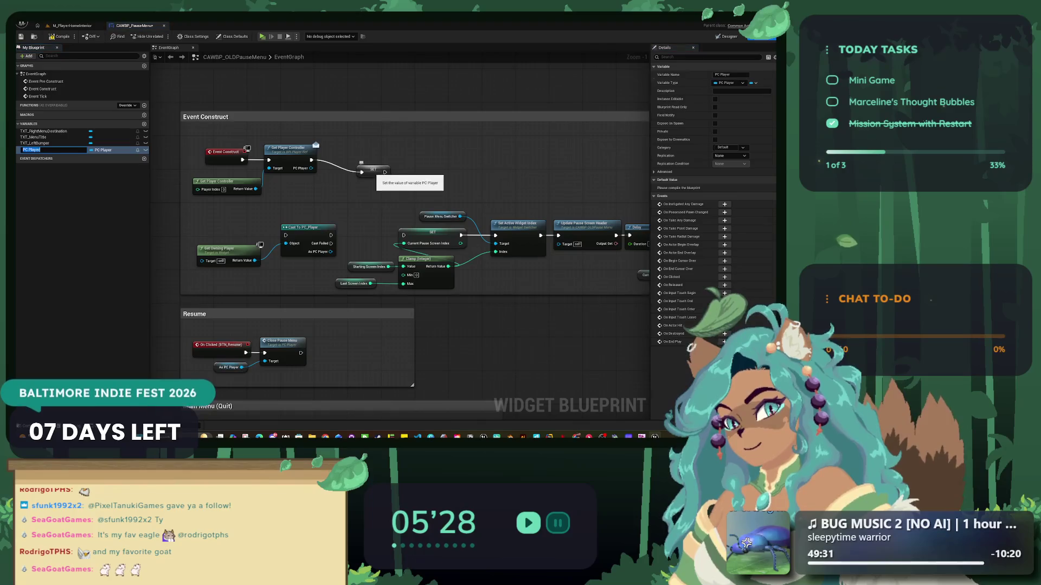
{"action": "key", "text": "Delete"}
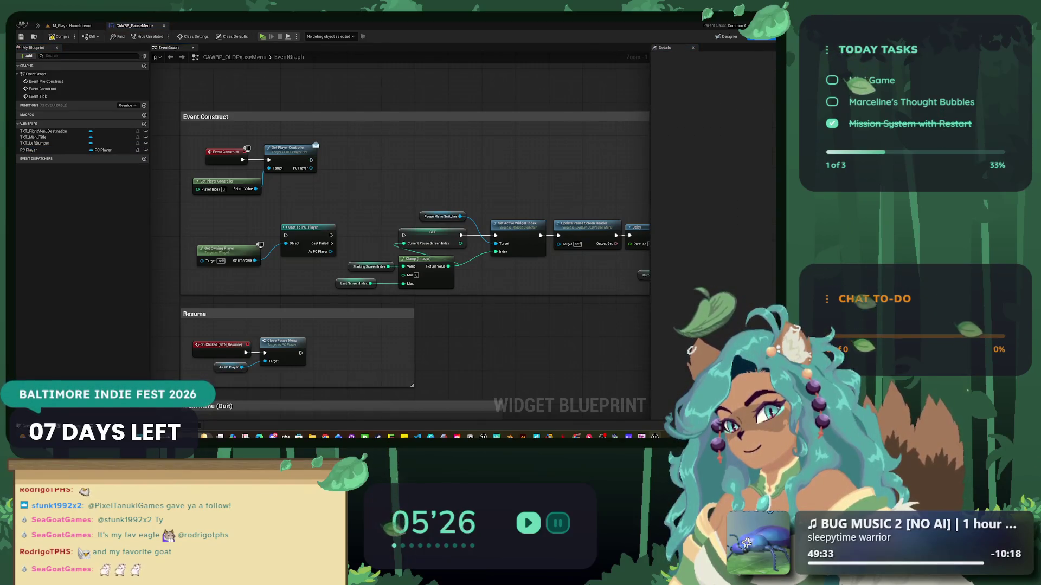
{"action": "left_click", "coordinate": [220, 181]}
{"action": "key", "text": "Delete"}
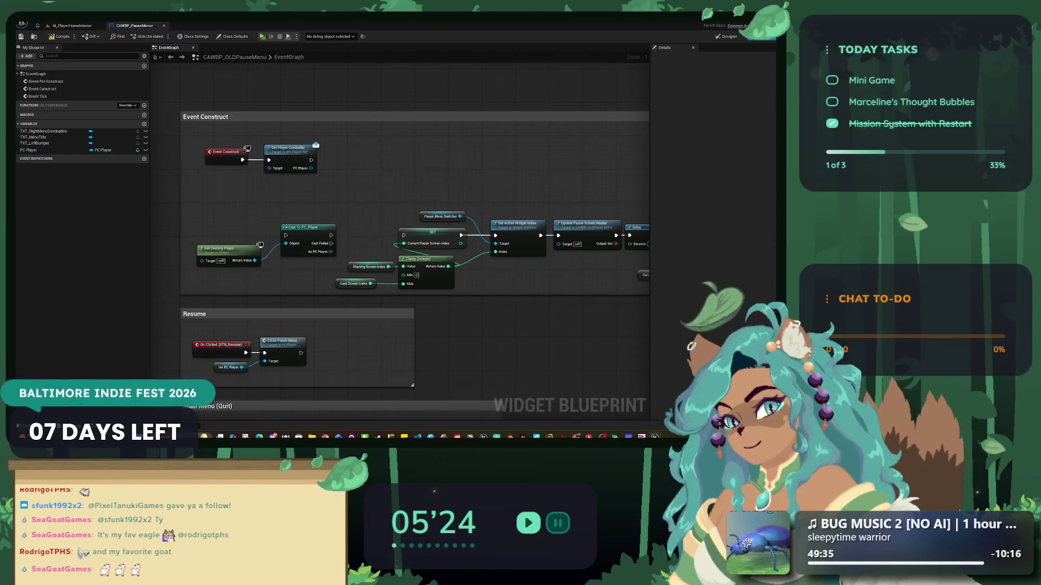
- Promote Get Owning Player to PC Player_0, delete the three trial nodes, and return to the level editor
{"action": "left_click", "coordinate": [285, 243], "text": "alt"}
{"action": "mouse_move", "coordinate": [217, 248]}
{"action": "left_mouse_down"}
{"action": "mouse_move", "coordinate": [213, 181]}
{"action": "mouse_move", "coordinate": [261, 197]}
{"action": "mouse_move", "coordinate": [273, 173]}
{"action": "mouse_move", "coordinate": [362, 164]}
{"action": "left_mouse_up"}
{"action": "left_click", "coordinate": [380, 187]}
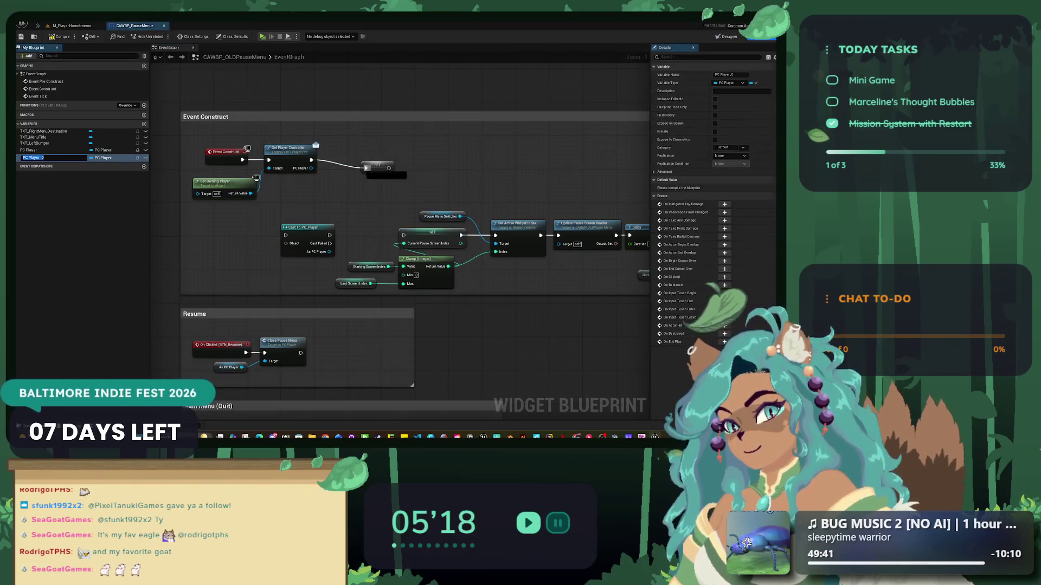
{"action": "key", "text": "Return"}
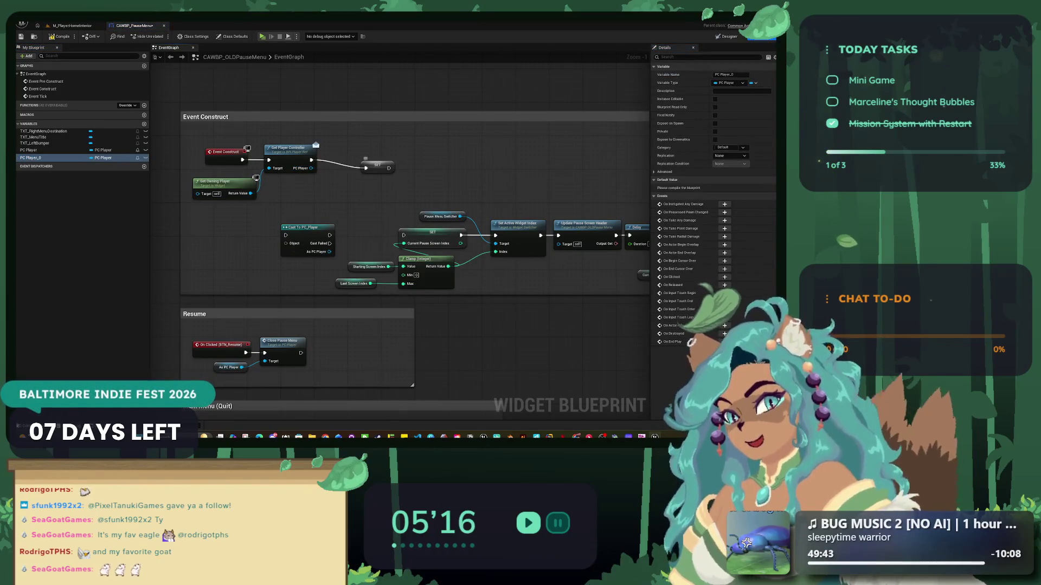
{"action": "left_click", "coordinate": [377, 165]}
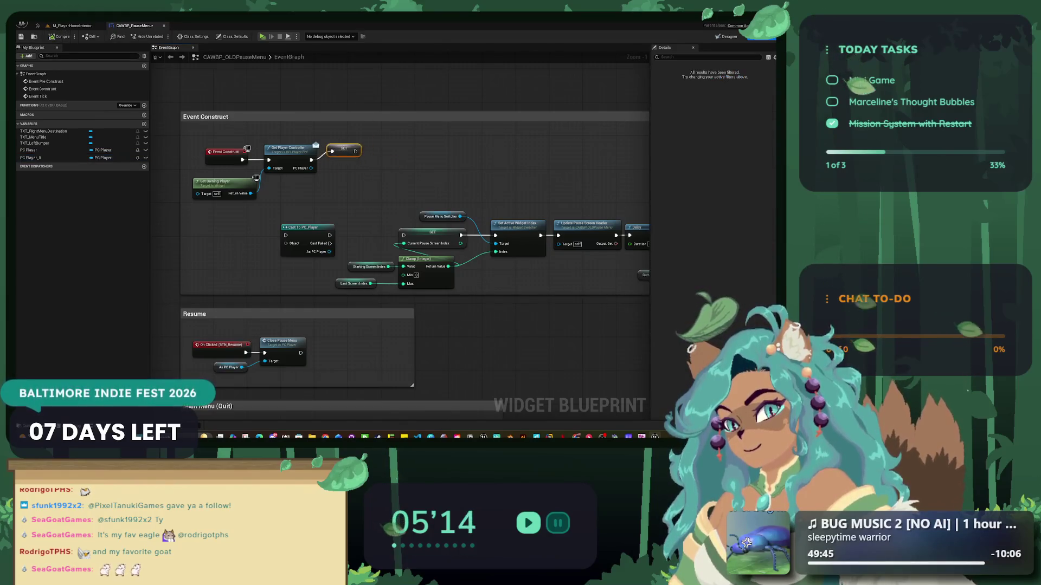
{"action": "right_click", "coordinate": [332, 161]}
{"action": "left_click", "coordinate": [314, 139]}
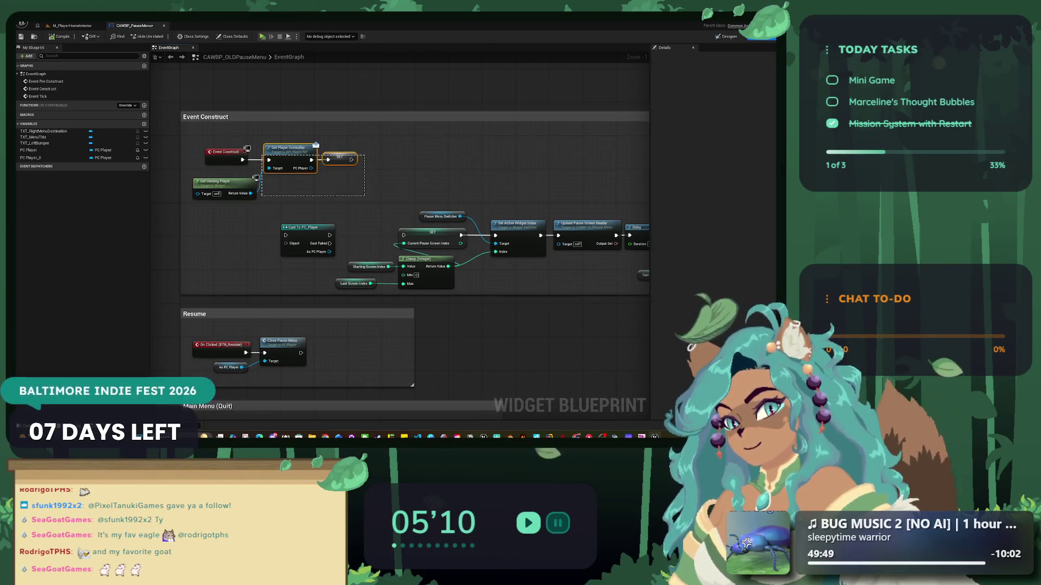
{"action": "key", "text": "Delete"}
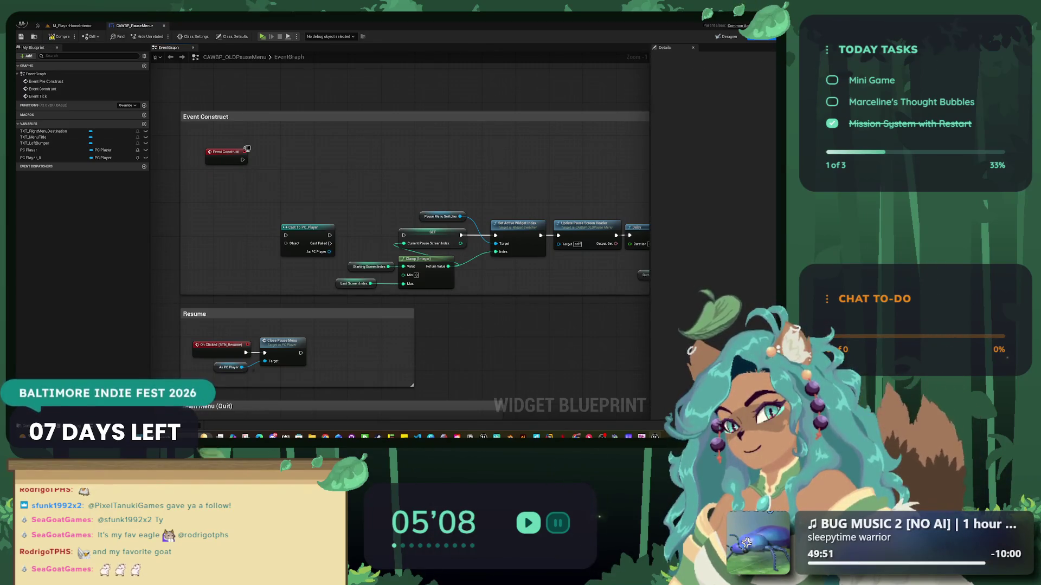
{"action": "key", "text": "ctrl+Tab"}
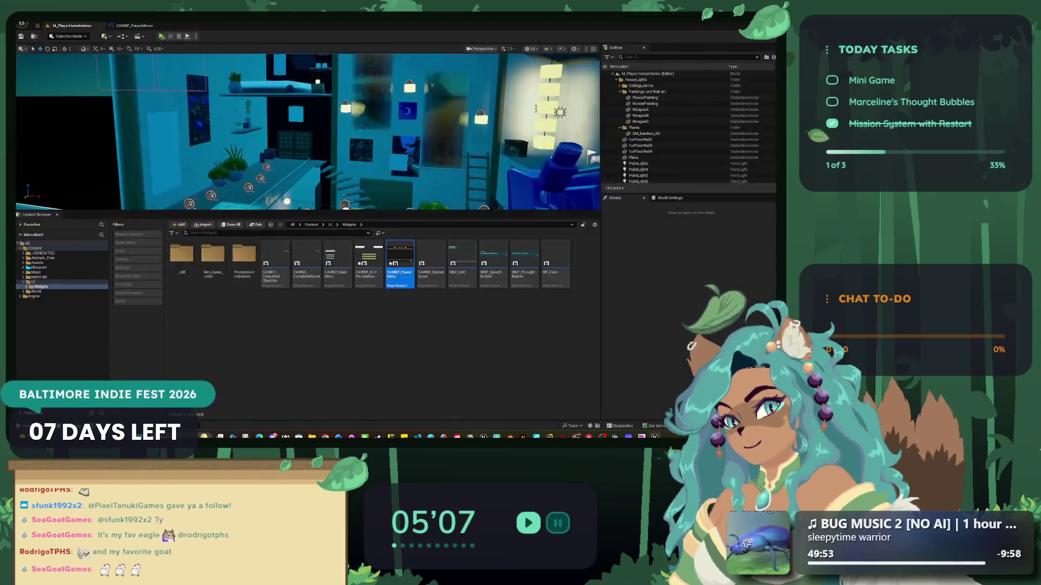
- Open CAWBP_OLDPauseMenu's graph, then close it without saving changes to either pause-menu blueprint
{"action": "key", "text": "Return"}
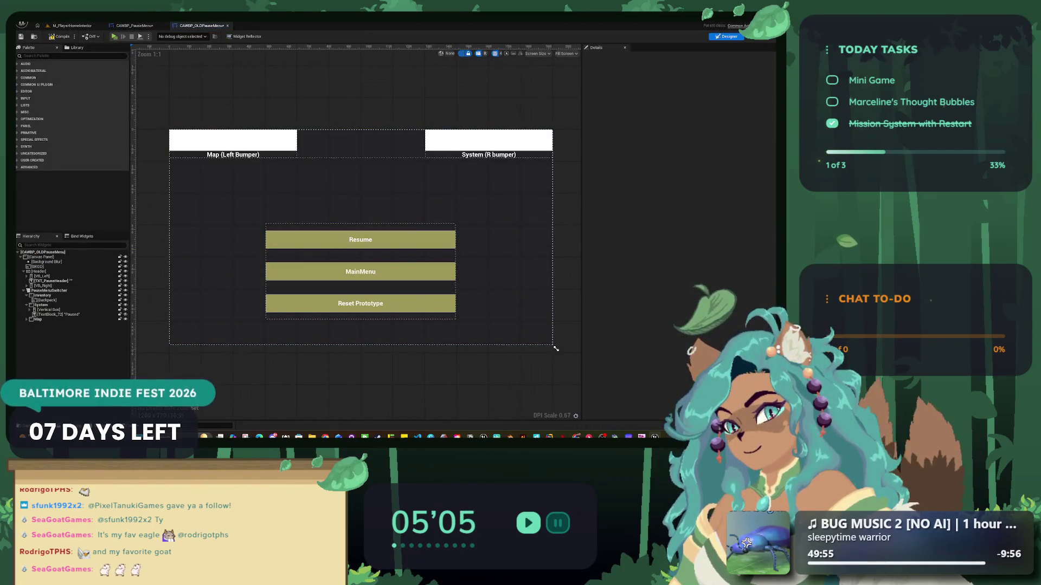
{"action": "left_click", "coordinate": [761, 36]}
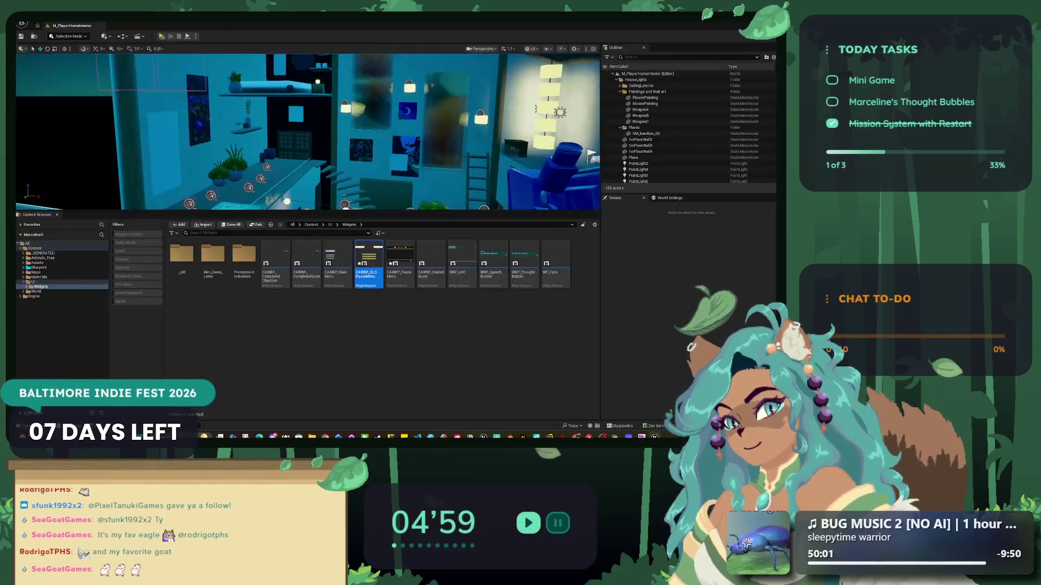
{"action": "key", "text": "ctrl+shift+s"}
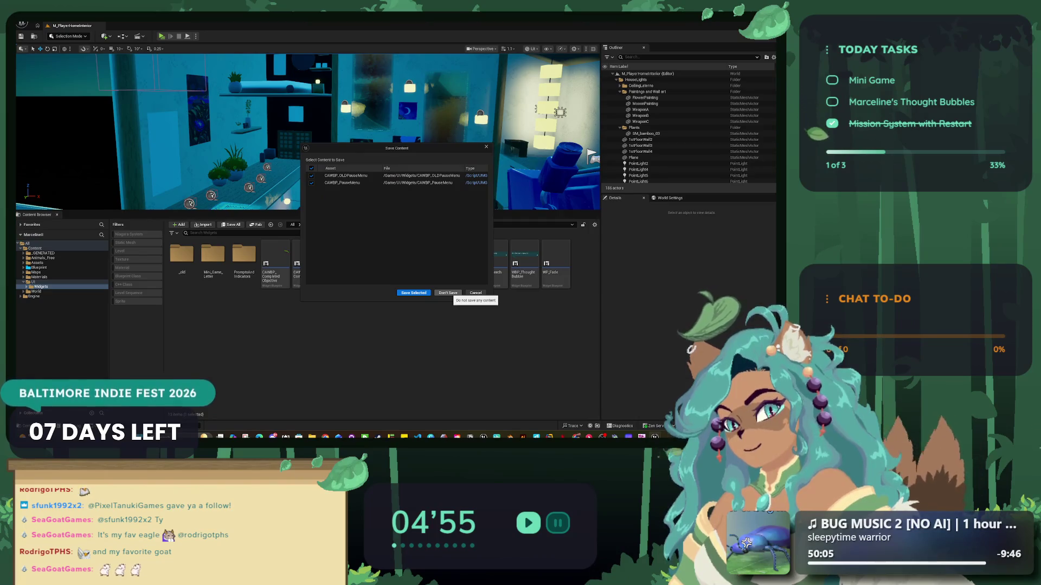
{"action": "left_click", "coordinate": [448, 292]}
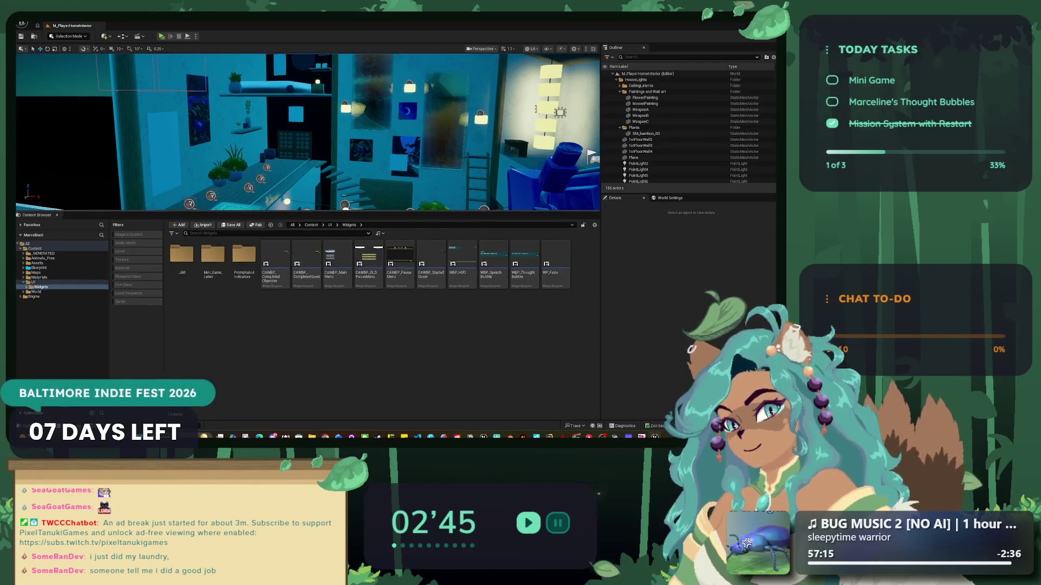
- Open CAWBP_PauseMenu and CAWBP_OLDPauseMenu from the Content Browser, each switched to Graph view
{"action": "left_click_drag", "start_coordinate": [358, 211], "coordinate": [357, 284]}
{"action": "left_click", "coordinate": [431, 334]}
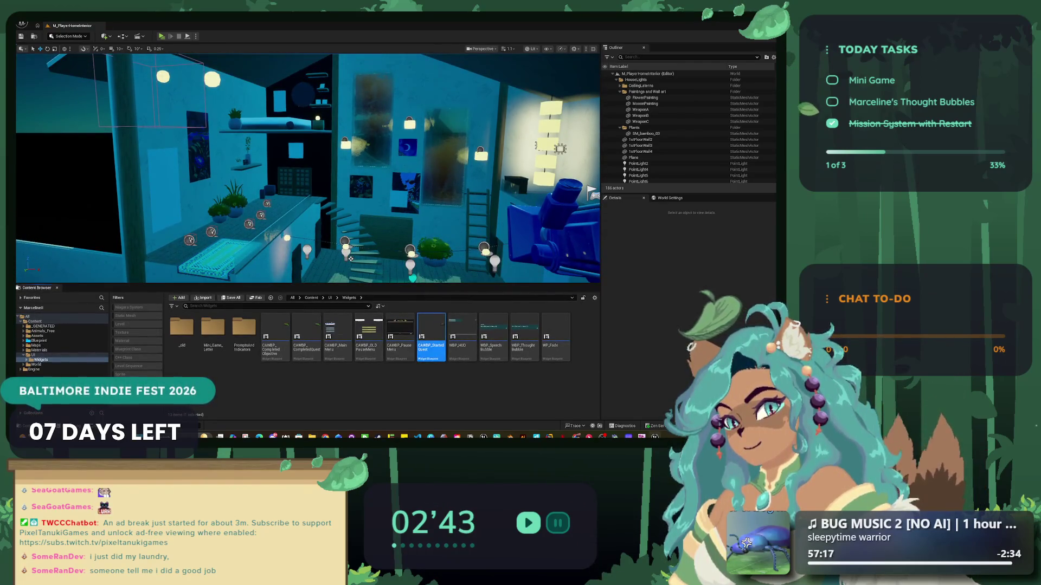
{"action": "double_click", "coordinate": [431, 334]}
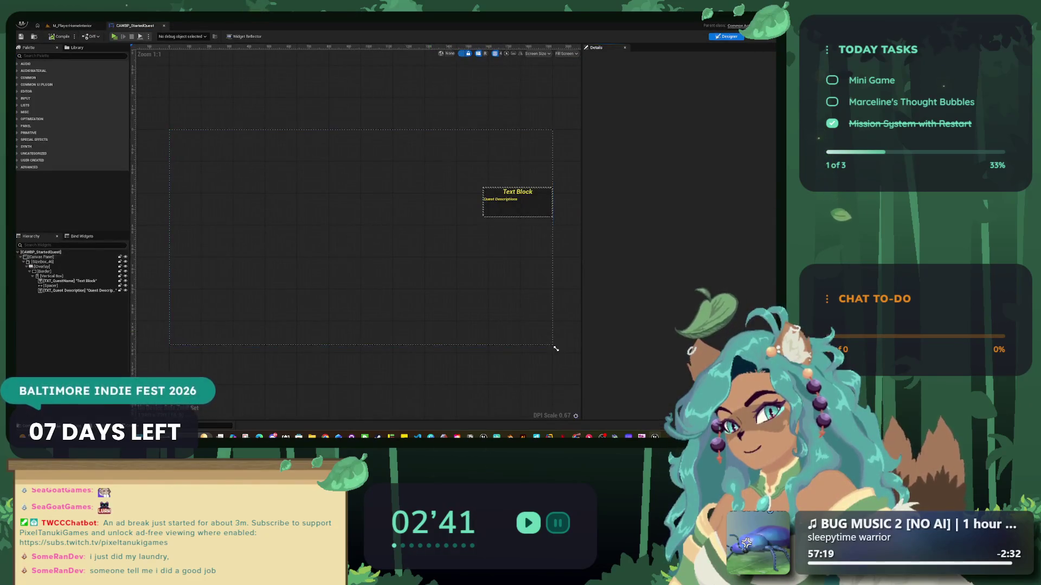
{"action": "key", "text": "ctrl+w"}
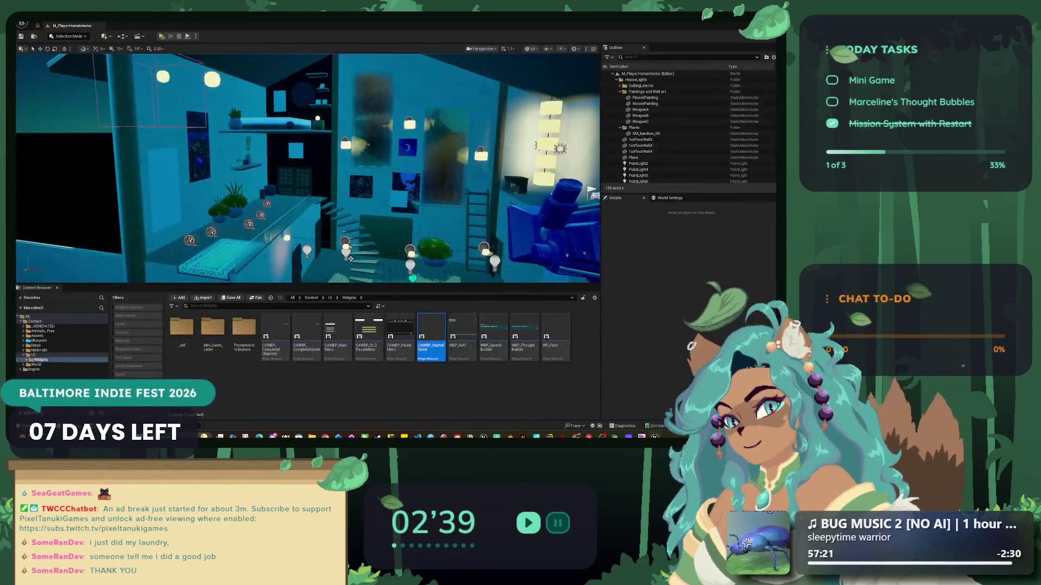
{"action": "double_click", "coordinate": [401, 333]}
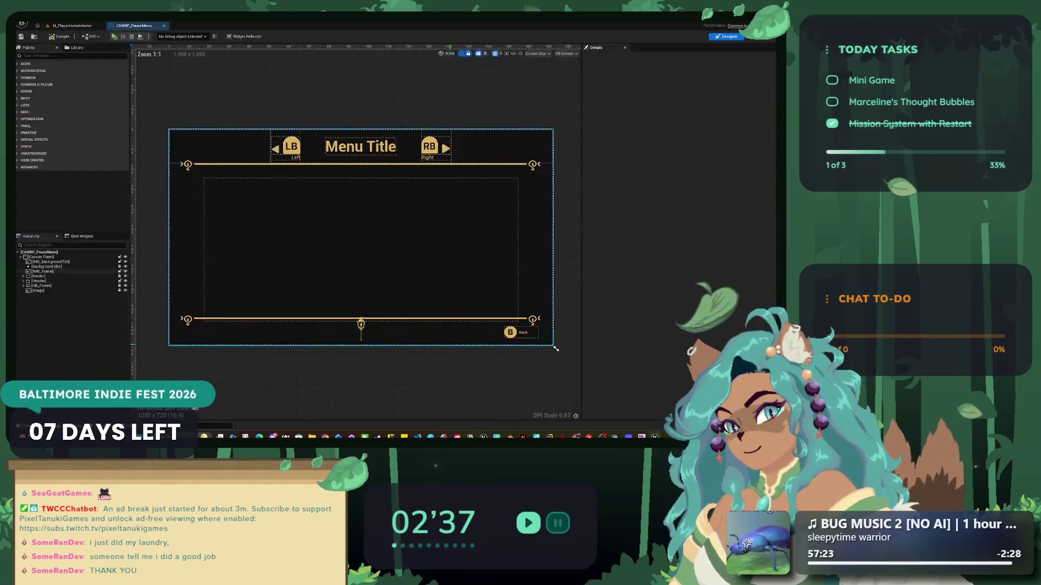
{"action": "left_click", "coordinate": [762, 36]}
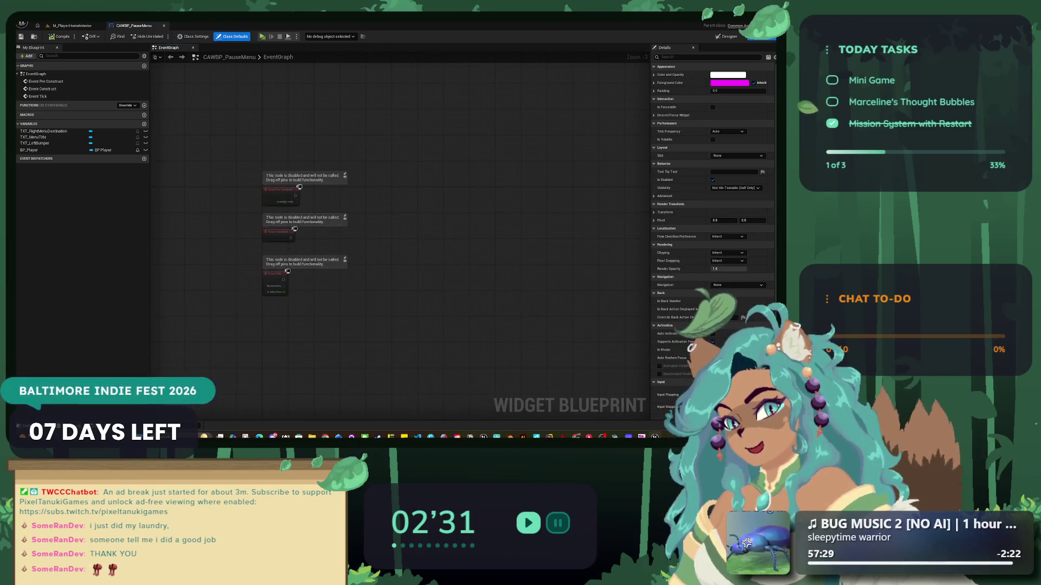
{"action": "left_click", "coordinate": [72, 26]}
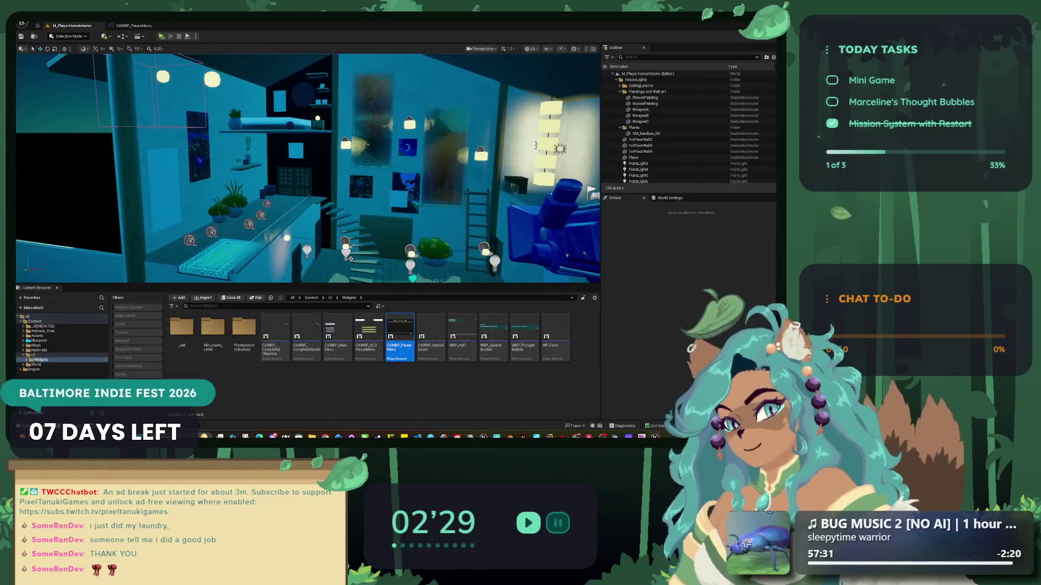
{"action": "double_click", "coordinate": [369, 336]}
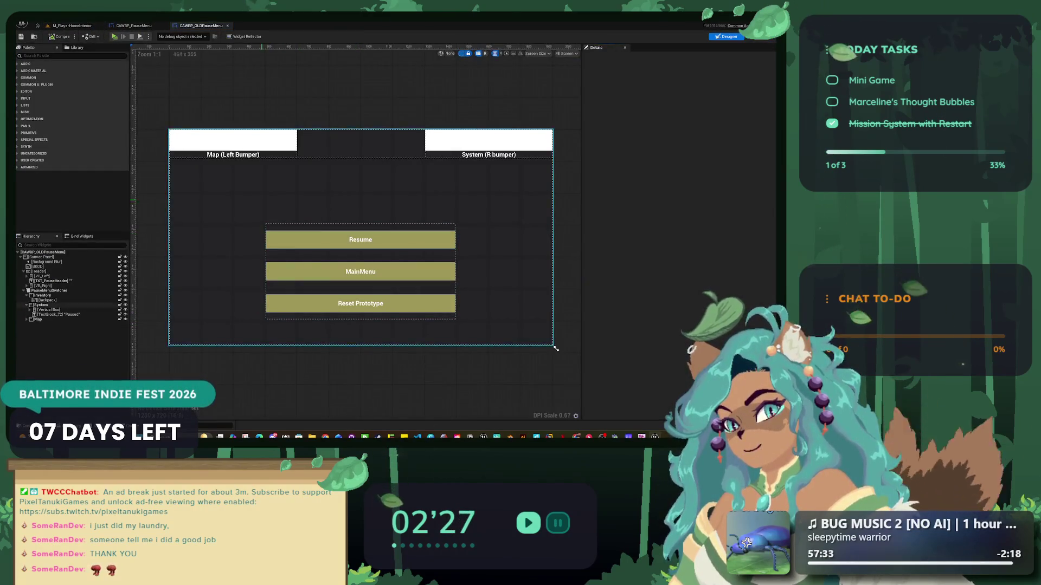
{"action": "left_click", "coordinate": [762, 36]}
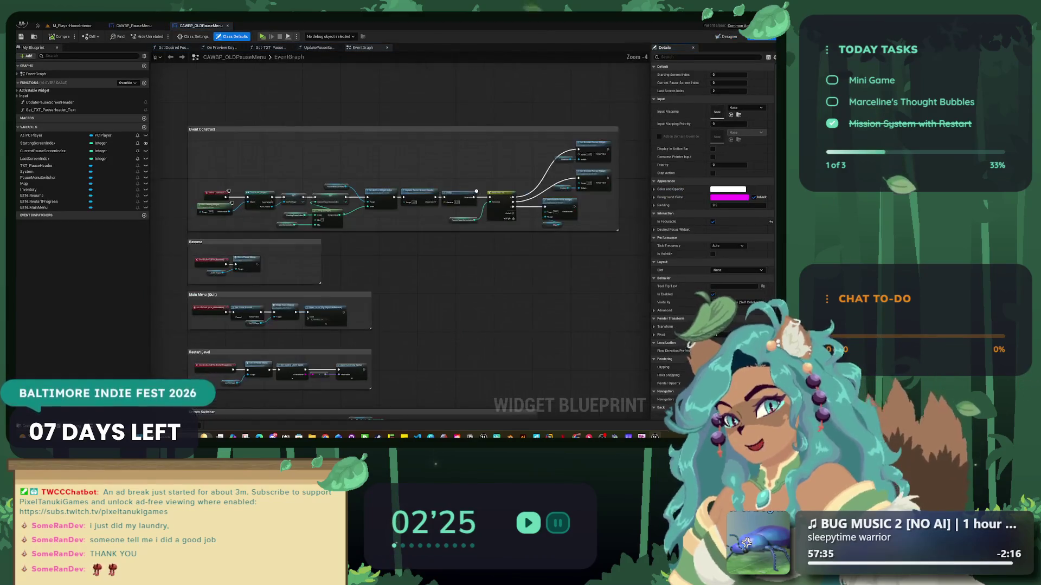
- Zoom through the old pause menu's EventGraph, then close it to show CAWBP_PauseMenu's graph
{"action": "scroll", "coordinate": [237, 184], "scroll_direction": "up", "scroll_amount": 4}
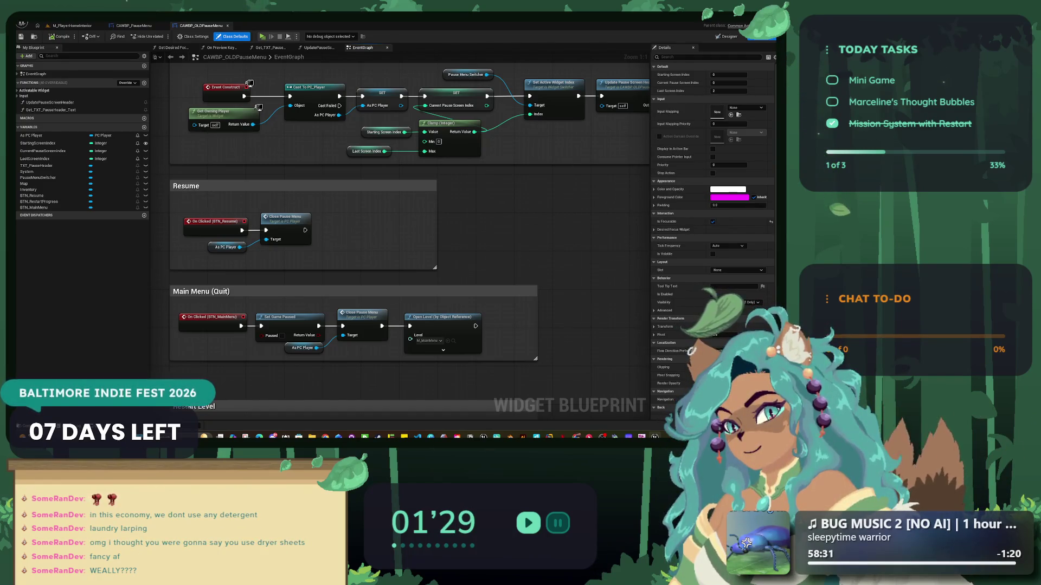
{"action": "scroll", "coordinate": [326, 244], "scroll_direction": "down", "scroll_amount": 1}
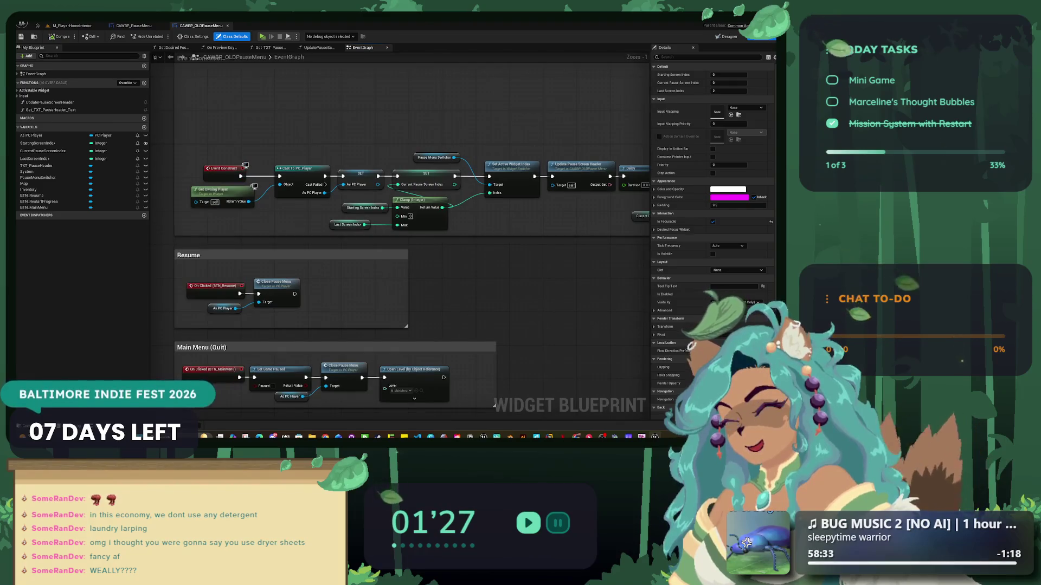
{"action": "key", "text": "ctrl+w"}
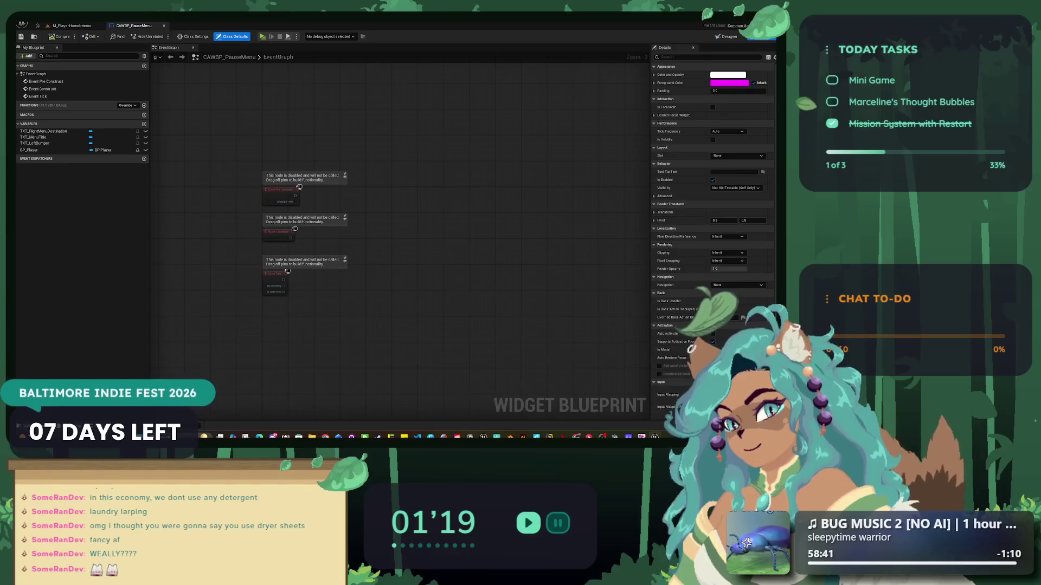
{"action": "scroll", "coordinate": [329, 208], "scroll_direction": "up", "scroll_amount": 3}
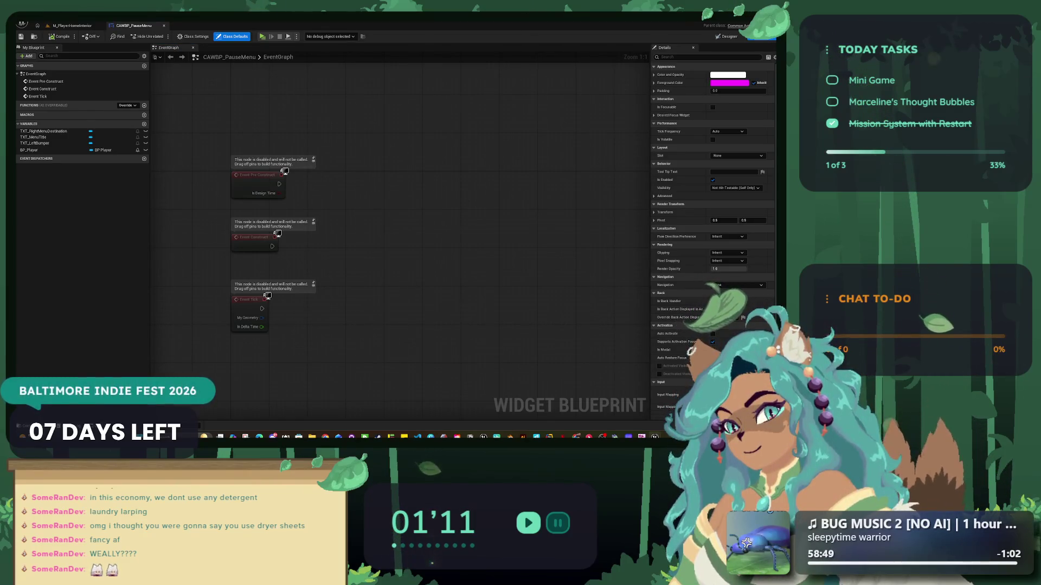
- Create a new Enumeration asset in the Content Browser's Blueprint > Enums folder
{"action": "left_click", "coordinate": [72, 25]}
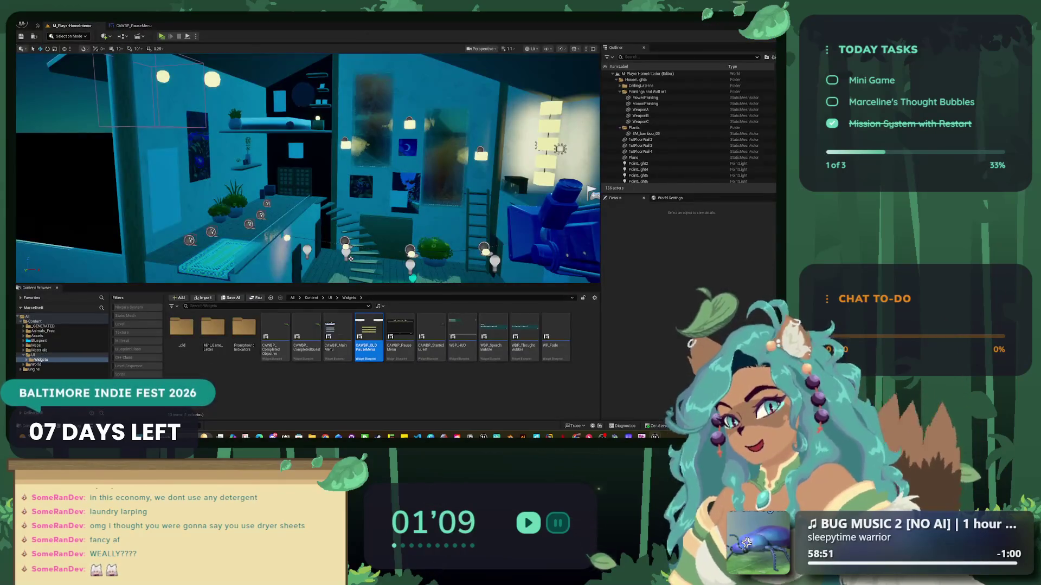
{"action": "left_click", "coordinate": [39, 340]}
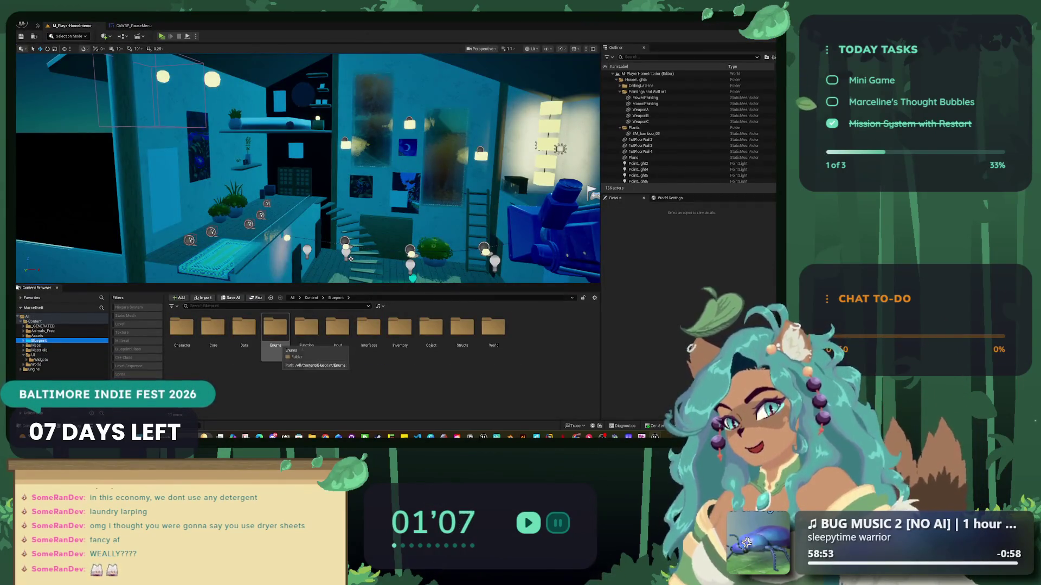
{"action": "double_click", "coordinate": [275, 328]}
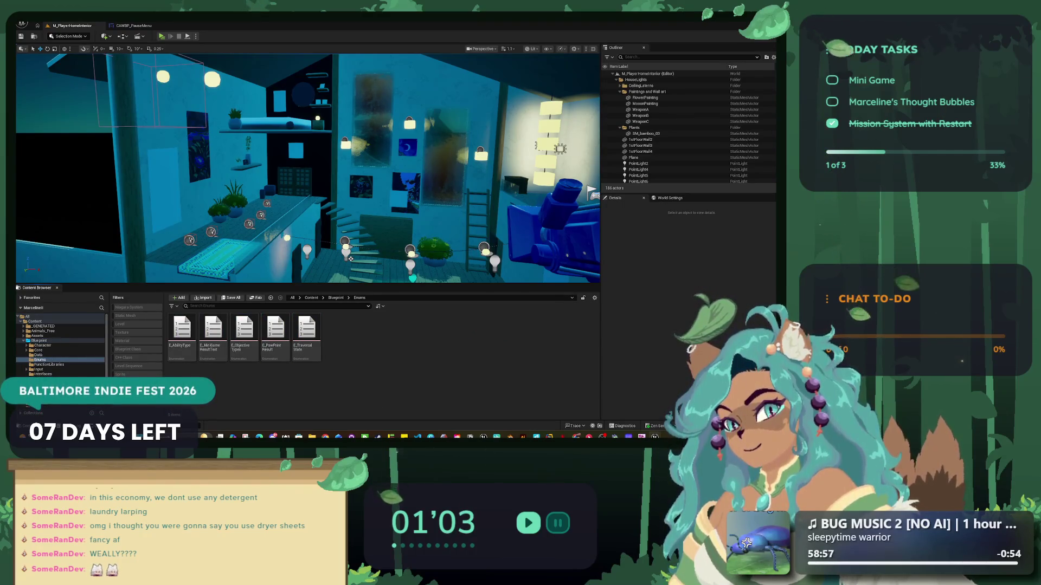
{"action": "right_click", "coordinate": [358, 325]}
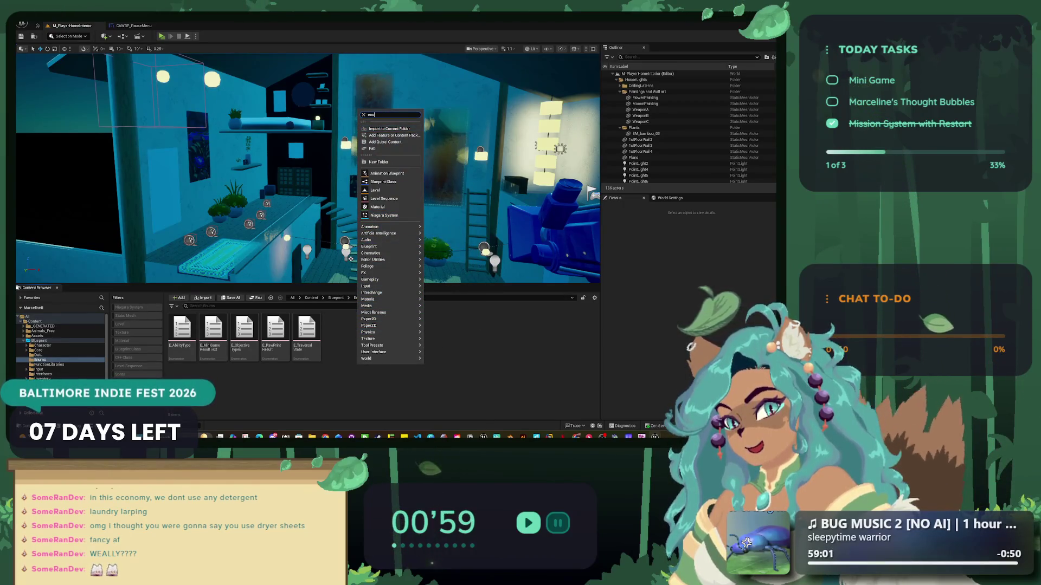
{"action": "type", "text": "enum"}
{"action": "key", "text": "Return"}
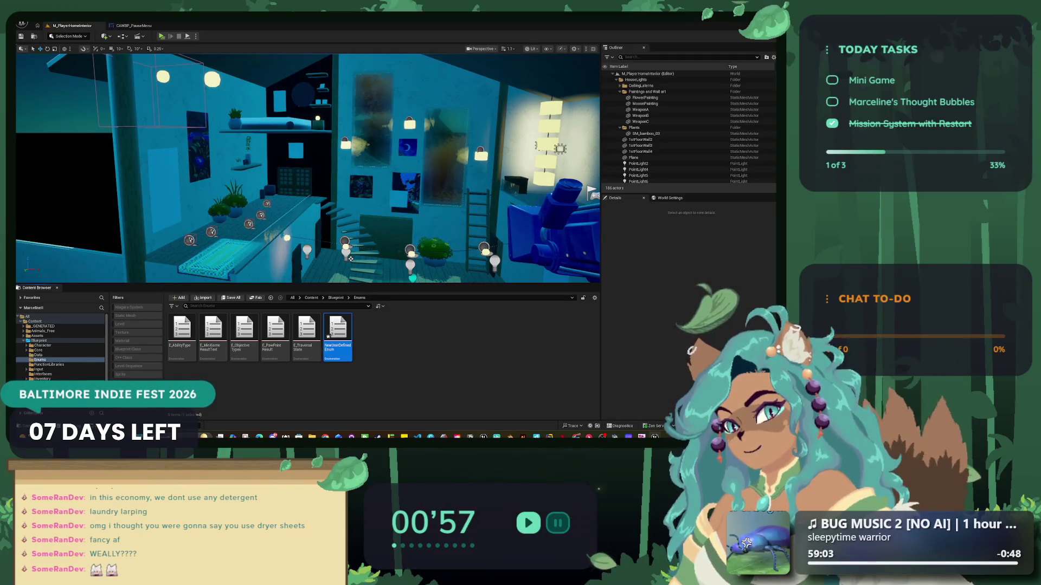
- Rename the new enumeration asset to E_PauseMenus
{"action": "right_click", "coordinate": [342, 350]}
{"action": "key", "text": "Escape"}
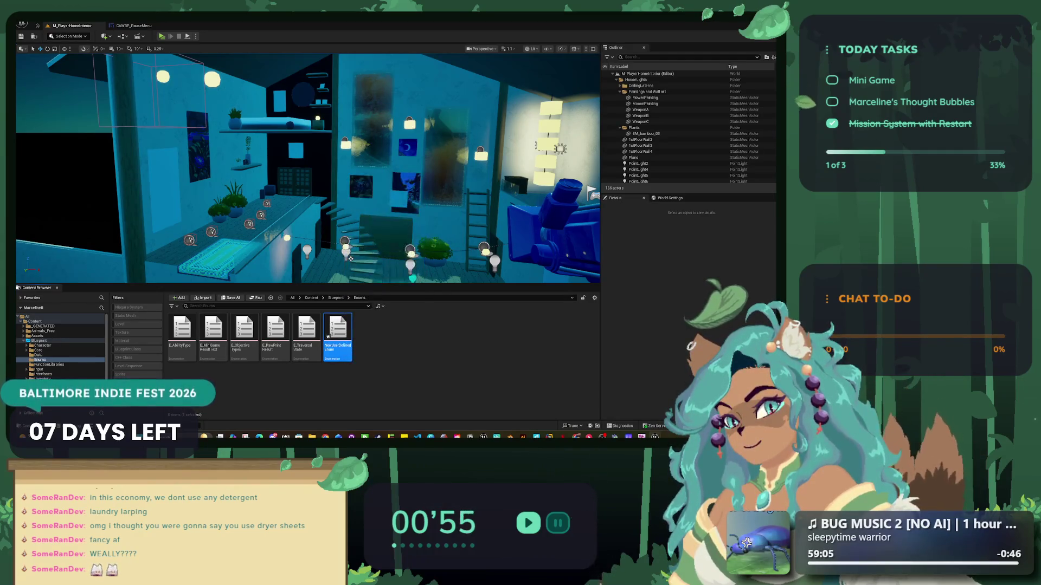
{"action": "key", "text": "F2"}
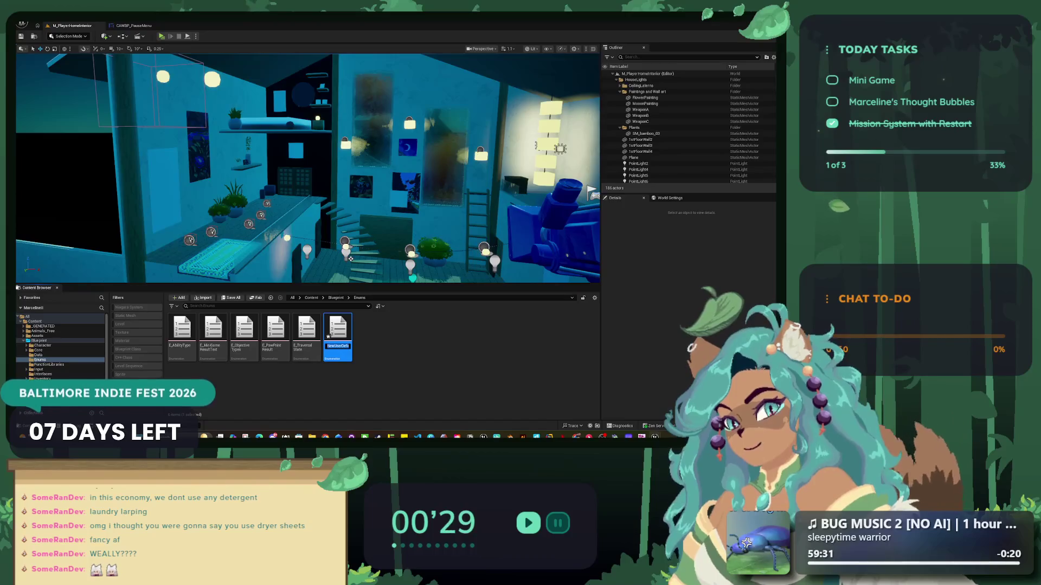
{"action": "type", "text": "E_Pause,"}
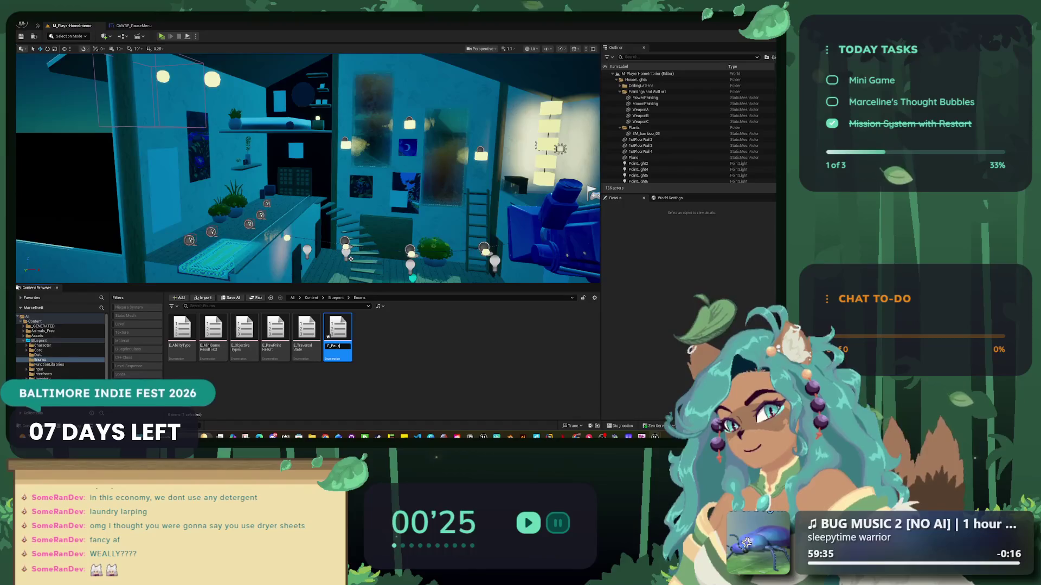
{"action": "key", "text": "BackSpace"}
{"action": "type", "text": "Menus"}
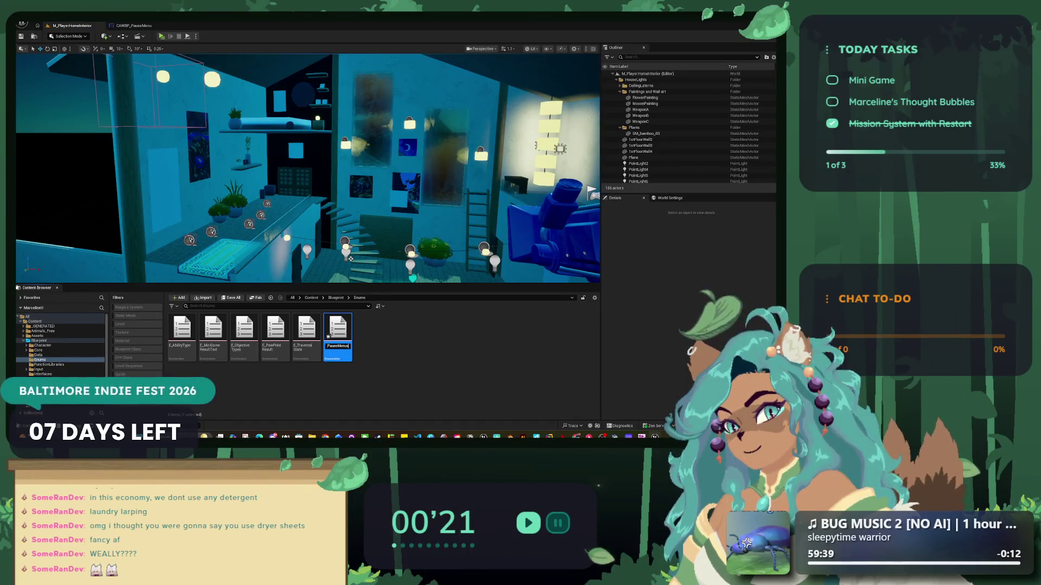
{"action": "key", "text": "Return"}
- Add three enumerators to E_PauseMenus and name the first two Systems and Inventory
{"action": "double_click", "coordinate": [276, 334]}
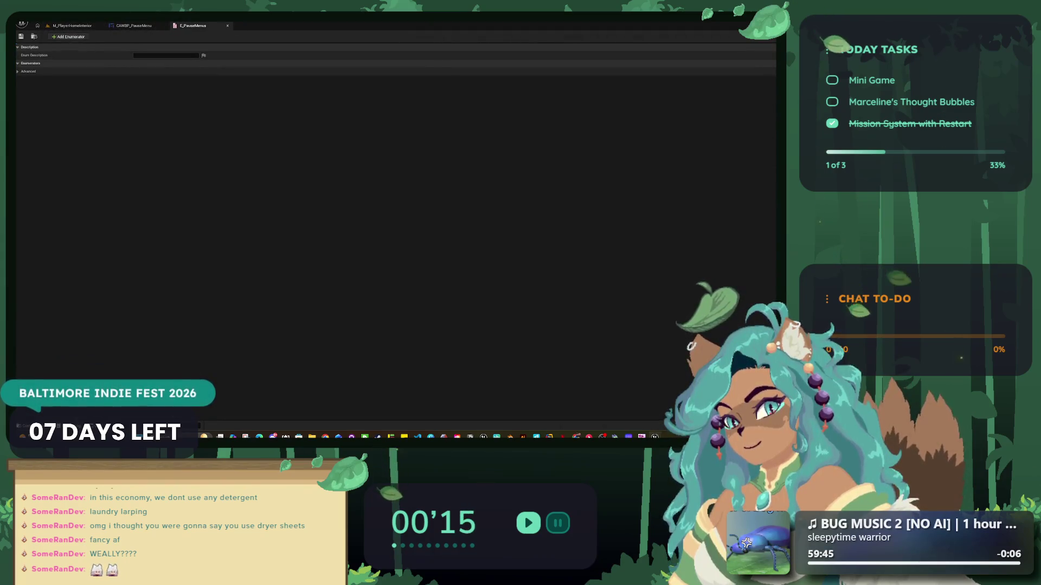
{"action": "left_click", "coordinate": [68, 36]}
{"action": "left_click", "coordinate": [68, 36]}
{"action": "left_click", "coordinate": [68, 36]}
{"action": "left_click", "coordinate": [68, 36]}
{"action": "left_click", "coordinate": [152, 71]}
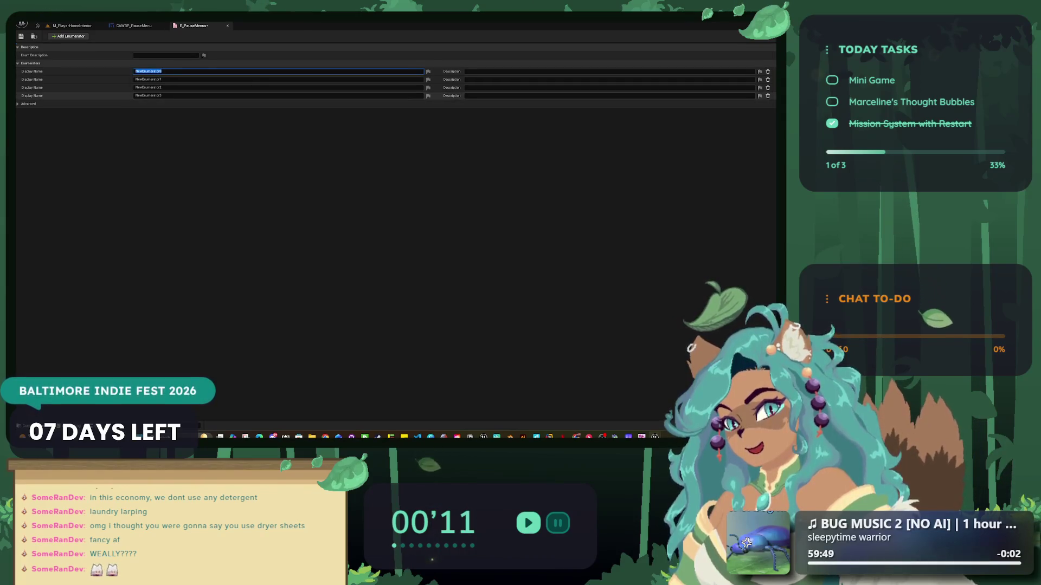
{"action": "key", "text": "ctrl+z"}
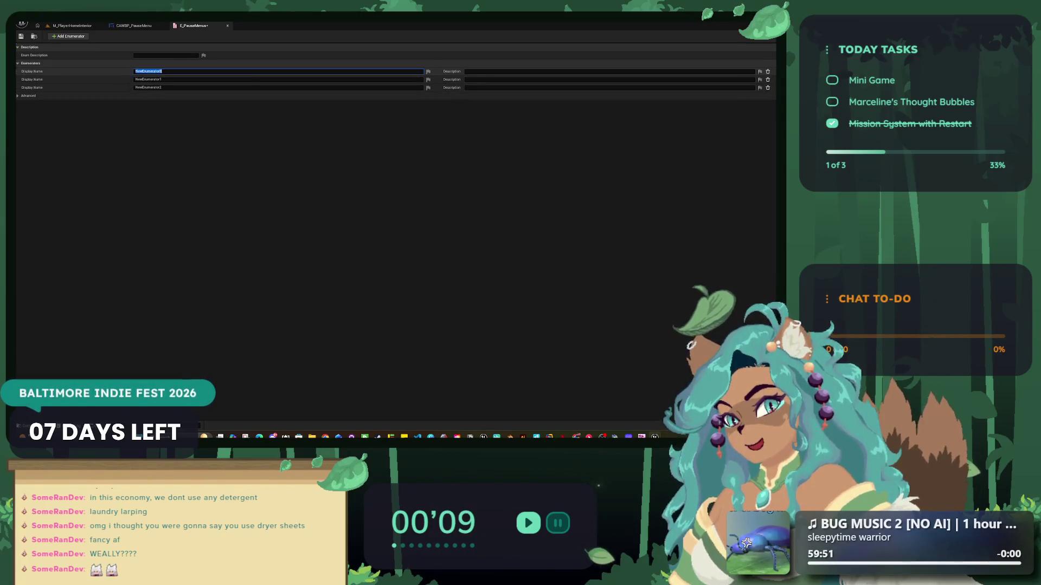
{"action": "type", "text": "Systems"}
{"action": "key", "text": "Return"}
{"action": "left_click", "coordinate": [152, 80]}
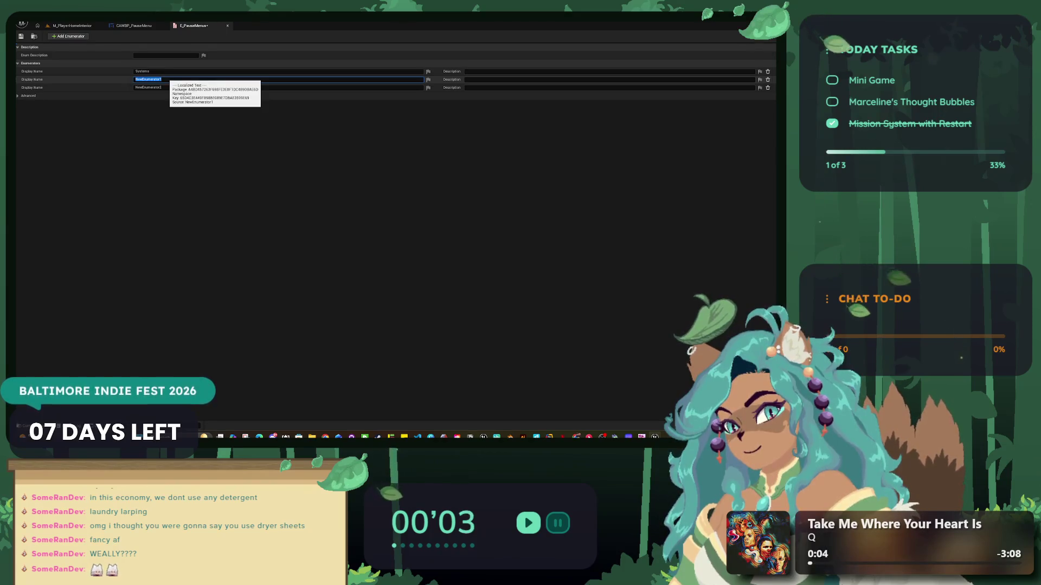
{"action": "type", "text": "Inve"}
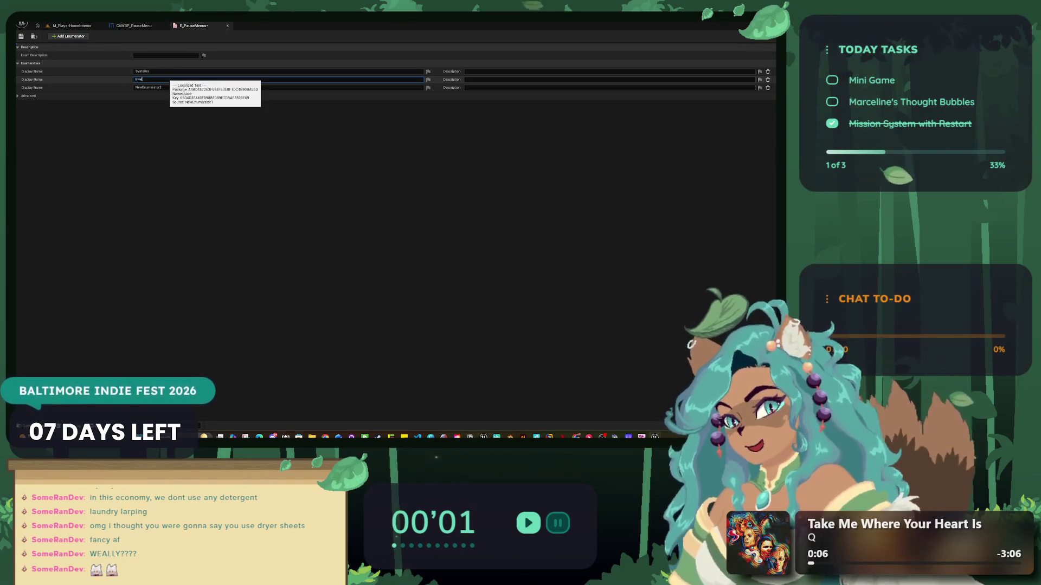
{"action": "type", "text": "ntory"}
{"action": "key", "text": "Return"}
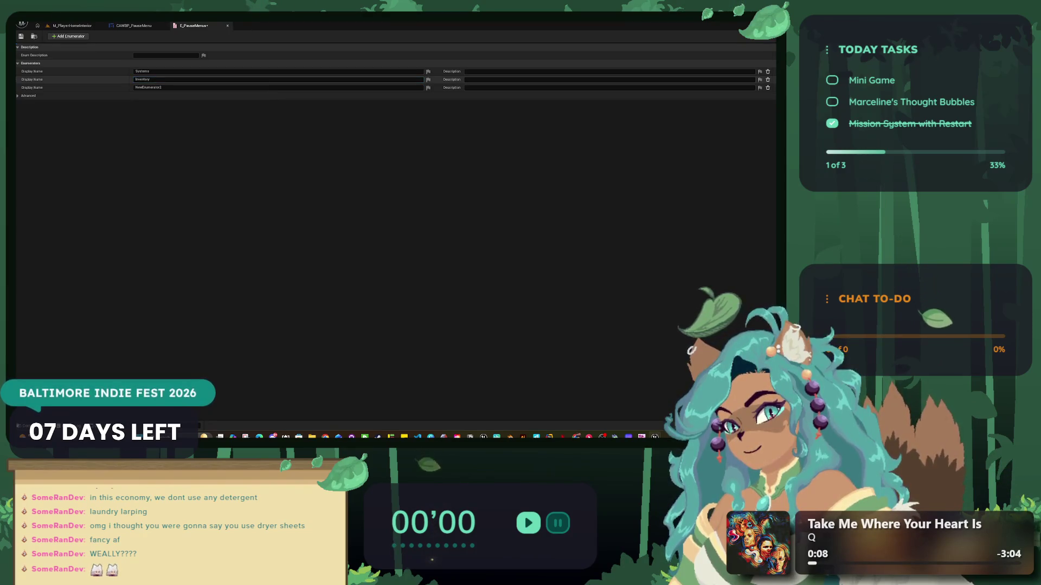
{"action": "left_click", "coordinate": [184, 87]}
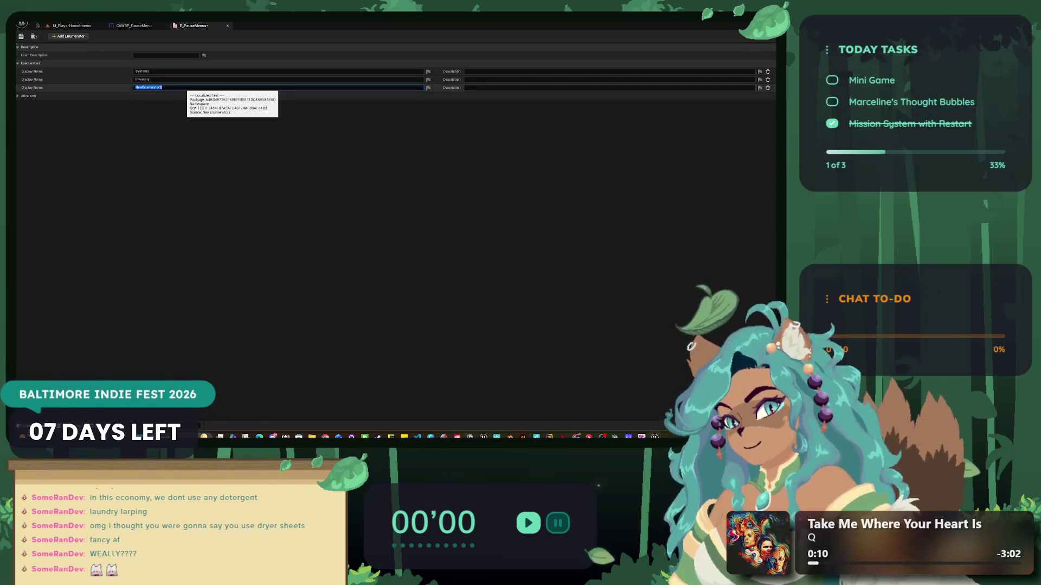
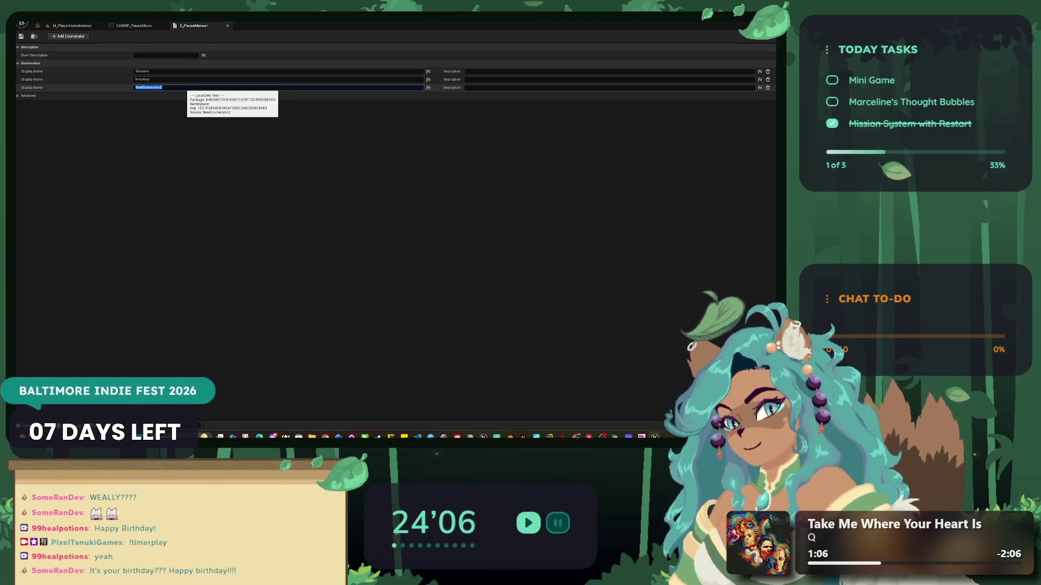
- Rename the third enumerator to Map, add a fourth named Kittenpack, and save E_PauseMenu
{"action": "left_click", "coordinate": [184, 87]}
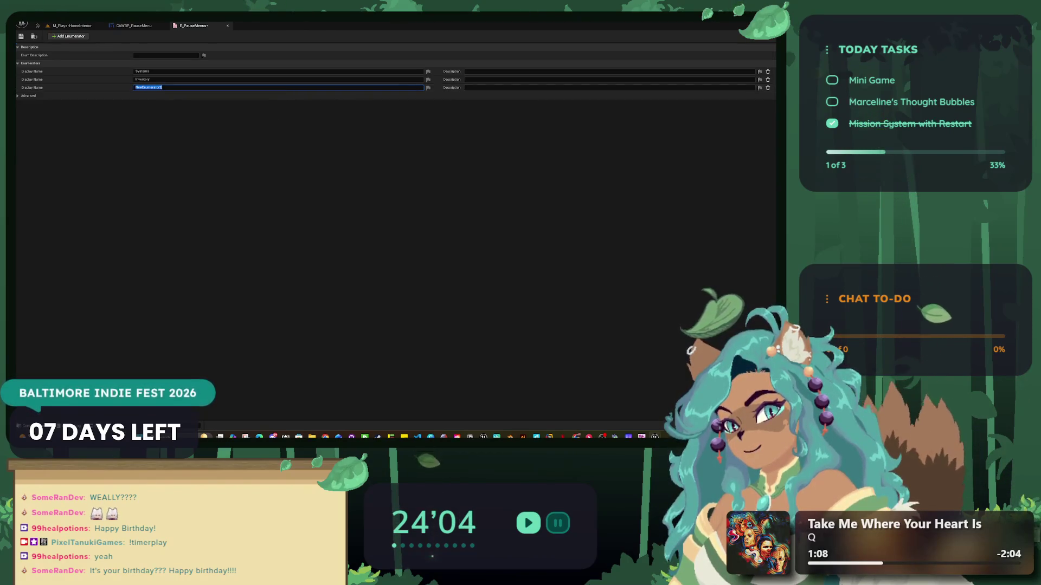
{"action": "key", "text": "ctrl+a"}
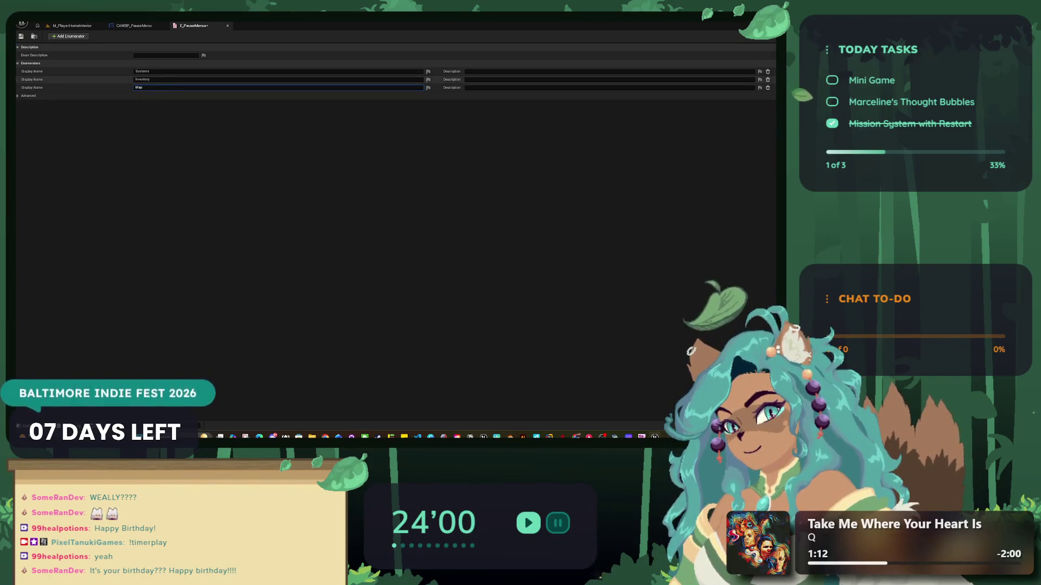
{"action": "left_click", "coordinate": [68, 36]}
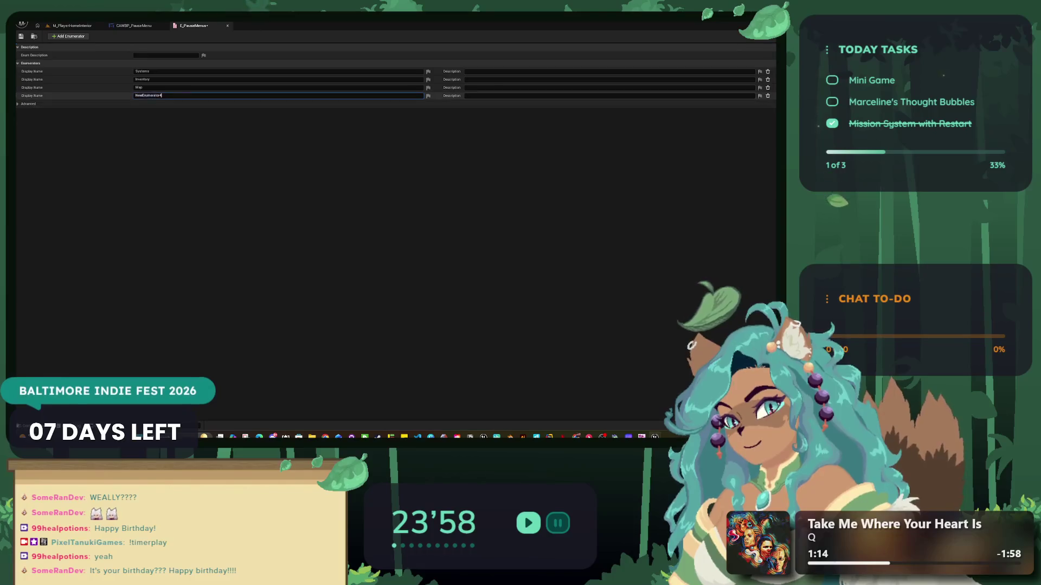
{"action": "left_click", "coordinate": [157, 96]}
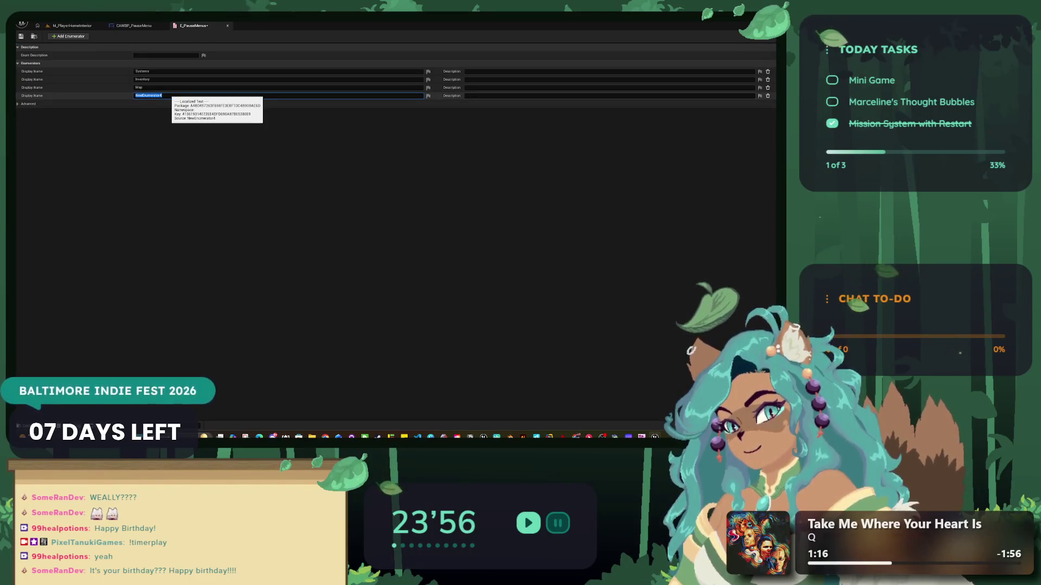
{"action": "type", "text": "Kittenpack"}
{"action": "key", "text": "Return"}
{"action": "key", "text": "ctrl+s"}
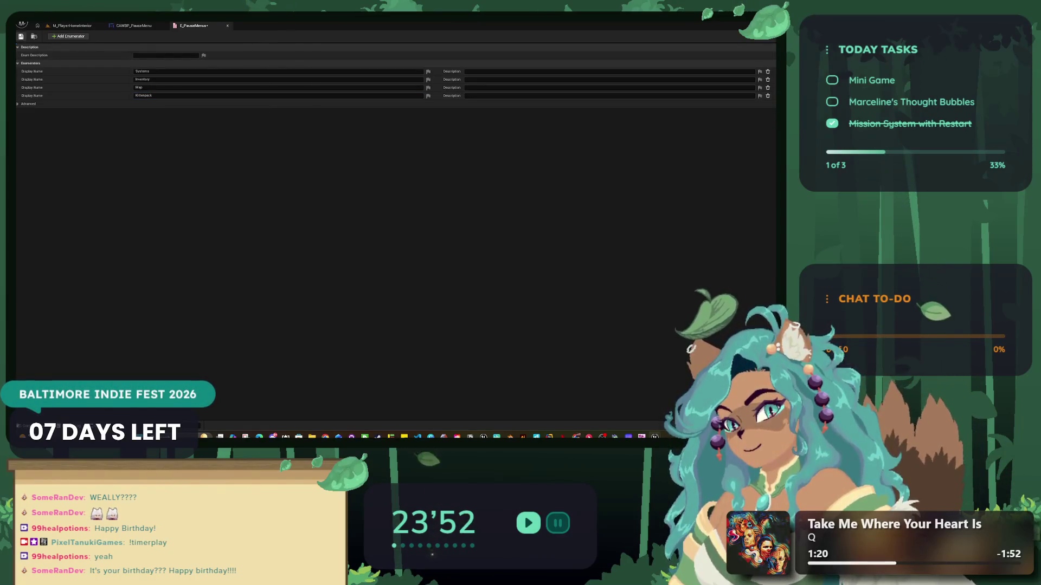
{"action": "left_click", "coordinate": [72, 26]}
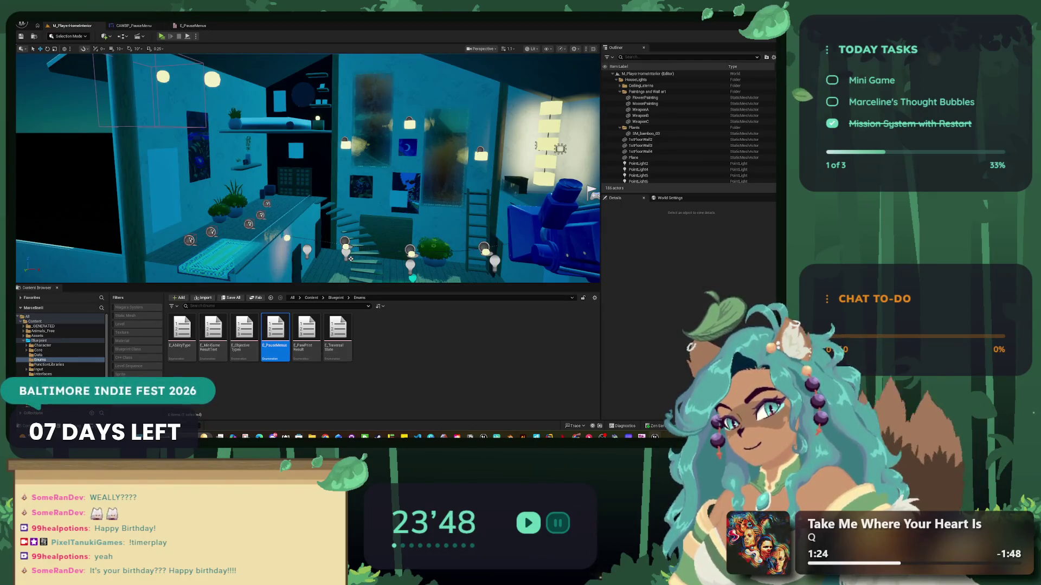
- Open the CAWBP_PauseMenu widget blueprint in its Designer view
{"action": "left_click", "coordinate": [134, 26]}
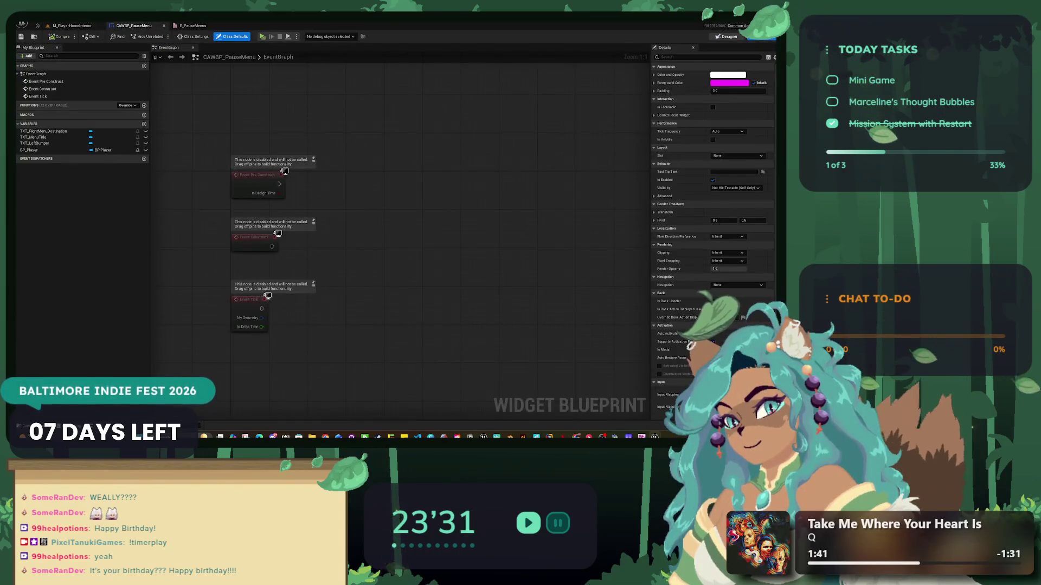
{"action": "left_click", "coordinate": [727, 36]}
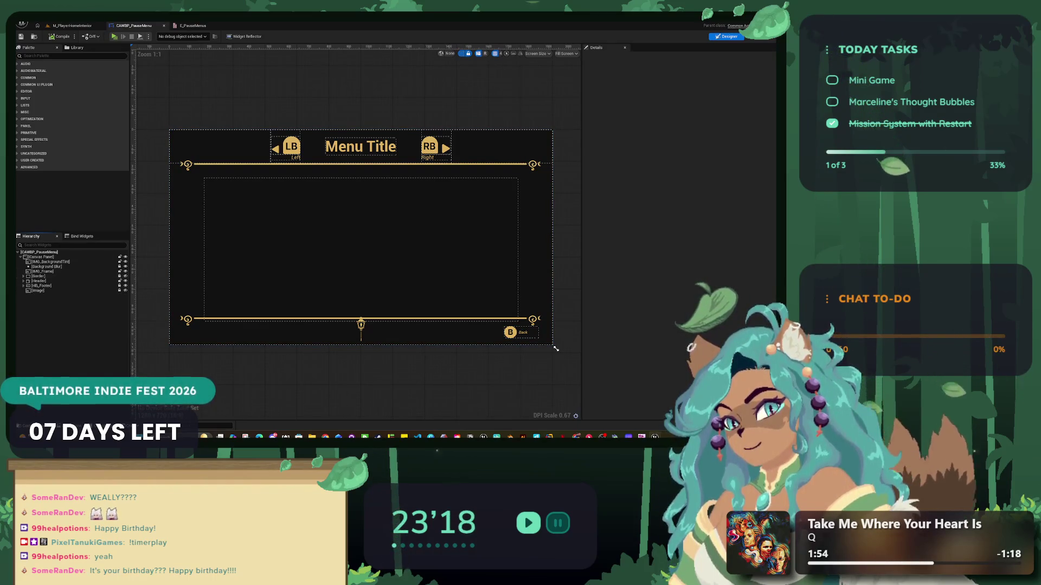
- Find Widget Switcher in the Palette via 'widget', place it on the pause menu canvas, and select it
{"action": "left_click", "coordinate": [71, 56]}
{"action": "type", "text": "wid"}
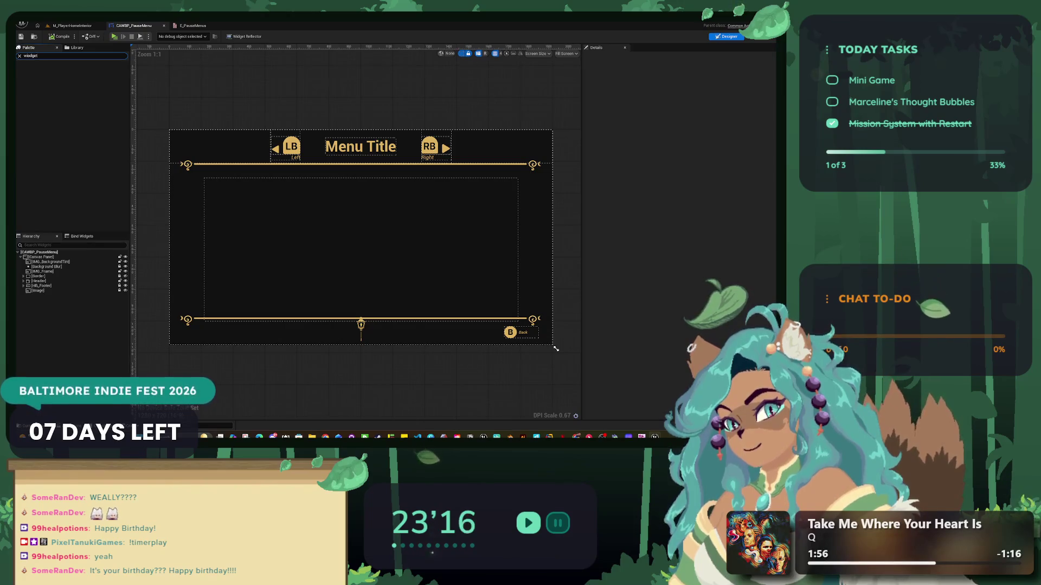
{"action": "type", "text": "get"}
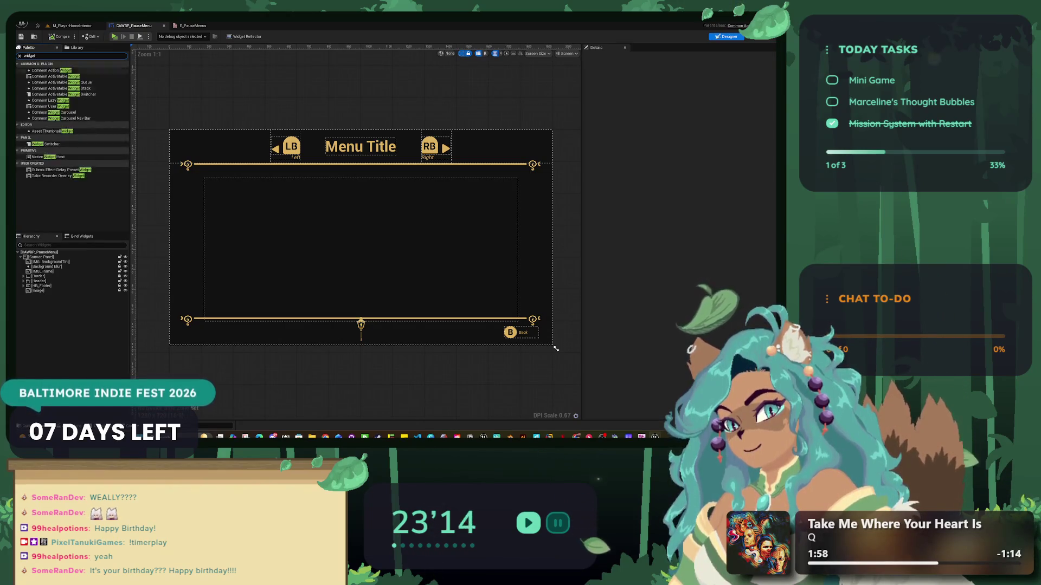
{"action": "left_click", "coordinate": [49, 144]}
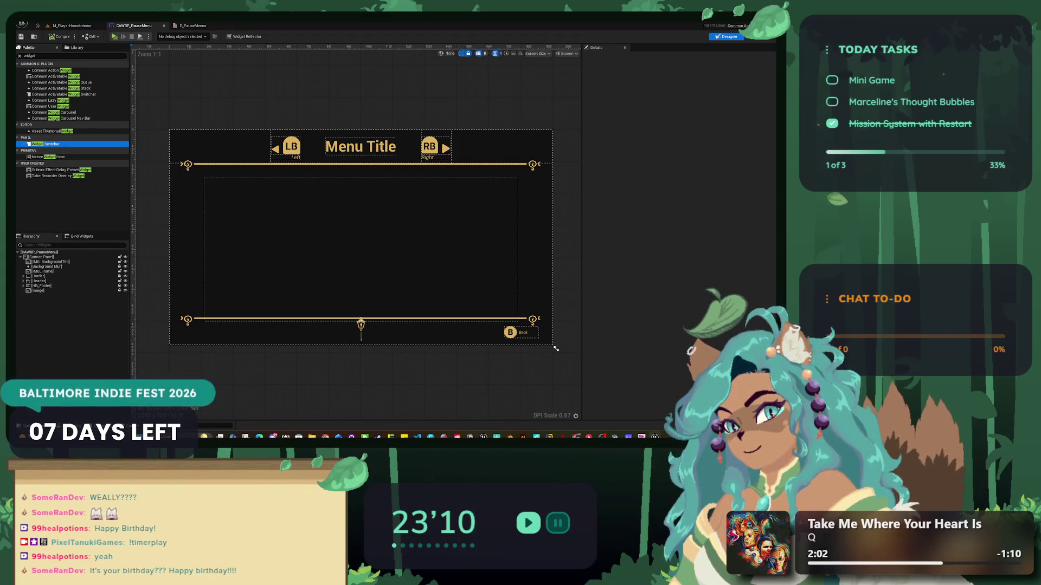
{"action": "mouse_move", "coordinate": [48, 144]}
{"action": "left_mouse_down"}
{"action": "mouse_move", "coordinate": [65, 239]}
{"action": "mouse_move", "coordinate": [81, 257]}
{"action": "left_mouse_up"}
{"action": "left_click", "coordinate": [169, 130]}
{"action": "type", "text": "WS_PageContent"}
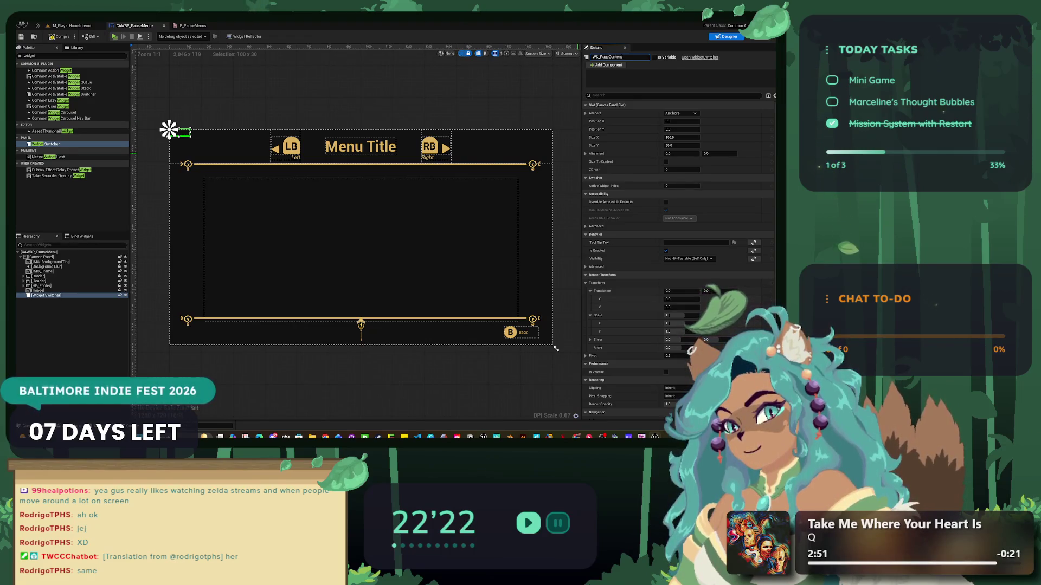
- Confirm the name WS_PageContent and apply the full-stretch anchor preset to it
{"action": "key", "text": "Return"}
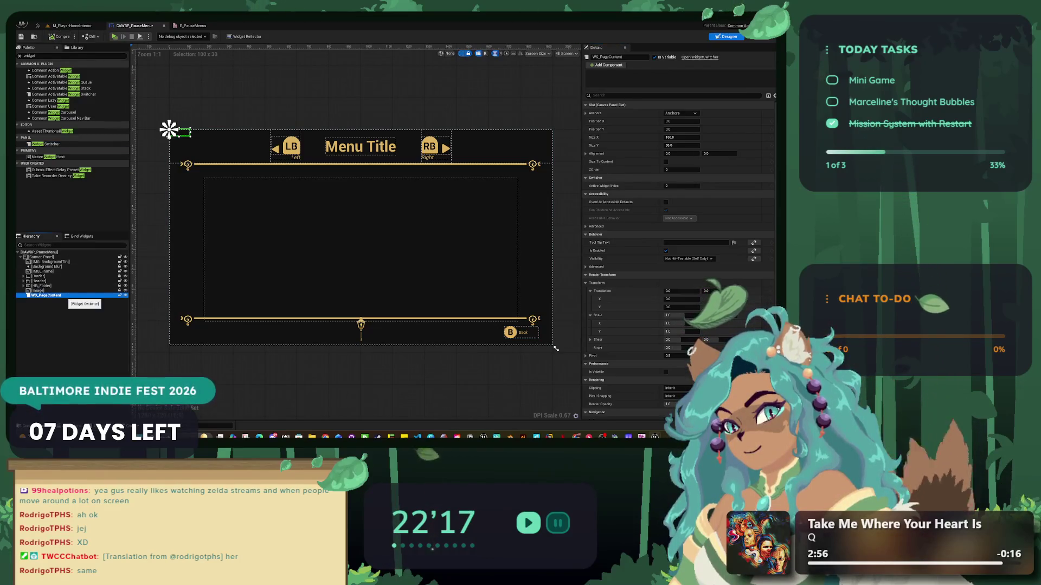
{"action": "left_click", "coordinate": [680, 113]}
{"action": "left_click", "coordinate": [735, 190]}
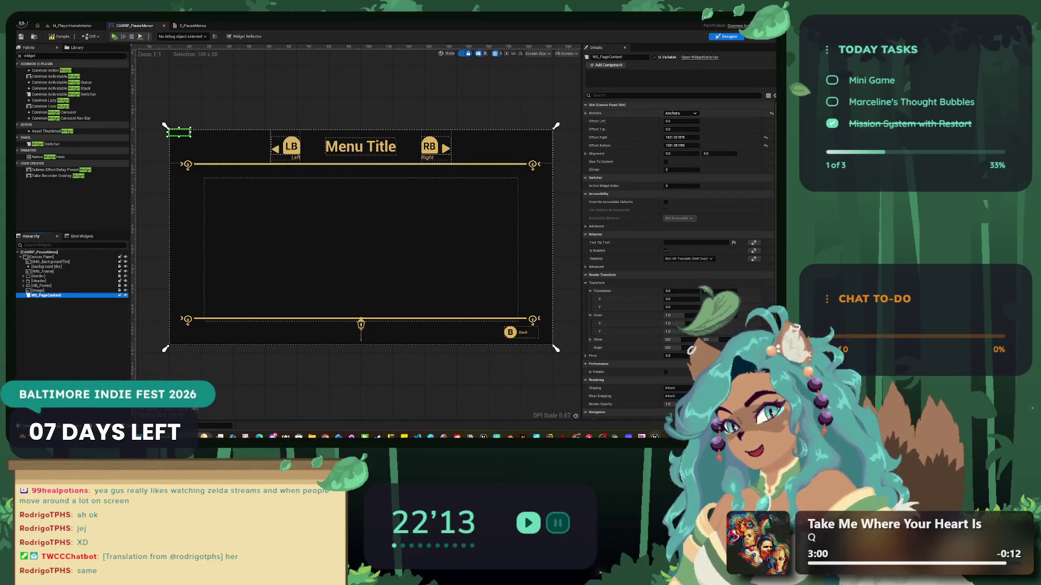
{"action": "left_click", "coordinate": [606, 104]}
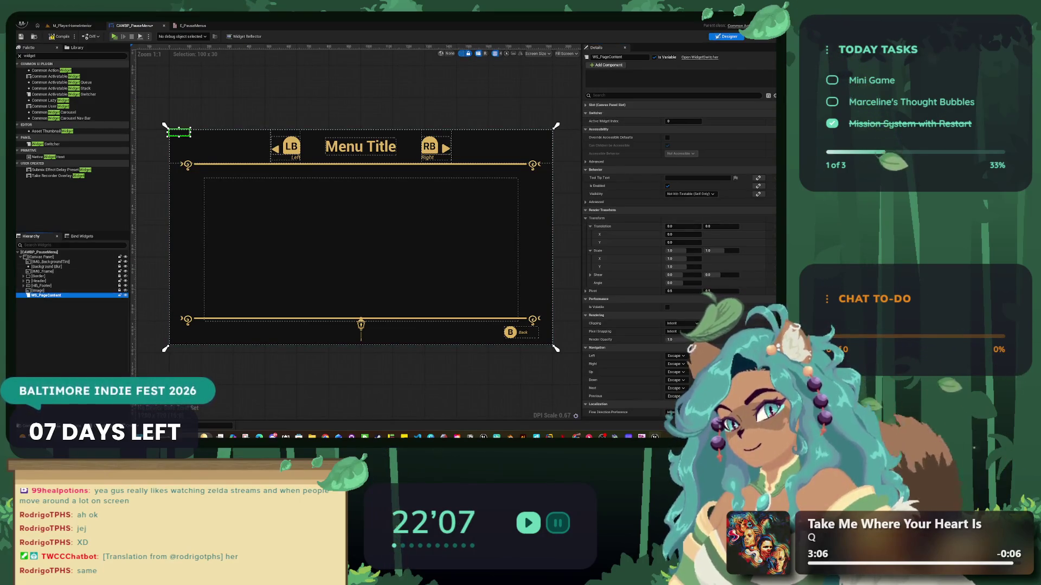
{"action": "left_click", "coordinate": [556, 349]}
{"action": "left_click", "coordinate": [555, 349]}
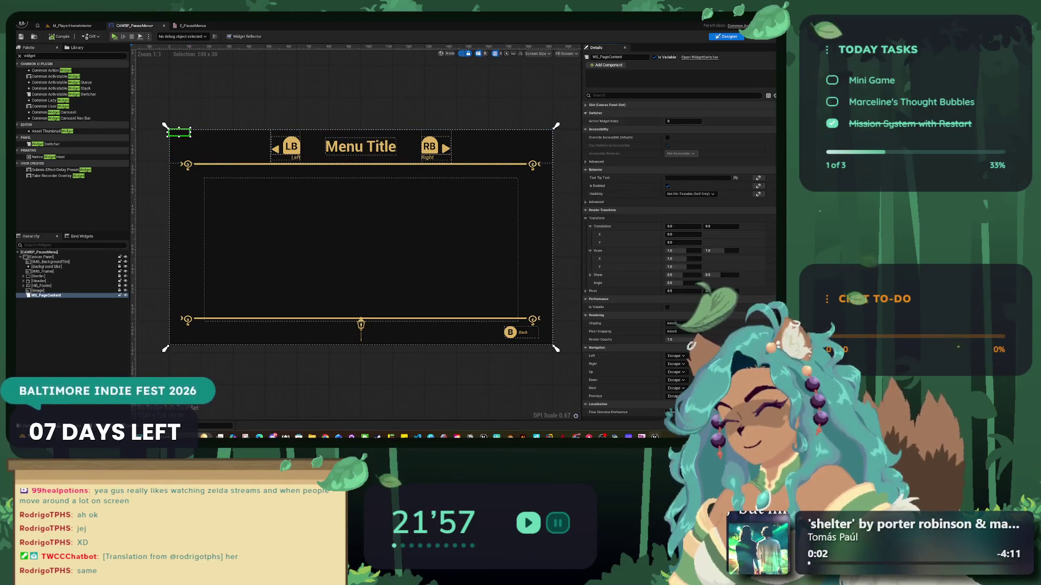
{"action": "left_click", "coordinate": [595, 113]}
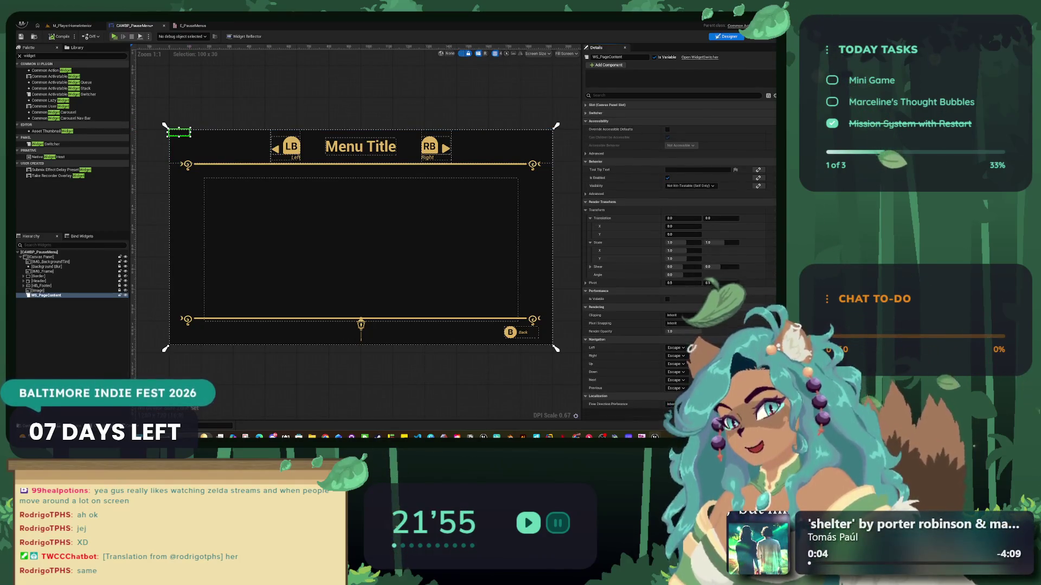
{"action": "left_click", "coordinate": [591, 104]}
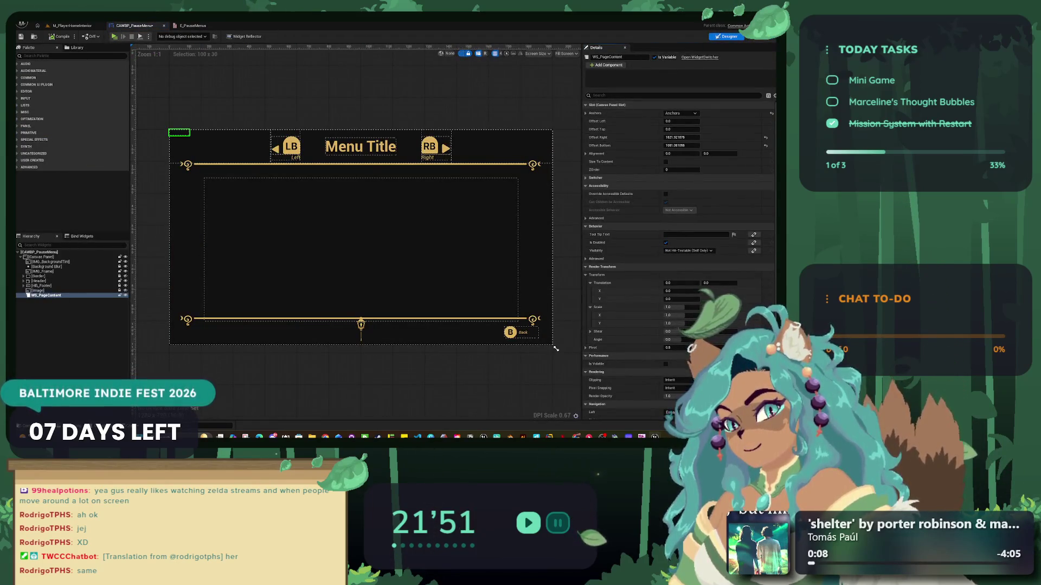
- Save all assets and set WS_PageContent's Offset Right and Offset Bottom to 0
{"action": "key", "text": "alt+f"}
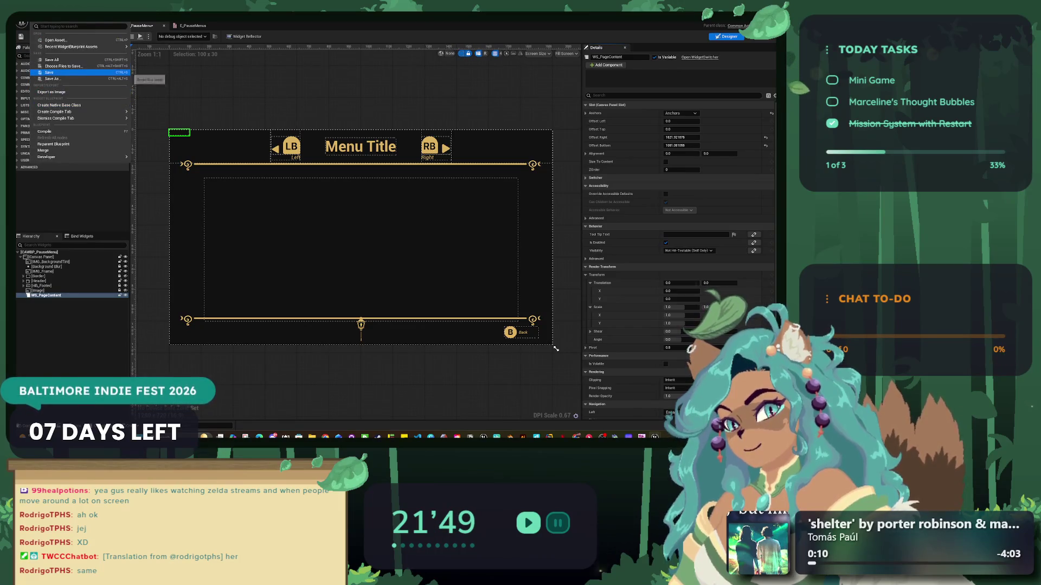
{"action": "key", "text": "Return"}
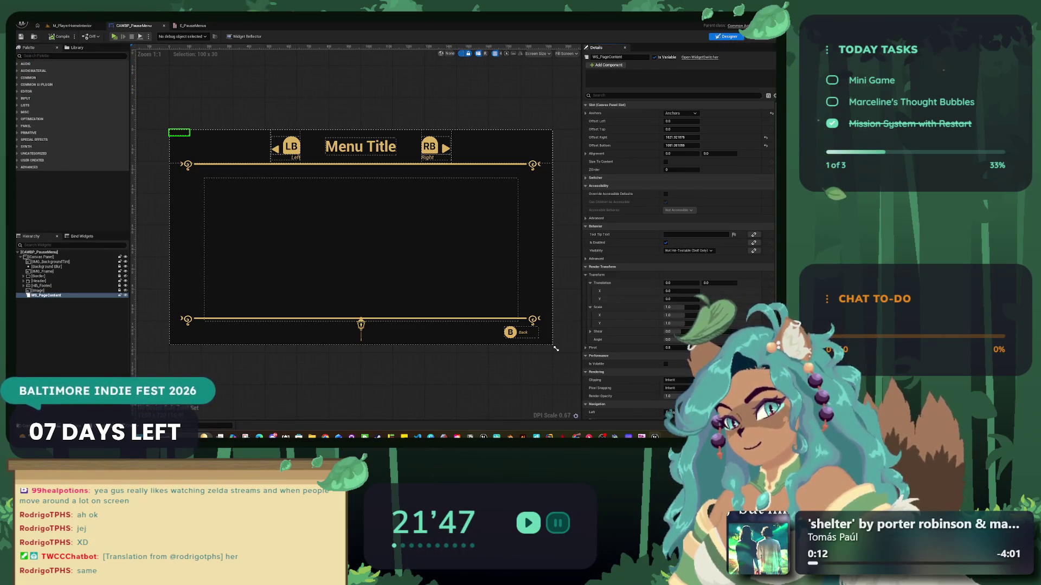
{"action": "type", "text": "0"}
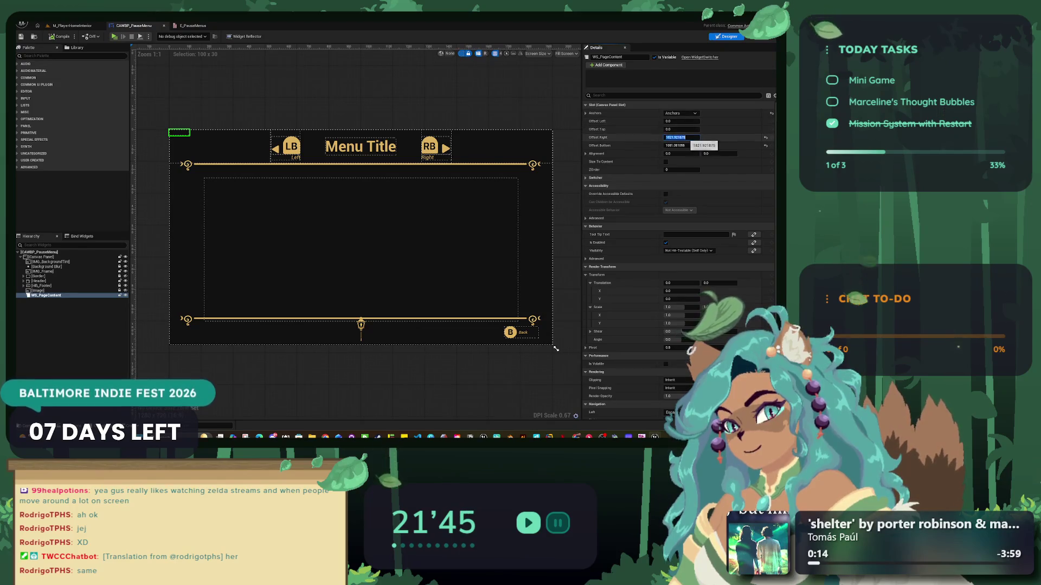
{"action": "key", "text": "Tab"}
{"action": "type", "text": "0"}
{"action": "key", "text": "Return"}
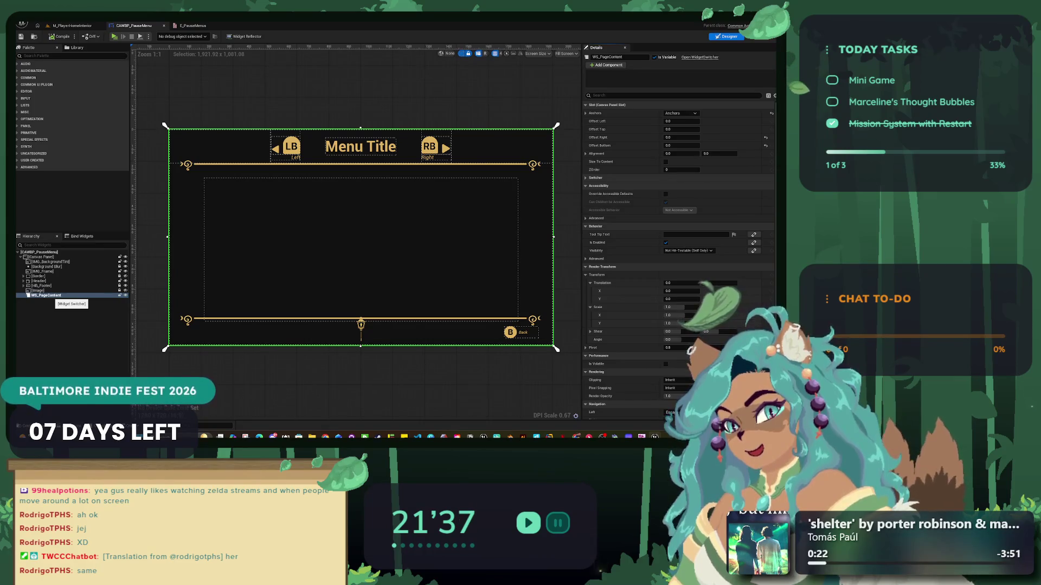
- Preview the Image layer, recenter the designer view, and search the Palette for 'wis'
{"action": "left_click", "coordinate": [125, 290]}
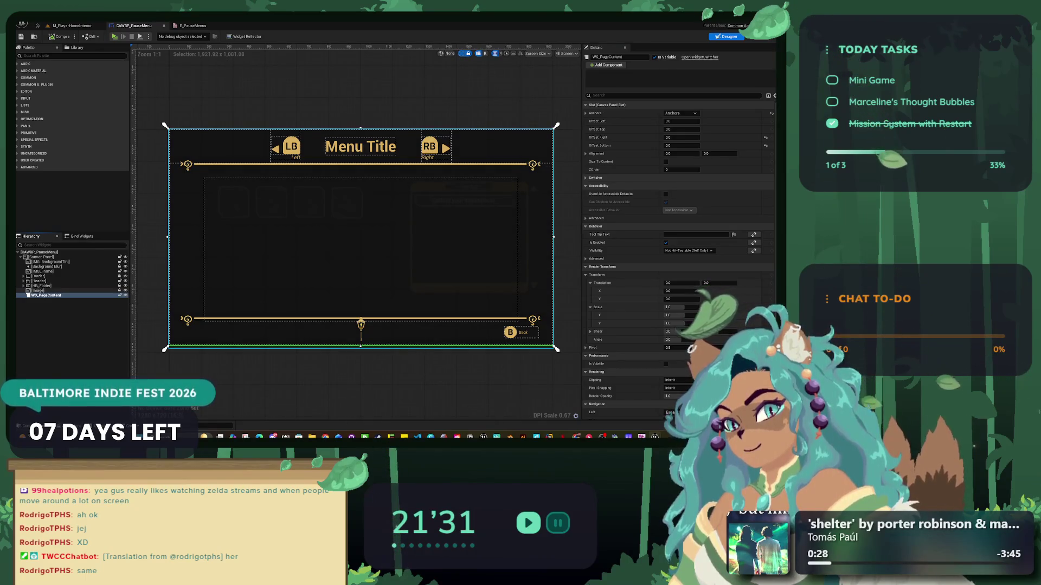
{"action": "left_click", "coordinate": [125, 291]}
{"action": "mouse_move", "coordinate": [431, 288]}
{"action": "left_mouse_down"}
{"action": "mouse_move", "coordinate": [382, 297]}
{"action": "mouse_move", "coordinate": [439, 316]}
{"action": "left_mouse_up"}
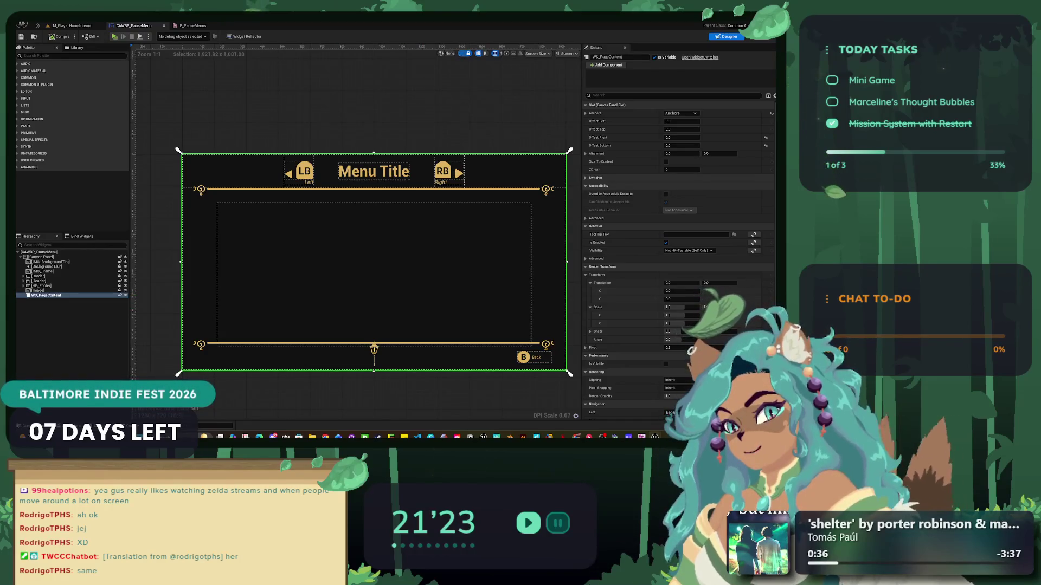
{"action": "left_click", "coordinate": [71, 56]}
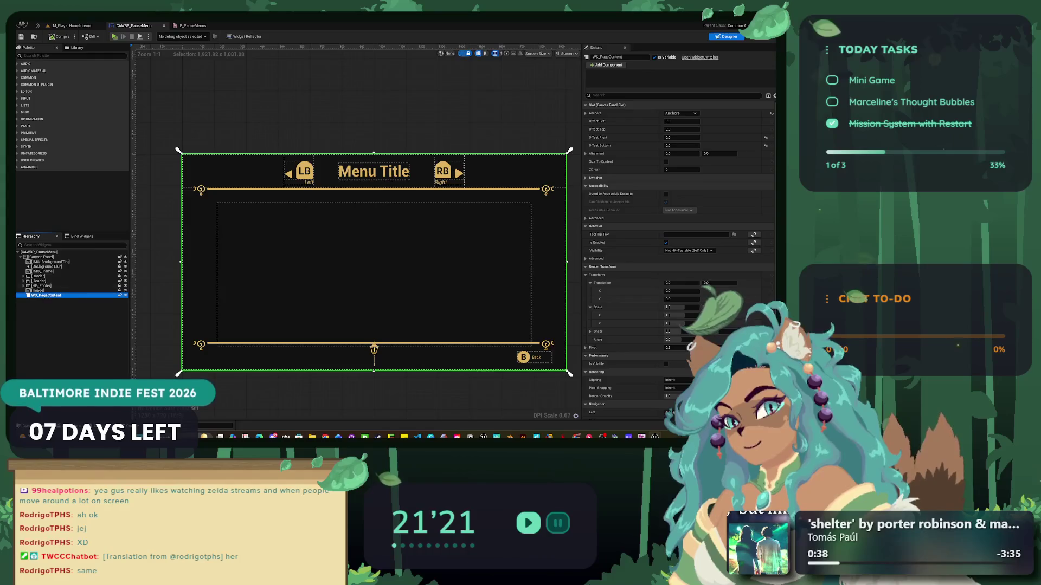
{"action": "type", "text": "wis"}
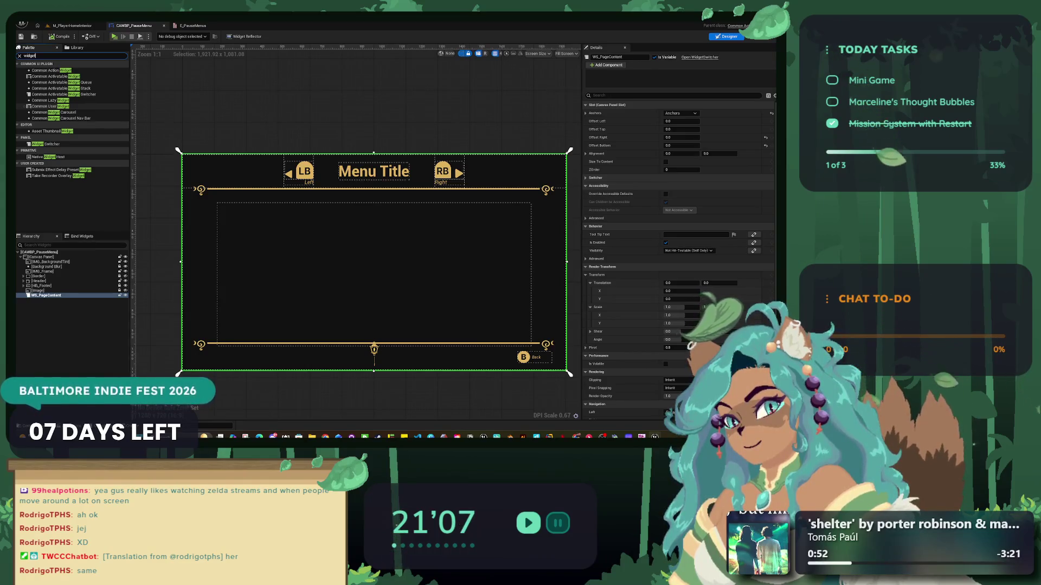
{"action": "left_click", "coordinate": [72, 26]}
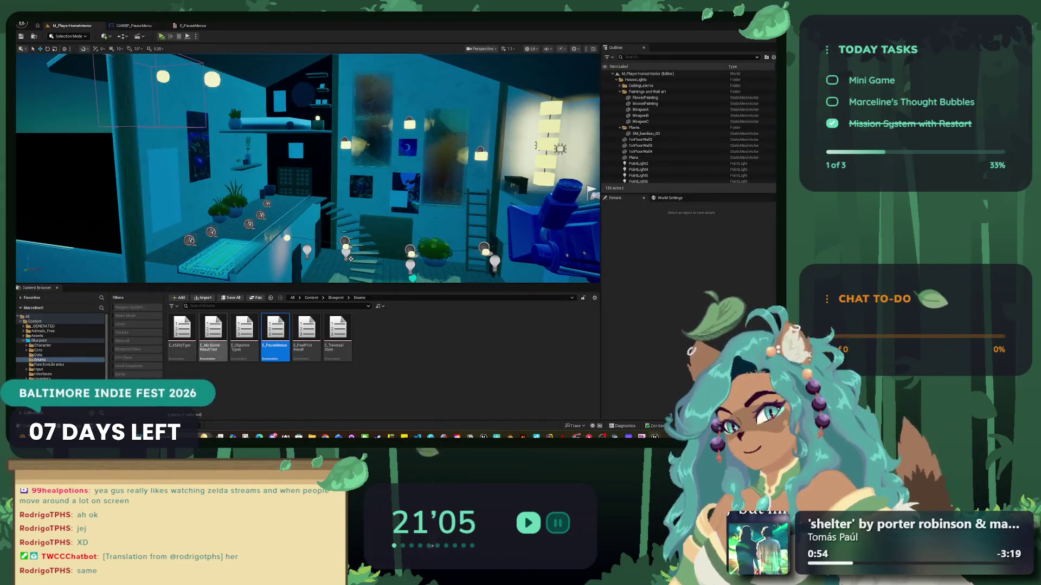
- Browse the Content Browser through the Core, Blueprint and World folders
{"action": "left_click", "coordinate": [37, 350]}
{"action": "left_click", "coordinate": [81, 341]}
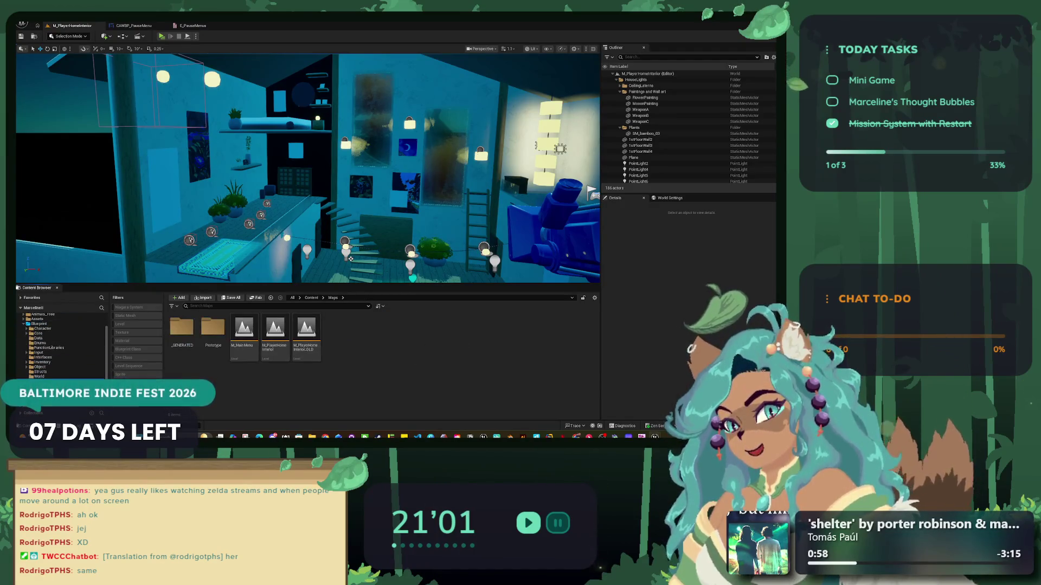
{"action": "left_click", "coordinate": [39, 376]}
- Create a new Blueprint Class with CommonUserWidget as its parent class
{"action": "right_click", "coordinate": [308, 380]}
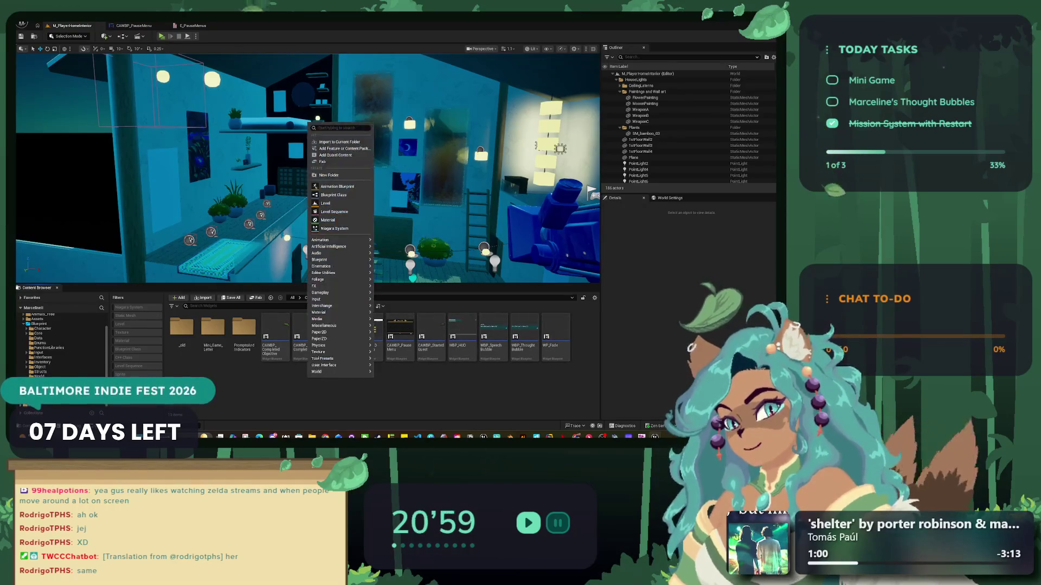
{"action": "mouse_move", "coordinate": [336, 260]}
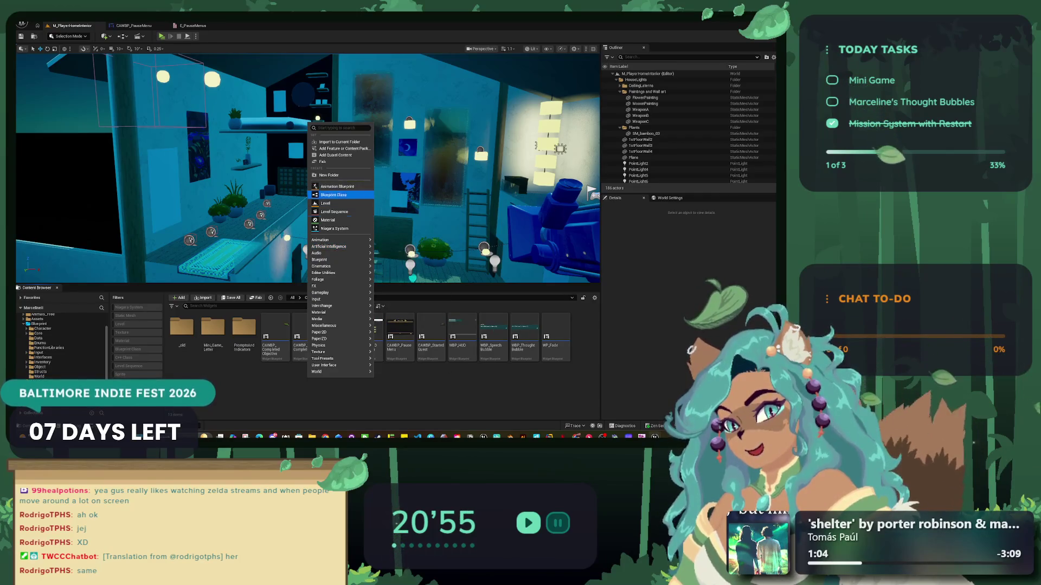
{"action": "mouse_move", "coordinate": [325, 372]}
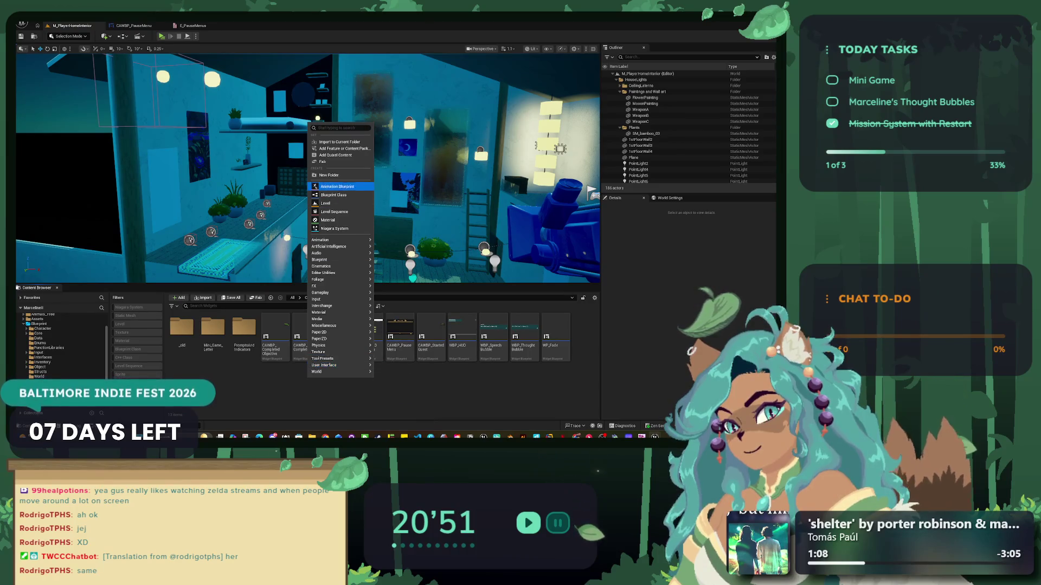
{"action": "left_click", "coordinate": [333, 195]}
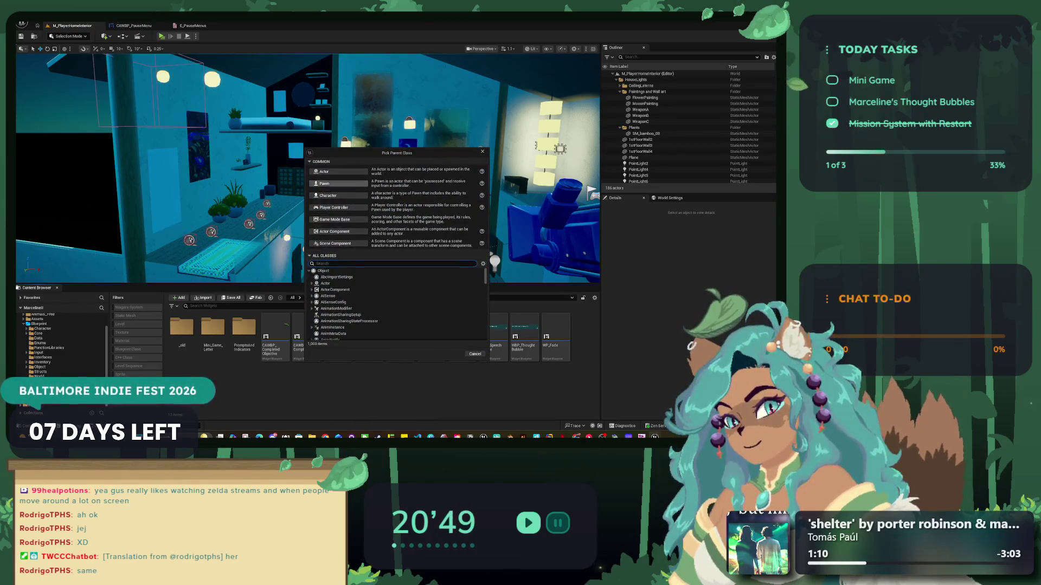
{"action": "type", "text": "d"}
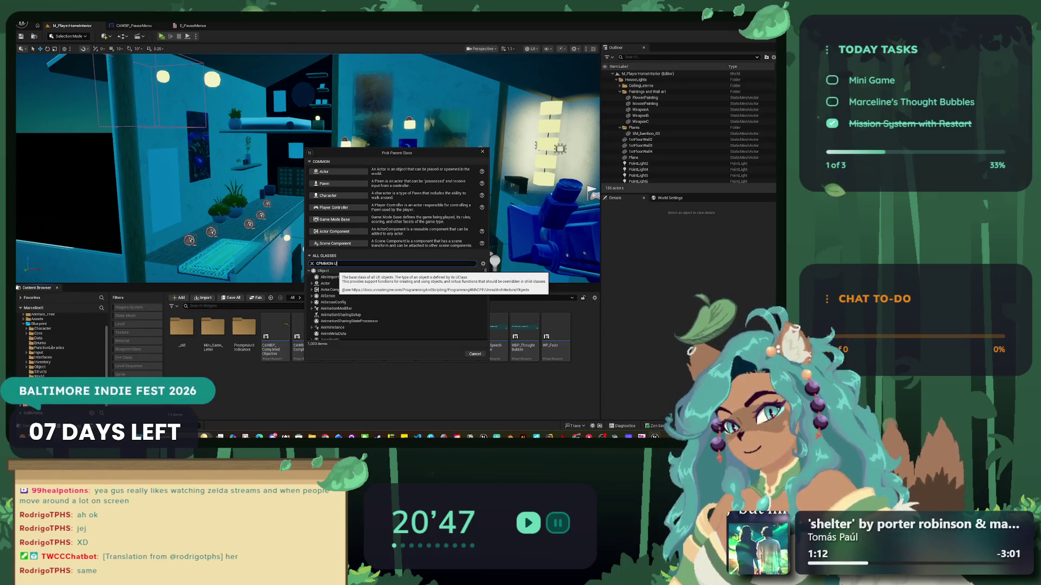
{"action": "key", "text": "BackSpace"}
{"action": "key", "text": "BackSpace"}
{"action": "key", "text": "BackSpace"}
{"action": "type", "text": "COMMON UI"}
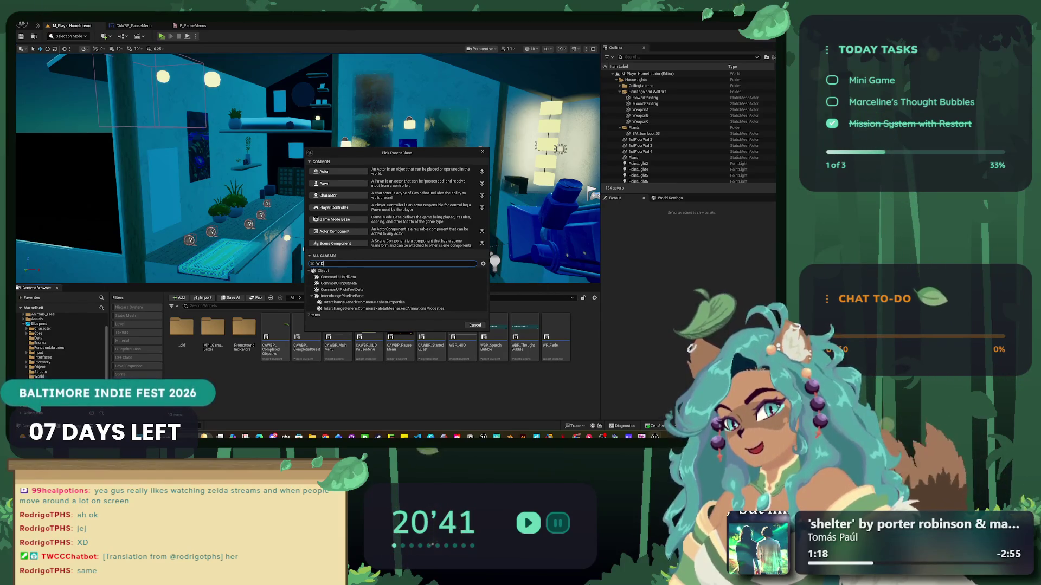
{"action": "type", "text": "WIDGET"}
{"action": "scroll", "coordinate": [396, 309], "scroll_direction": "down", "scroll_amount": 5}
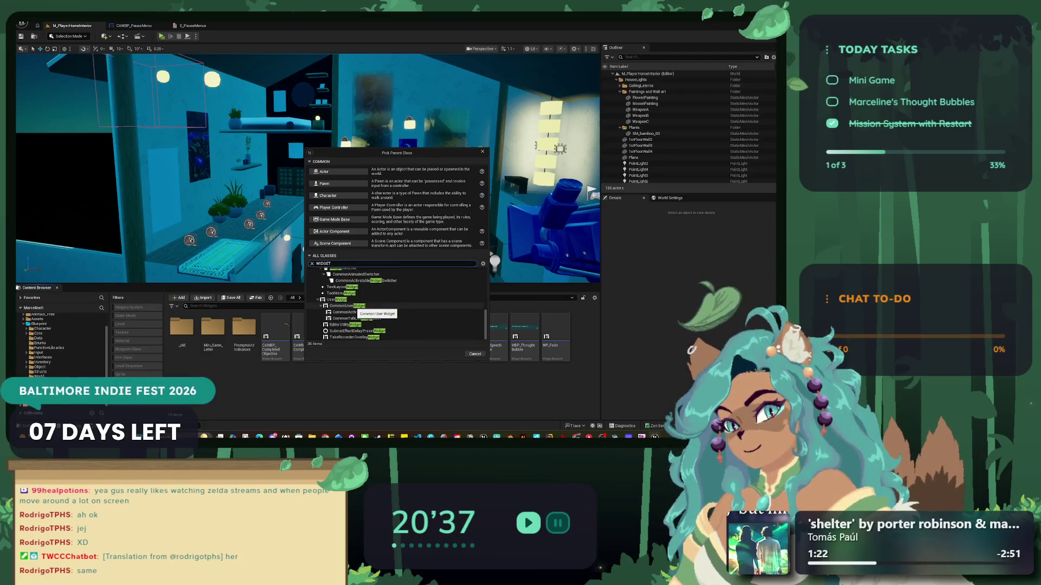
{"action": "scroll", "coordinate": [396, 309], "scroll_direction": "up", "scroll_amount": 1}
{"action": "left_click", "coordinate": [347, 319]}
{"action": "key", "text": "Return"}
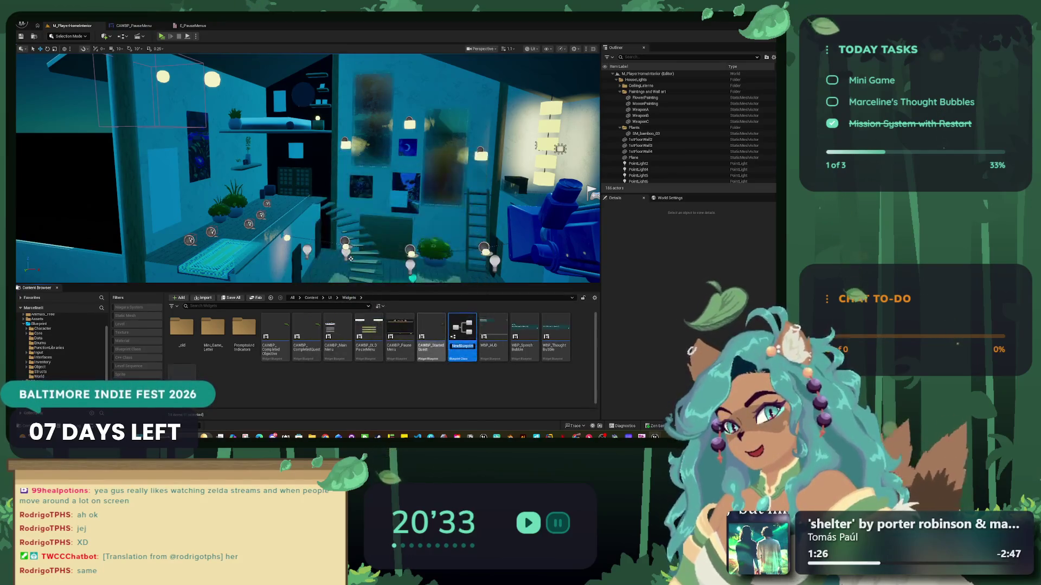
- Name the new blueprint CAWBP_Page_KittenPack and go back to the CAWBP_PauseMenu editor
{"action": "type", "text": "C"}
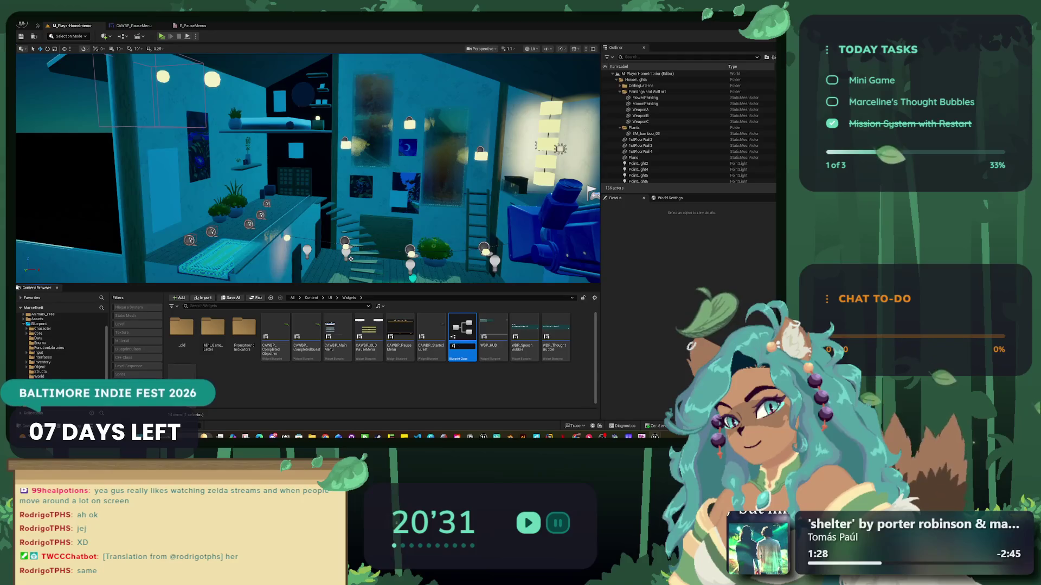
{"action": "type", "text": "AWBPage_KittenP"}
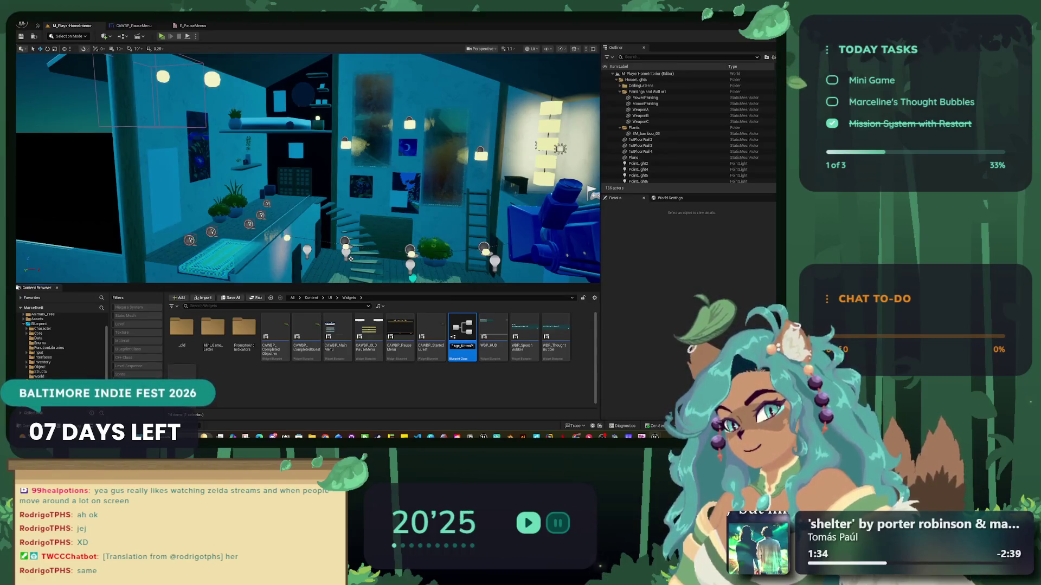
{"action": "key", "text": "Return"}
{"action": "right_click", "coordinate": [275, 328]}
{"action": "key", "text": "Escape"}
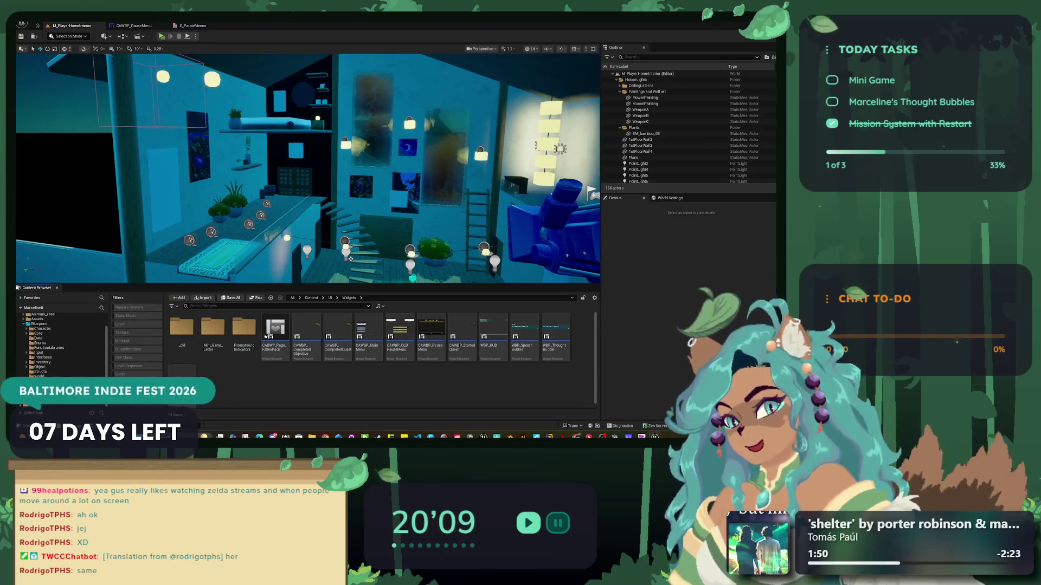
{"action": "left_click", "coordinate": [134, 25]}
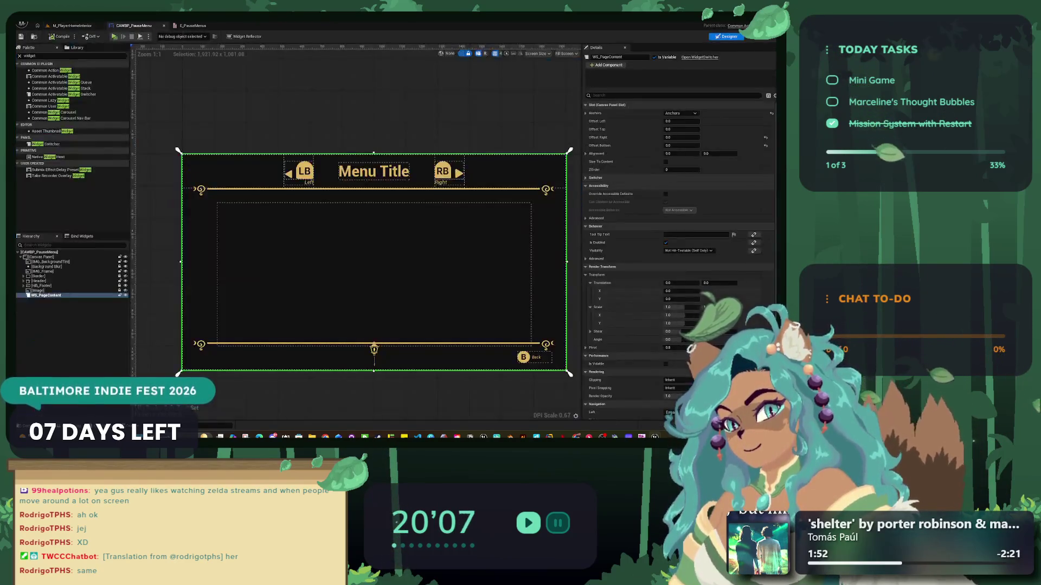
- In the pause menu graph, add a new variable and delete the BP_Player variable
{"action": "left_click", "coordinate": [761, 36]}
{"action": "left_click", "coordinate": [144, 124]}
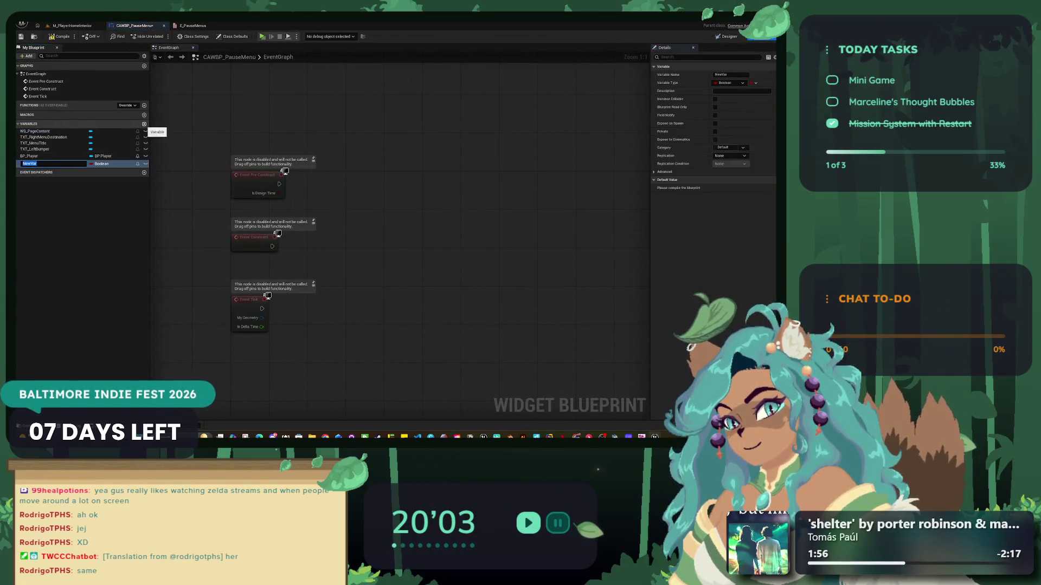
{"action": "right_click", "coordinate": [67, 157]}
{"action": "left_click", "coordinate": [86, 207]}
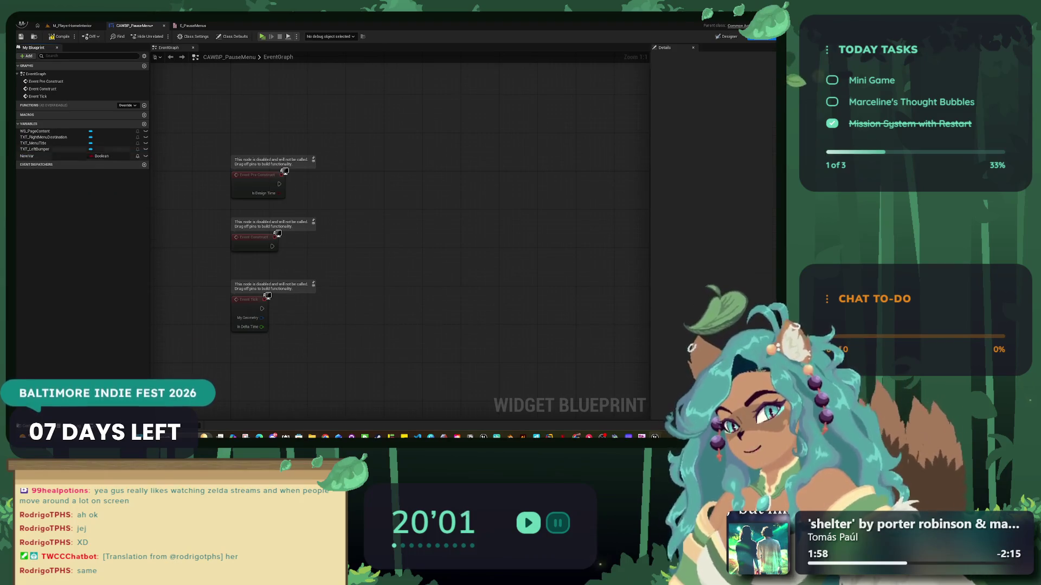
- Give the WS_PageContent variable a new Elements category
{"action": "left_click", "coordinate": [35, 131]}
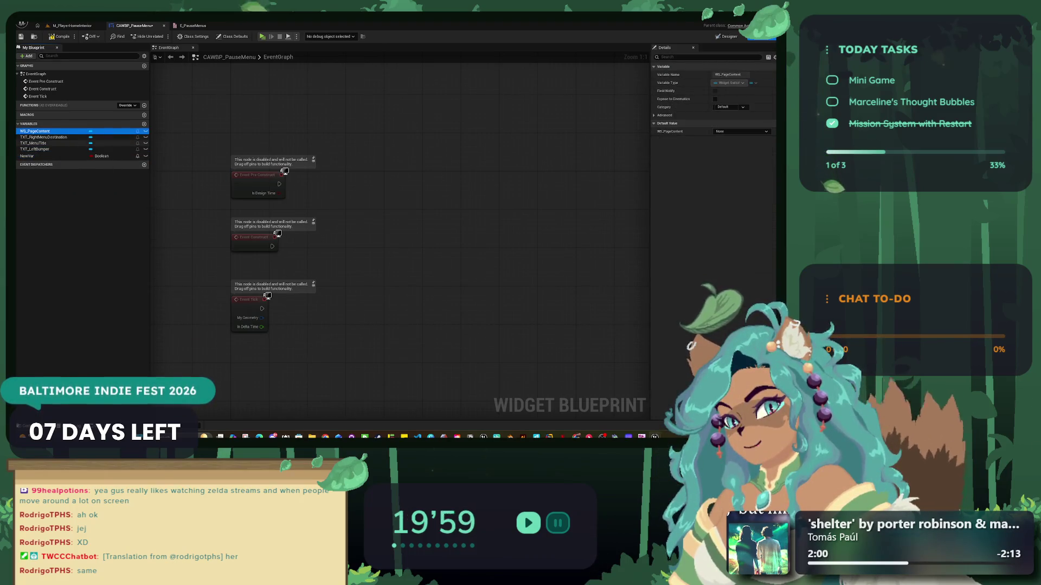
{"action": "left_click", "coordinate": [725, 107]}
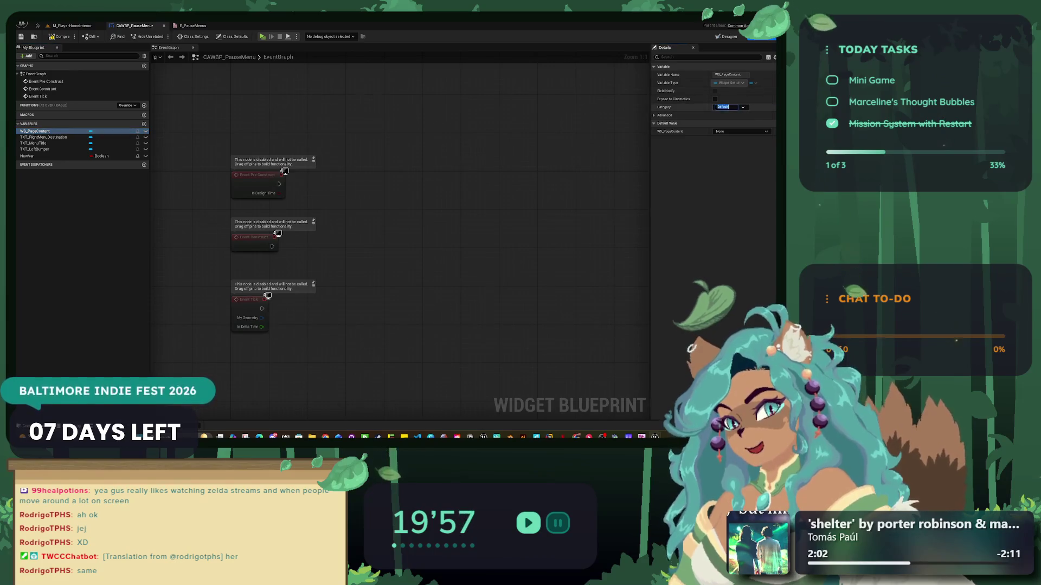
{"action": "type", "text": "Di"}
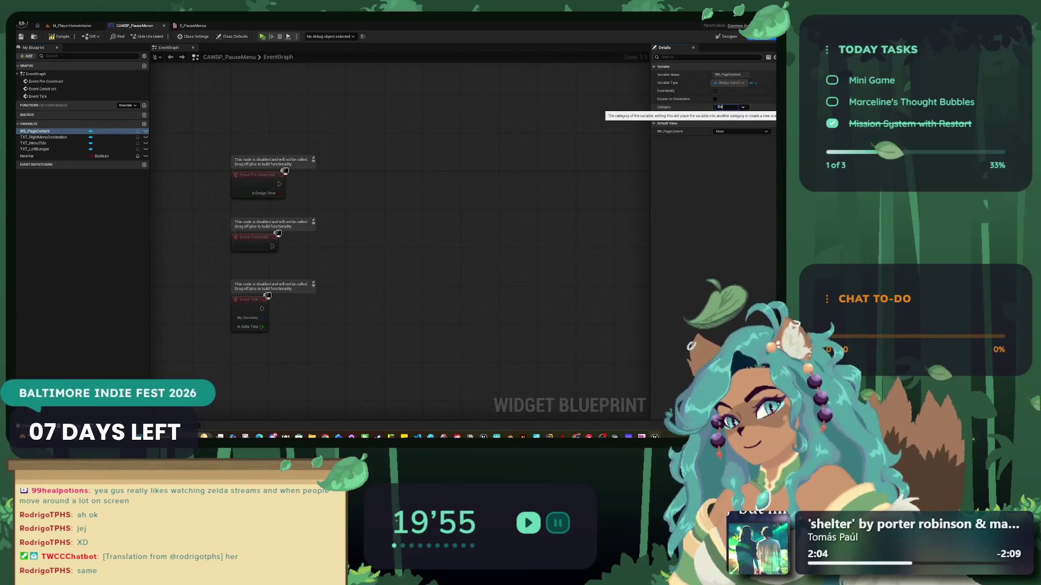
{"action": "type", "text": "s"}
{"action": "key", "text": "Return"}
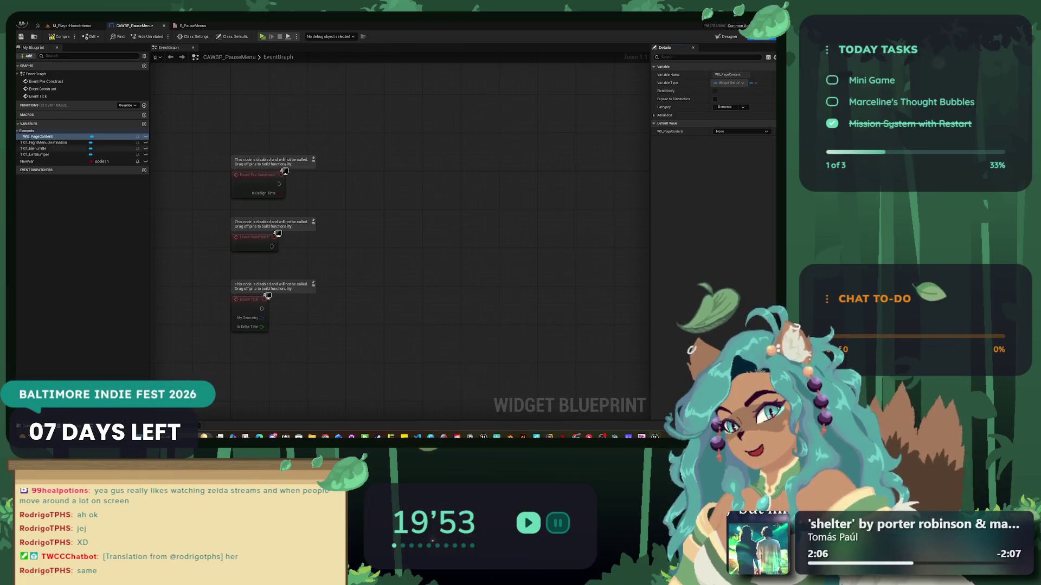
- Move TXT_RightMenuDestination, TXT_MenuTitle and TXT_LeftBumper into the Elements category
{"action": "left_click", "coordinate": [44, 143]}
{"action": "left_click", "coordinate": [743, 106]}
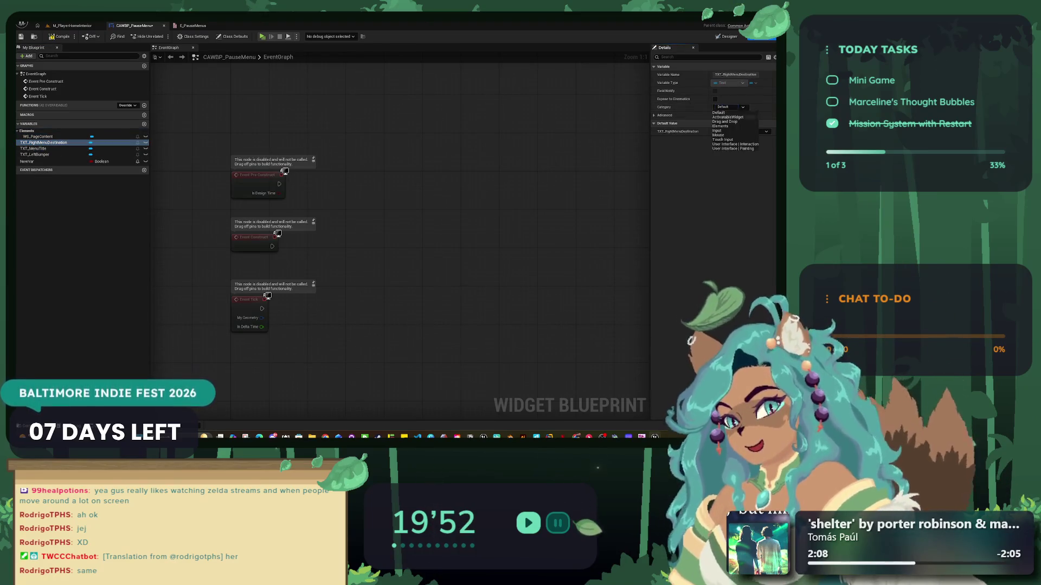
{"action": "left_click", "coordinate": [719, 126]}
{"action": "left_click", "coordinate": [33, 148]}
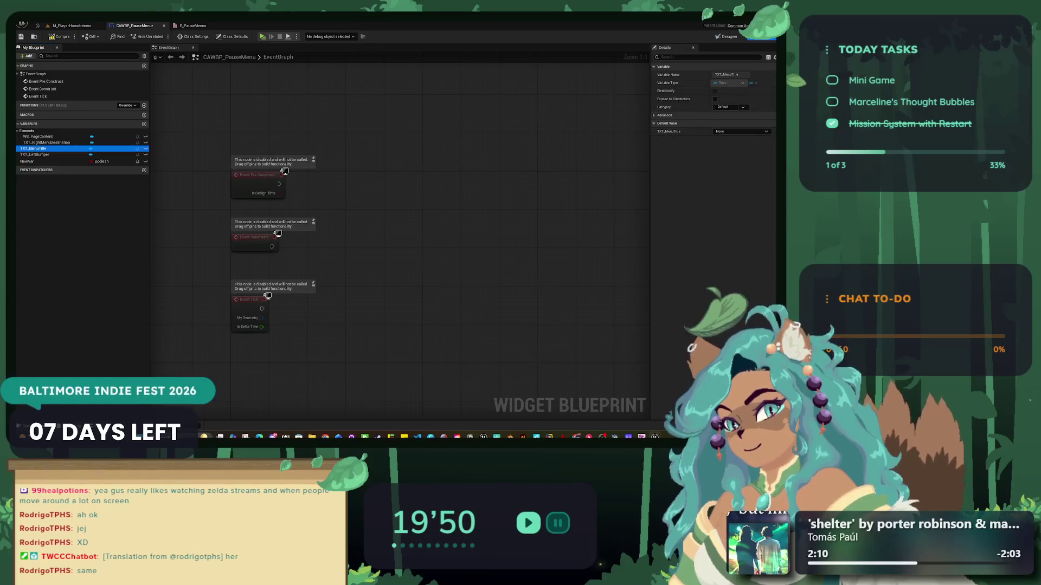
{"action": "left_click", "coordinate": [742, 106]}
{"action": "left_click", "coordinate": [720, 126]}
{"action": "left_click", "coordinate": [34, 154]}
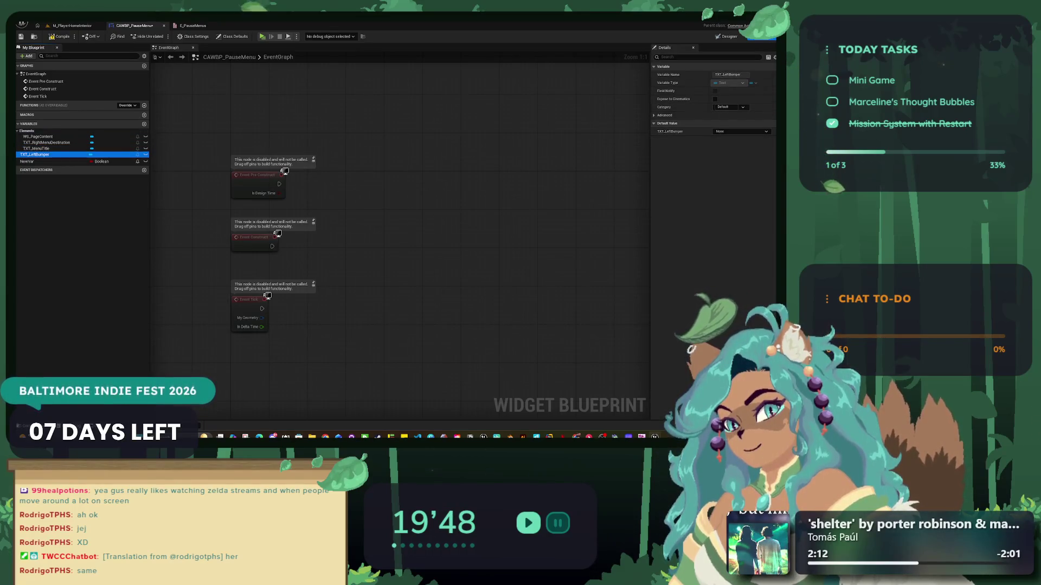
{"action": "left_click", "coordinate": [742, 107]}
{"action": "left_click", "coordinate": [720, 126]}
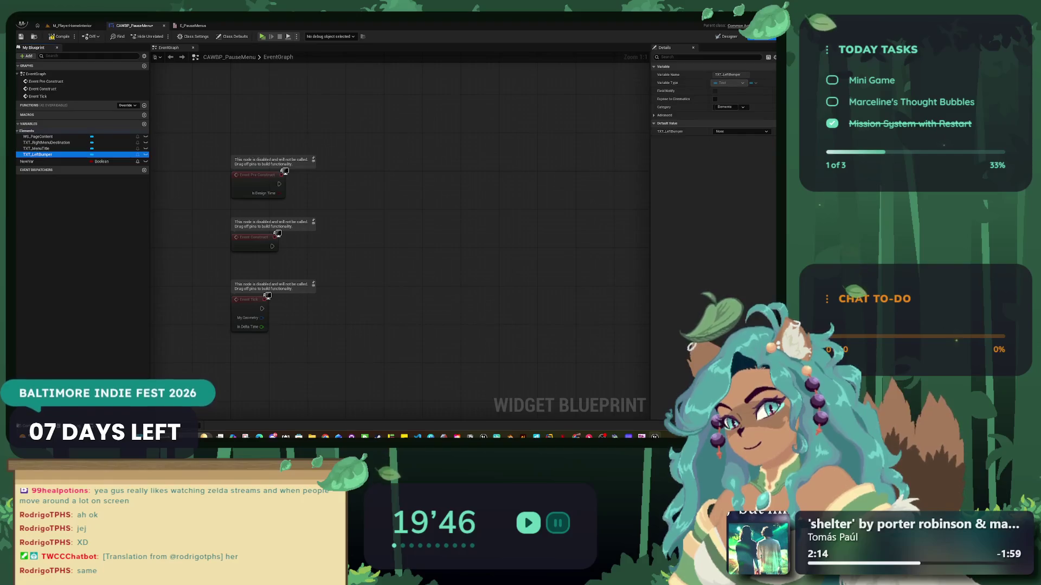
{"action": "left_click", "coordinate": [32, 161]}
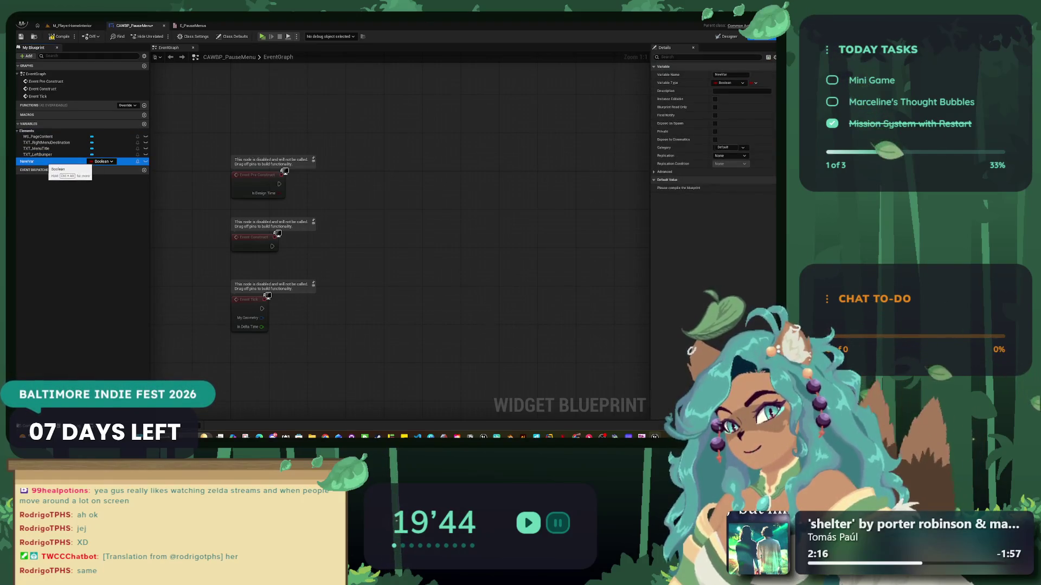
{"action": "right_click", "coordinate": [38, 161]}
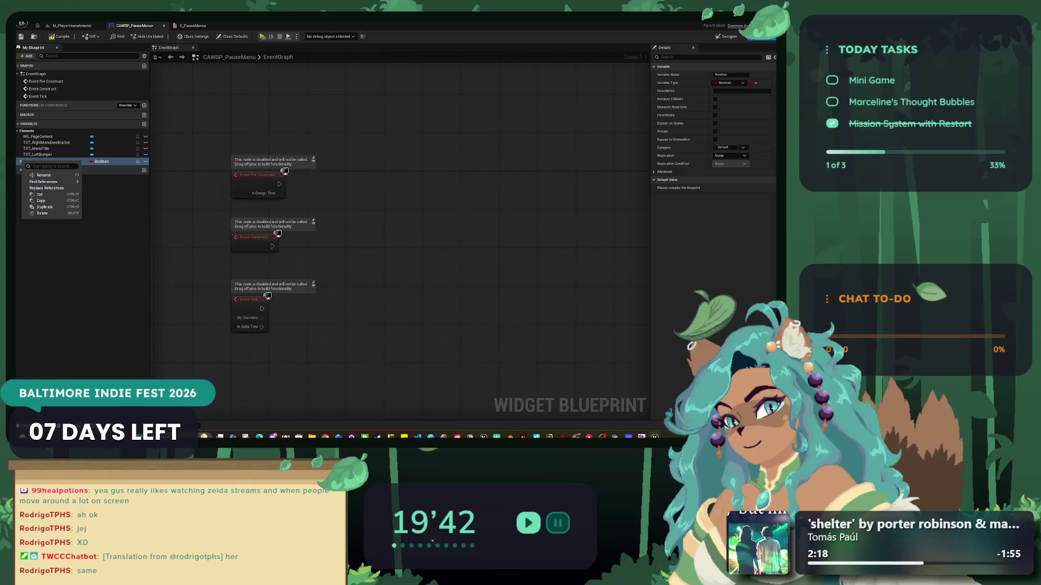
- Rename NewVar to CurrentPage, make it an E_PauseMenu enum variable, and compile
{"action": "left_click", "coordinate": [44, 175]}
{"action": "type", "text": "CurrentPage"}
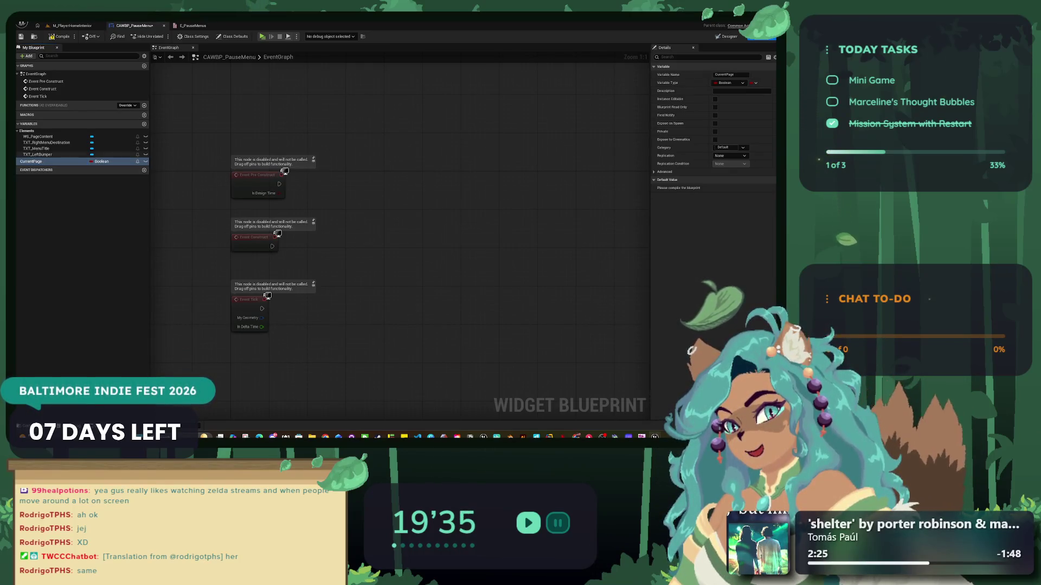
{"action": "left_click", "coordinate": [101, 162]}
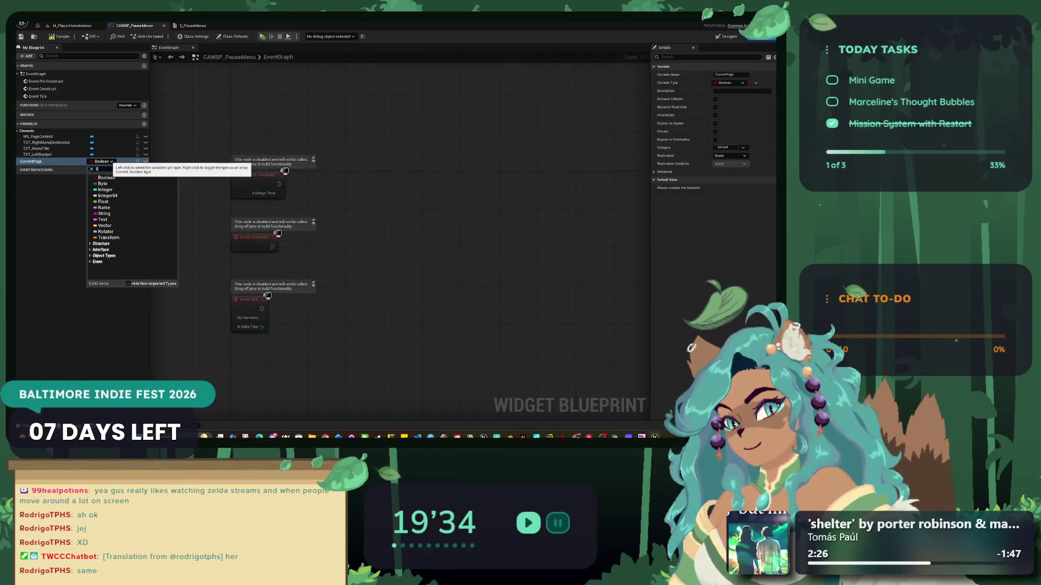
{"action": "type", "text": "E_"}
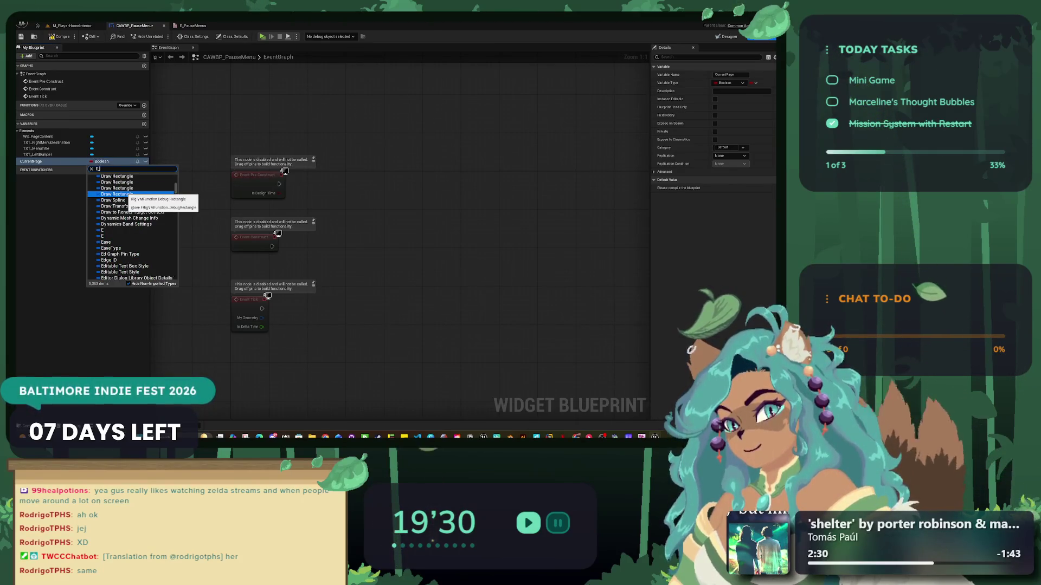
{"action": "type", "text": "Paus"}
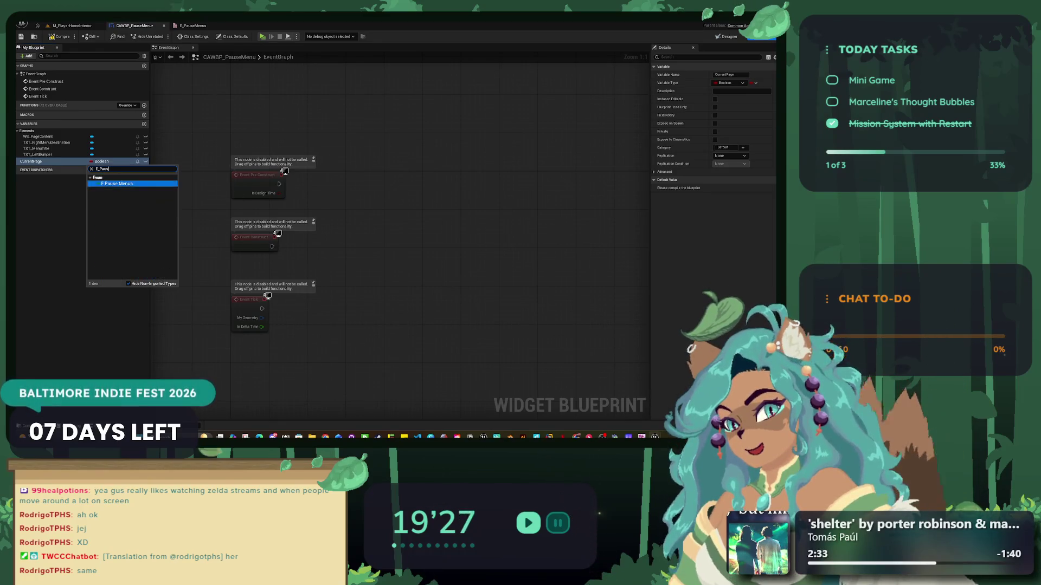
{"action": "key", "text": "Return"}
{"action": "key", "text": "F7"}
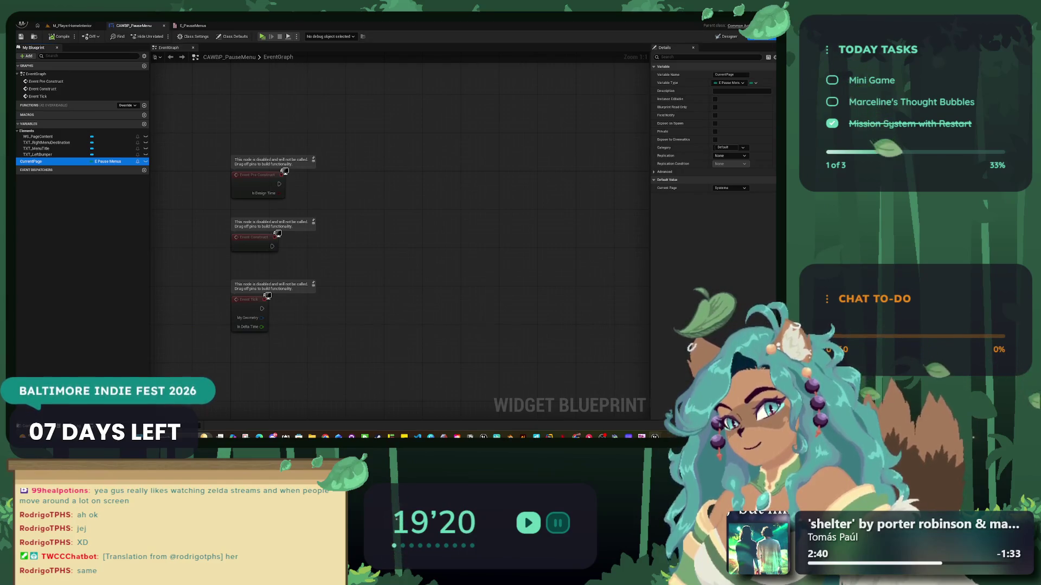
- Select the Event Pre Construct node in the event graph
{"action": "mouse_move", "coordinate": [371, 163]}
{"action": "left_mouse_down"}
{"action": "mouse_move", "coordinate": [357, 234]}
{"action": "mouse_move", "coordinate": [385, 178]}
{"action": "left_mouse_up"}
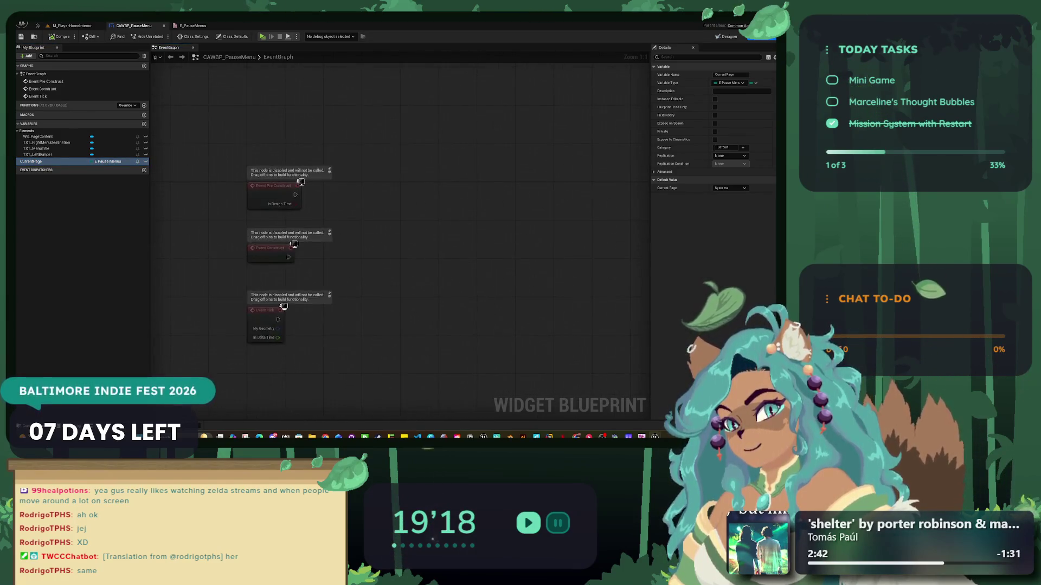
{"action": "scroll", "coordinate": [271, 255], "scroll_direction": "down", "scroll_amount": 1}
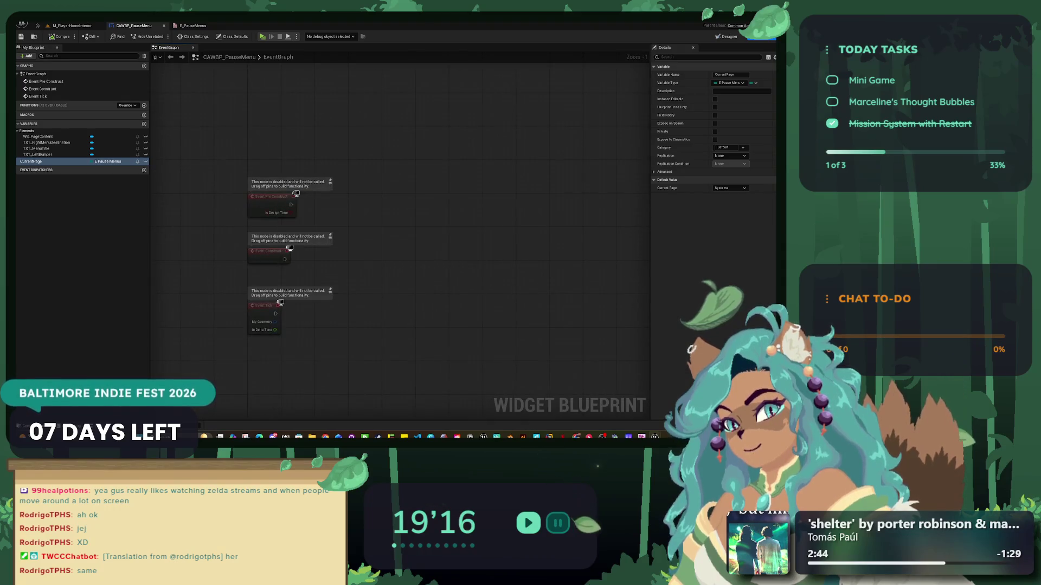
{"action": "left_click_drag", "start_coordinate": [328, 218], "coordinate": [293, 214]}
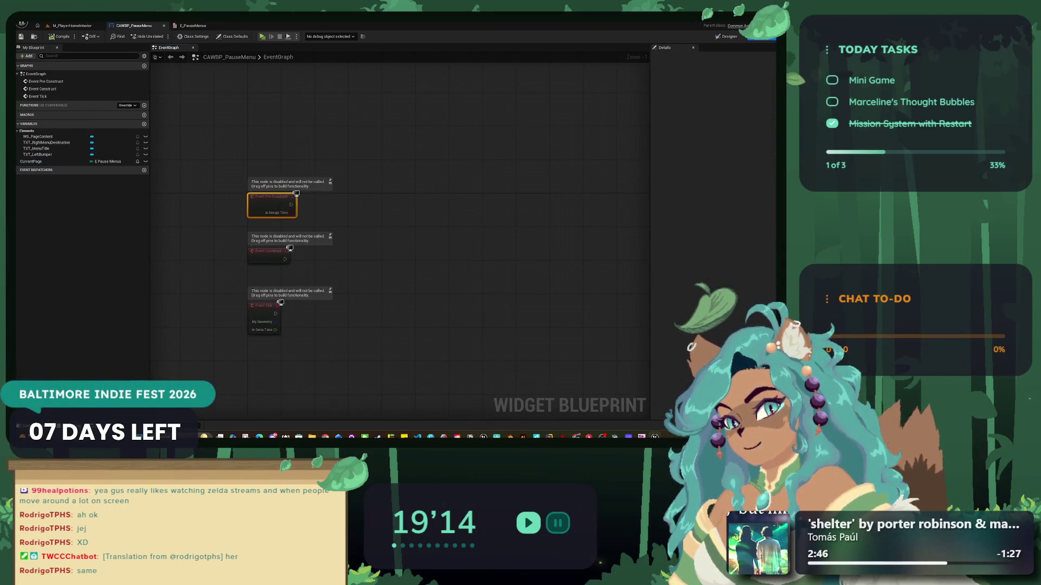
- Delete the unused Event Pre Construct and Event Tick nodes
{"action": "left_click", "coordinate": [264, 314], "text": "ctrl"}
{"action": "key", "text": "Delete"}
{"action": "mouse_move", "coordinate": [325, 260]}
{"action": "left_mouse_down"}
{"action": "mouse_move", "coordinate": [297, 243]}
{"action": "mouse_move", "coordinate": [337, 278]}
{"action": "left_mouse_up"}
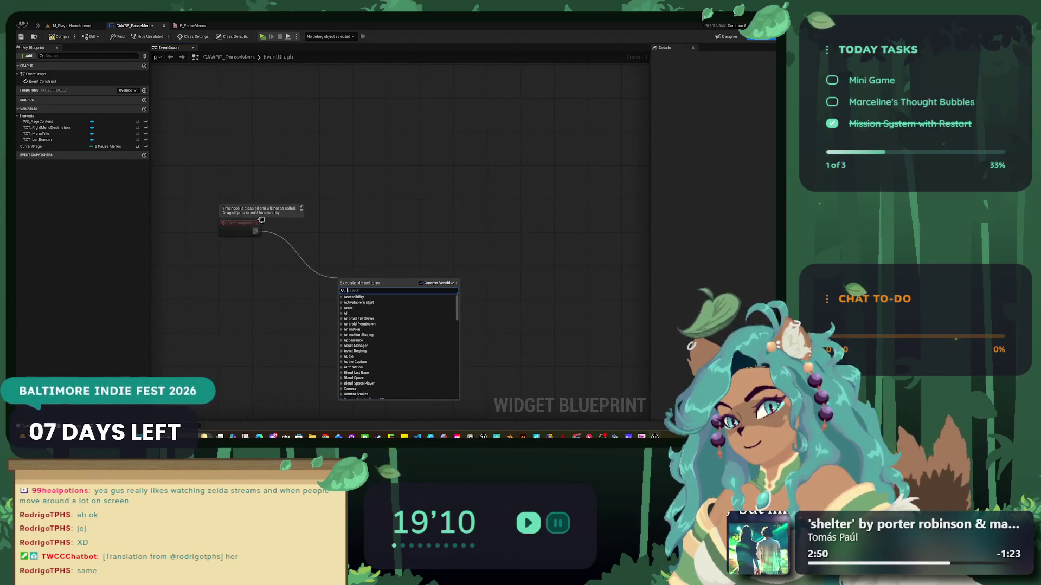
{"action": "key", "text": "Escape"}
- Add Get Owning Player and Get Player Controller nodes, storing the controller in a PC Player variable
{"action": "right_click", "coordinate": [249, 259]}
{"action": "type", "text": "owning pla"}
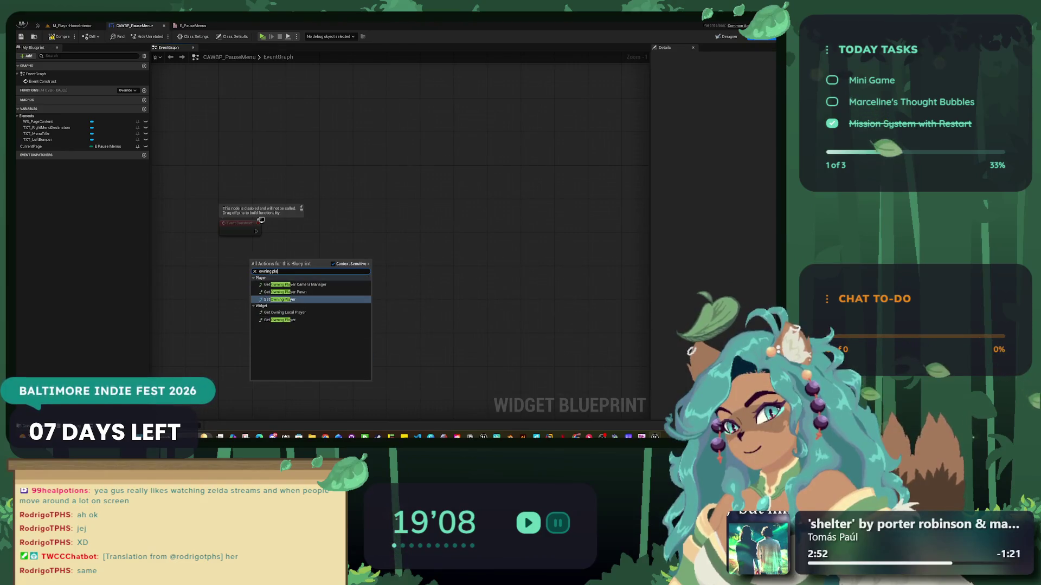
{"action": "key", "text": "Down"}
{"action": "key", "text": "Down"}
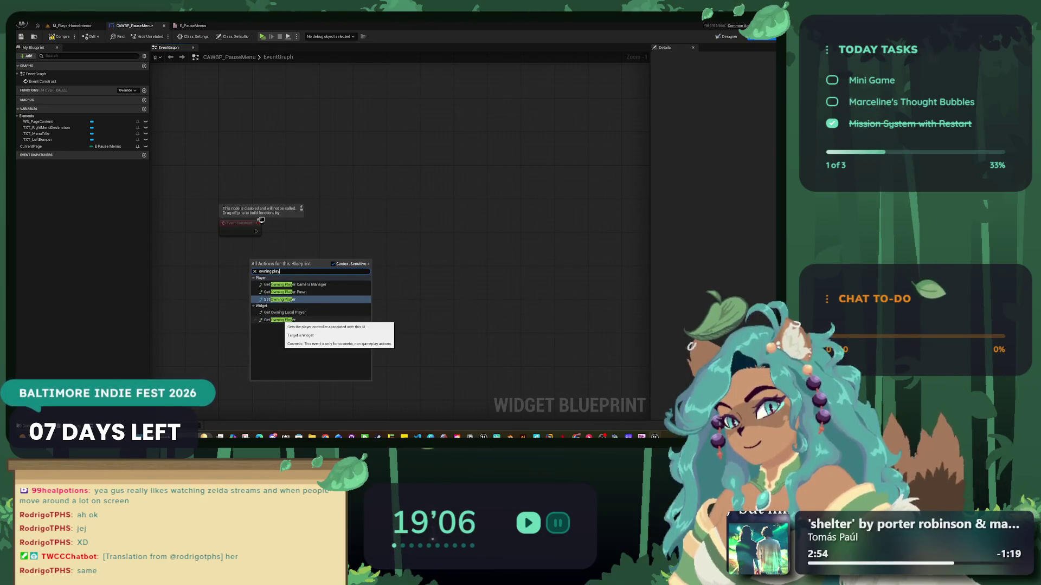
{"action": "key", "text": "Return"}
{"action": "mouse_move", "coordinate": [312, 258]}
{"action": "left_mouse_down"}
{"action": "mouse_move", "coordinate": [283, 258]}
{"action": "mouse_move", "coordinate": [328, 227]}
{"action": "left_mouse_up"}
{"action": "type", "text": "player"}
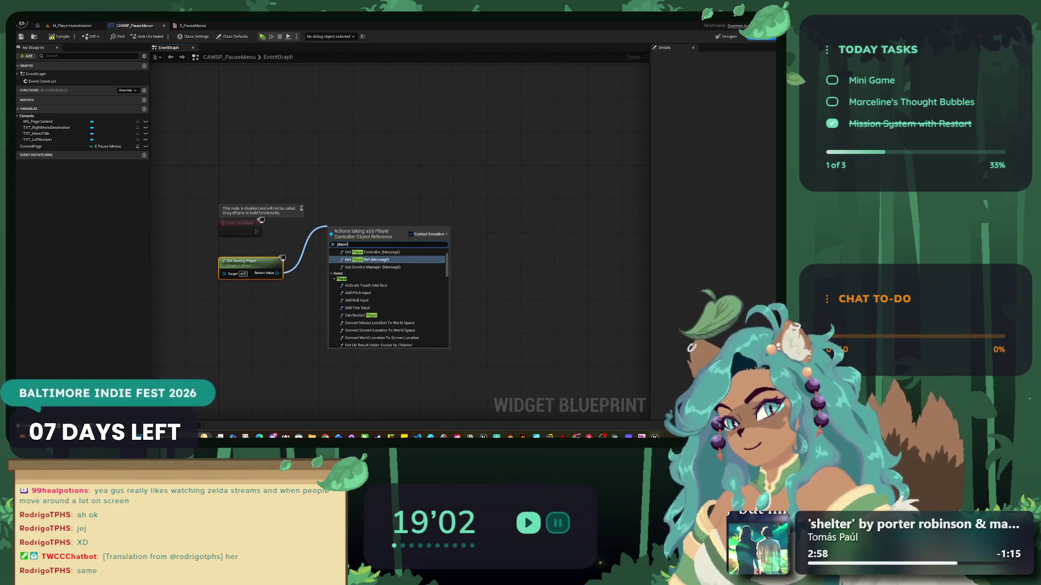
{"action": "left_click_drag", "start_coordinate": [347, 228], "coordinate": [309, 215]}
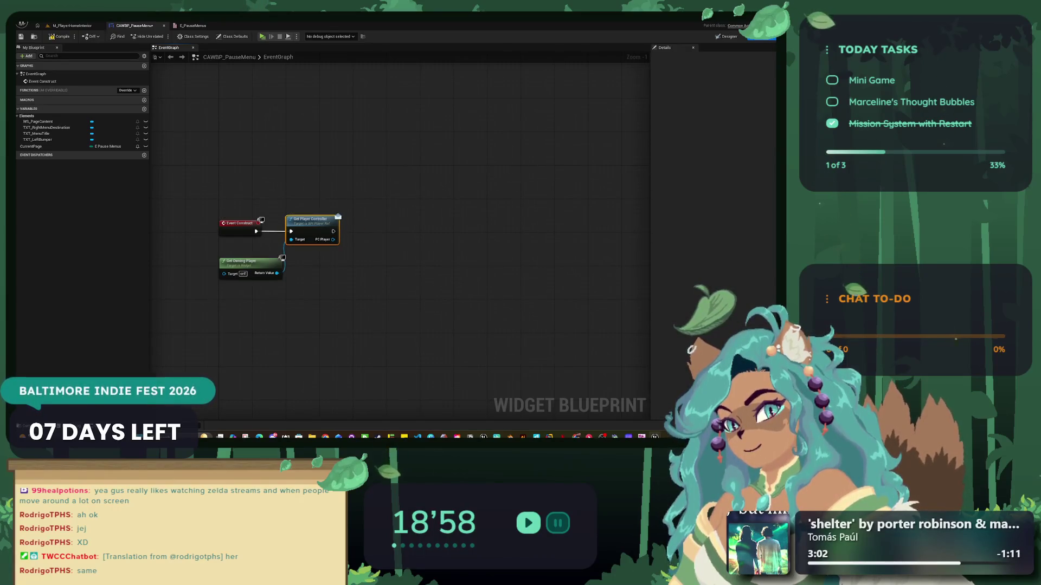
{"action": "left_click_drag", "start_coordinate": [333, 239], "coordinate": [373, 241]}
{"action": "left_click", "coordinate": [396, 267]}
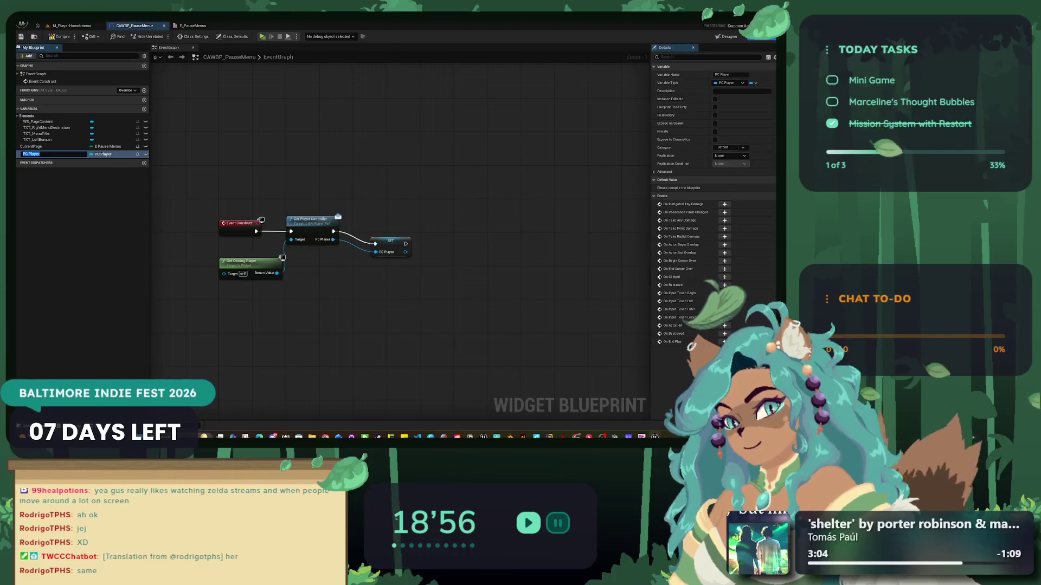
- Compile the pause menu blueprint and add a new function
{"action": "left_click", "coordinate": [59, 37]}
{"action": "left_click_drag", "start_coordinate": [338, 211], "coordinate": [282, 209]}
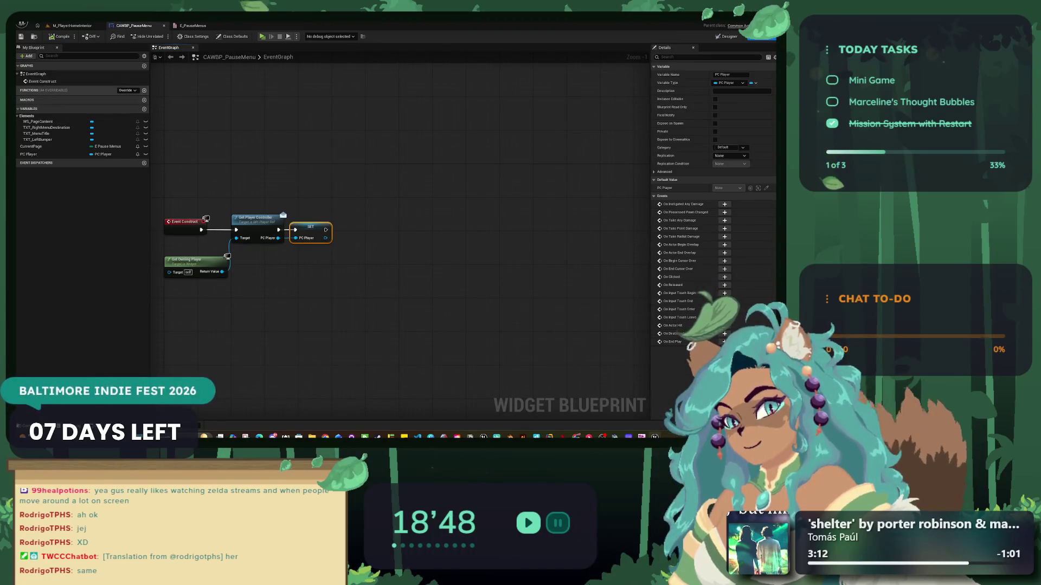
{"action": "left_click", "coordinate": [144, 90]}
- Name the new function SetPausePage
{"action": "type", "text": "A"}
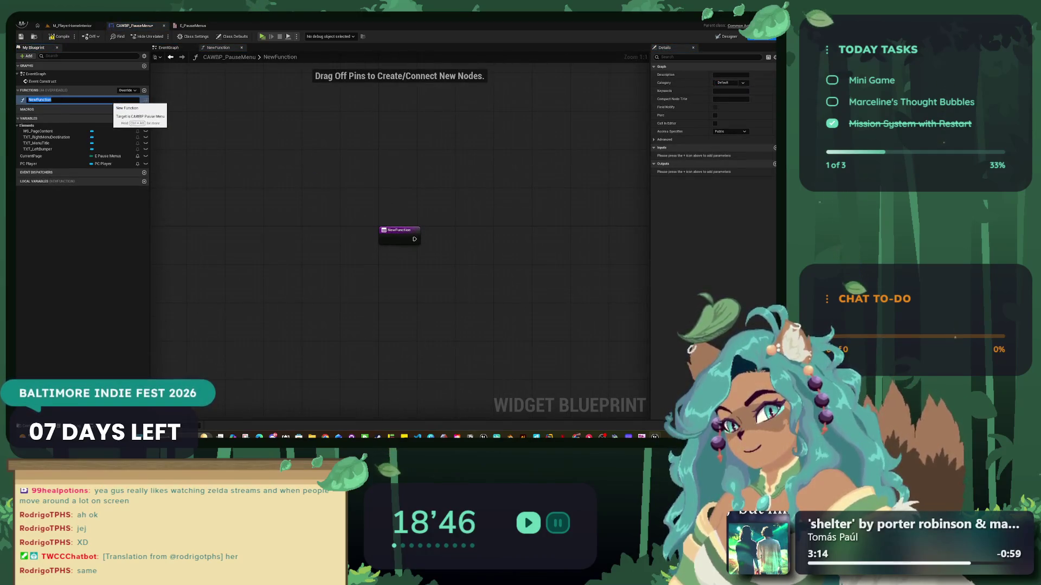
{"action": "key", "text": "BackSpace"}
{"action": "type", "text": "Set"}
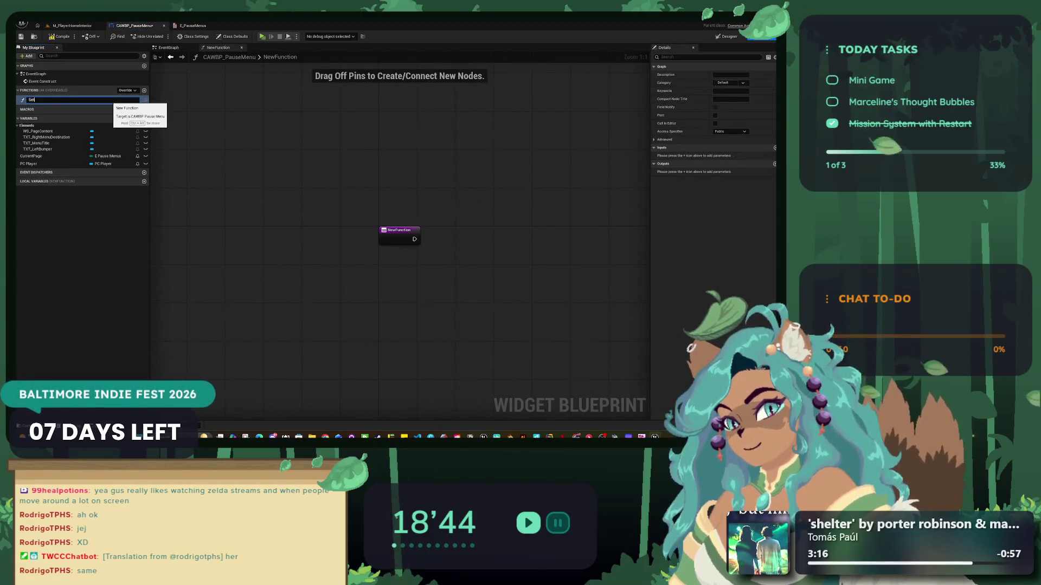
{"action": "type", "text": "PausePage"}
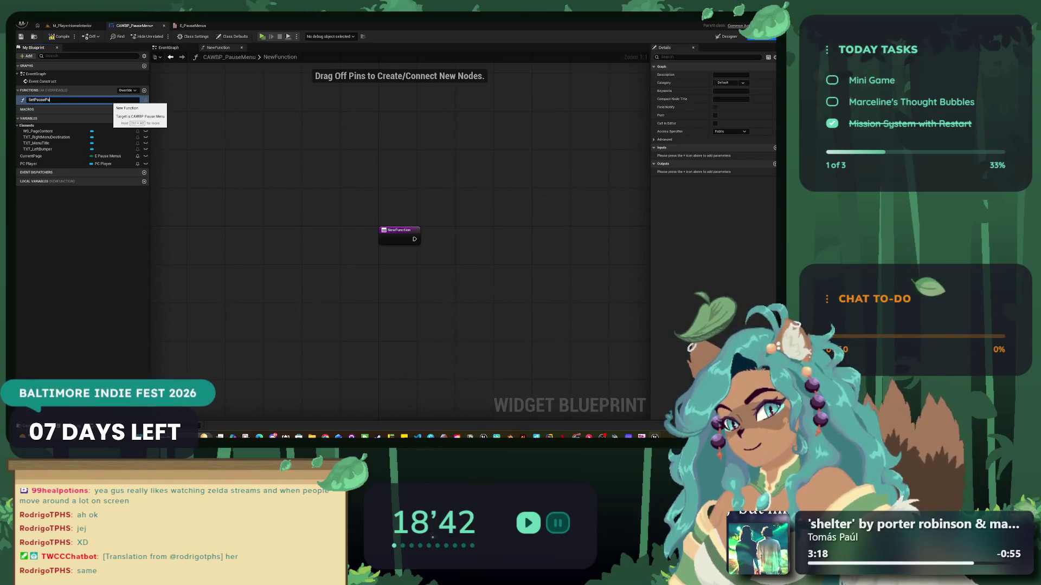
{"action": "key", "text": "Return"}
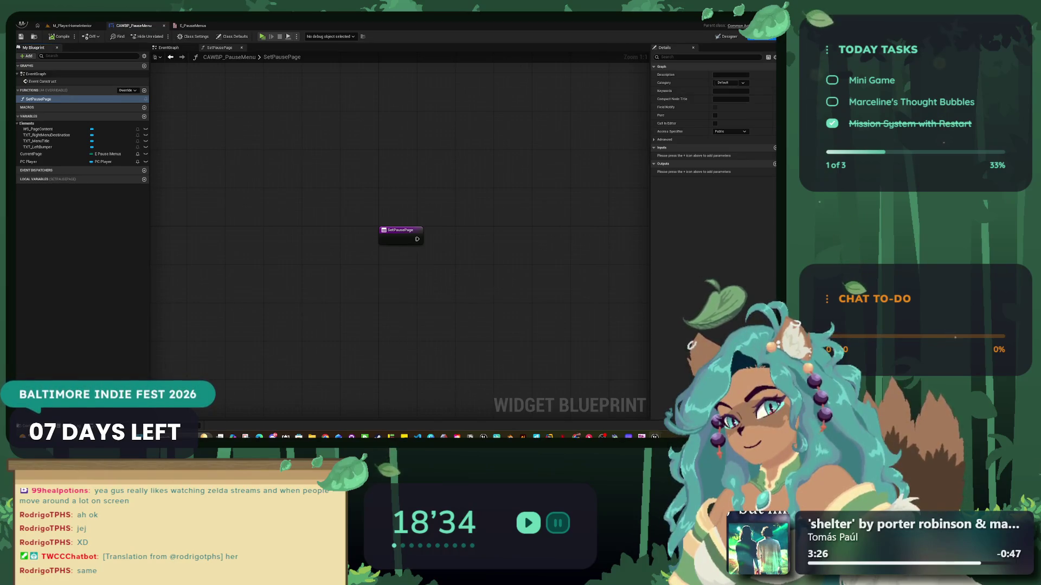
- Give SetPausePage a New Page input typed as the E_PauseMenus enum
{"action": "left_click_drag", "start_coordinate": [412, 271], "coordinate": [248, 265]}
{"action": "scroll", "coordinate": [247, 224], "scroll_direction": "up", "scroll_amount": 3}
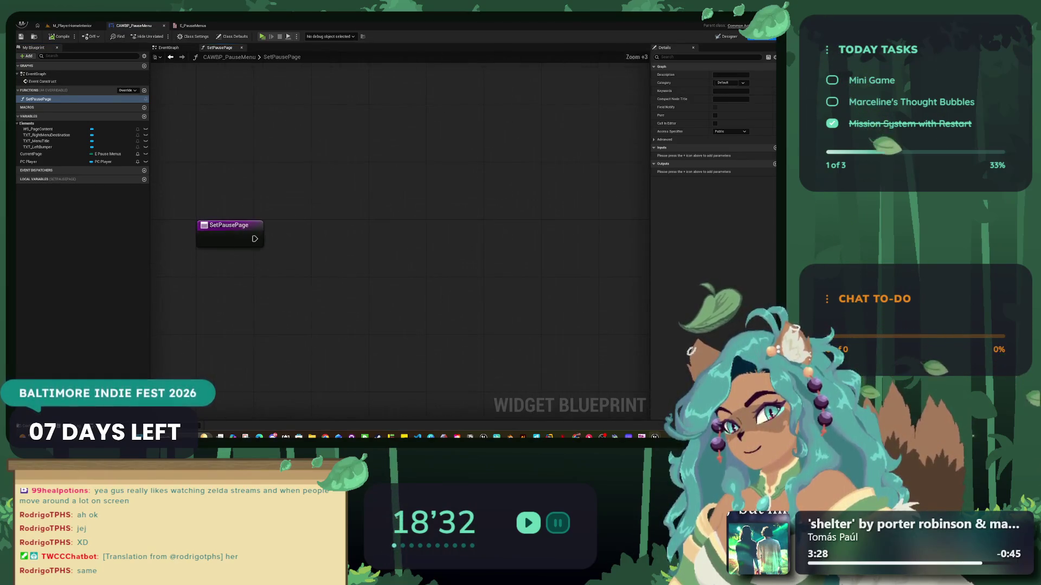
{"action": "left_click", "coordinate": [239, 225]}
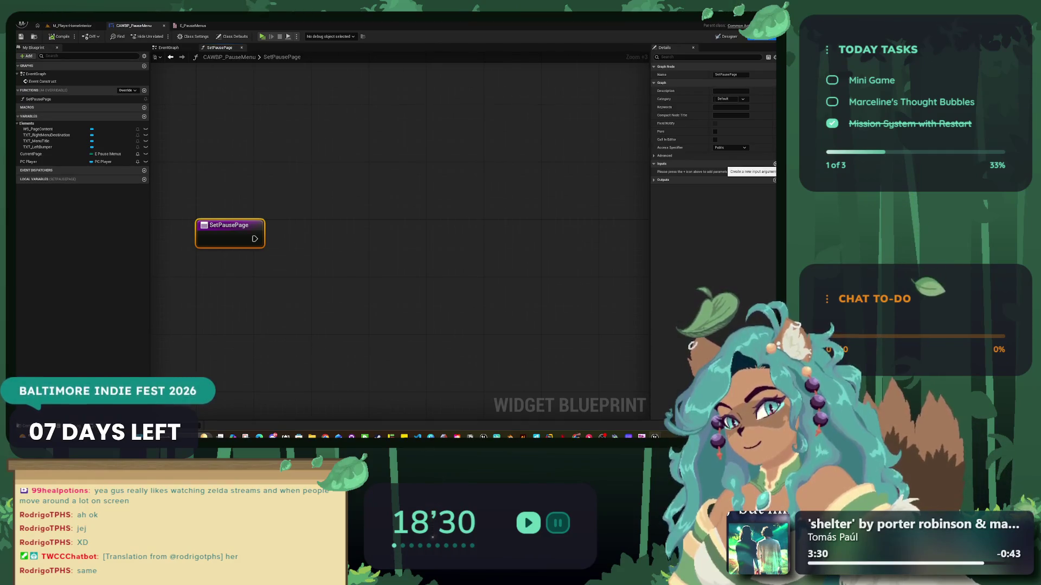
{"action": "left_click", "coordinate": [775, 164]}
{"action": "double_click", "coordinate": [680, 172]}
{"action": "type", "text": "New page"}
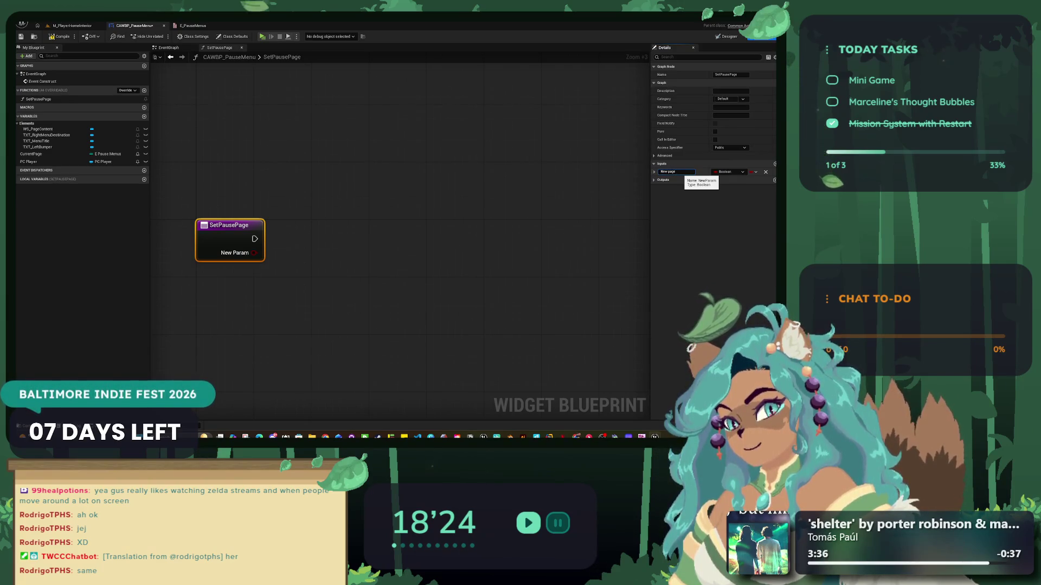
{"action": "left_click", "coordinate": [726, 172]}
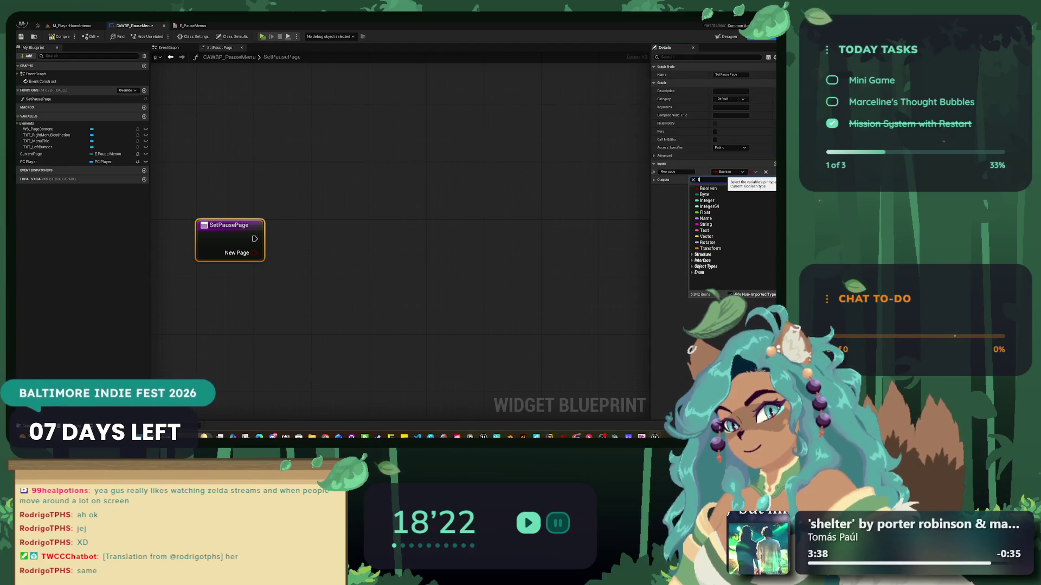
{"action": "type", "text": "E_pAUSE"}
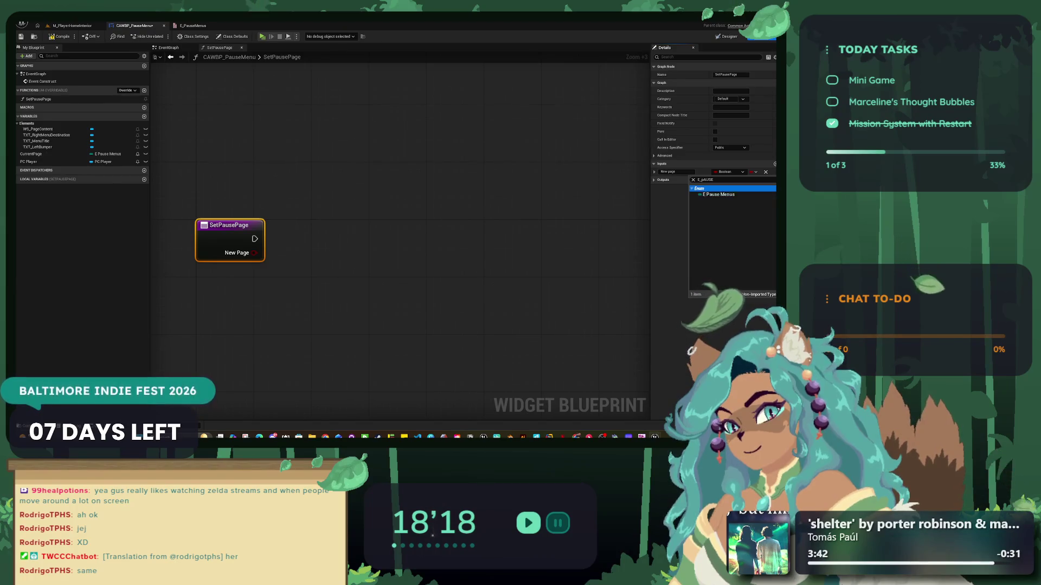
{"action": "key", "text": "Return"}
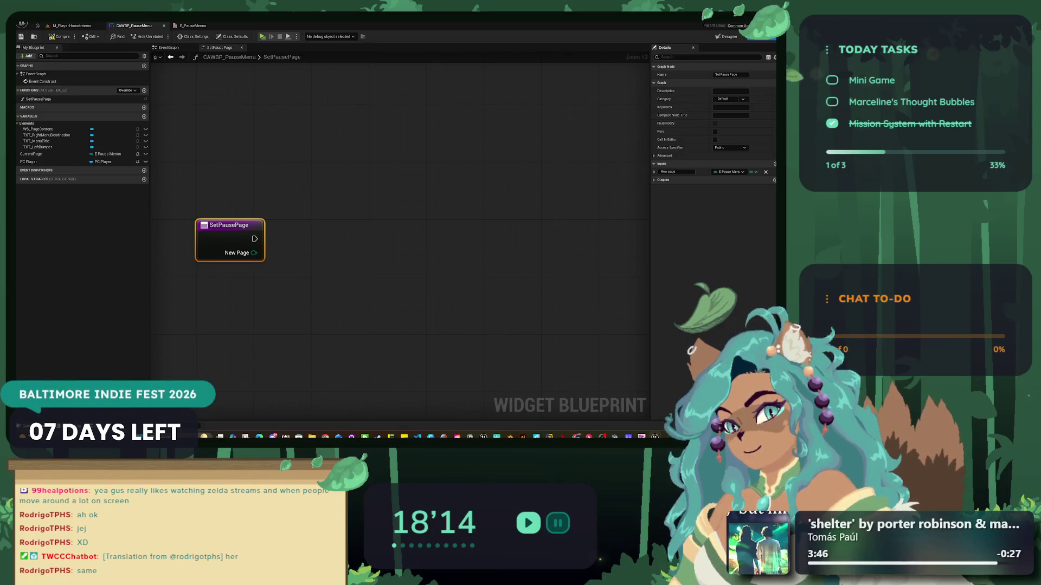
{"action": "left_click_drag", "start_coordinate": [323, 207], "coordinate": [288, 186]}
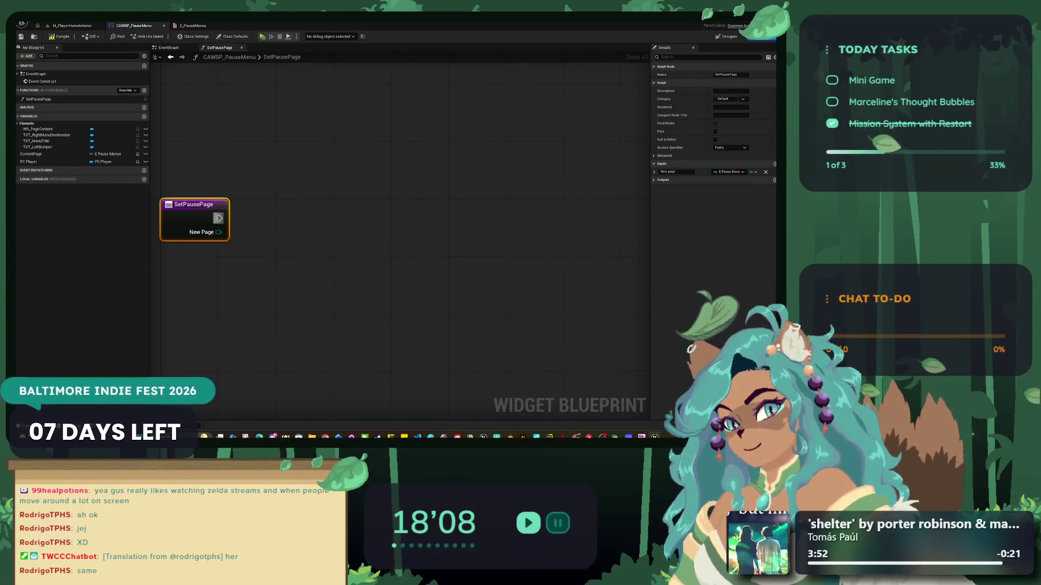
- Add a Switch on E_PauseMenus after SetPausePage, with New Page feeding Selection
{"action": "left_click_drag", "start_coordinate": [219, 218], "coordinate": [299, 212]}
{"action": "type", "text": "SWITCH"}
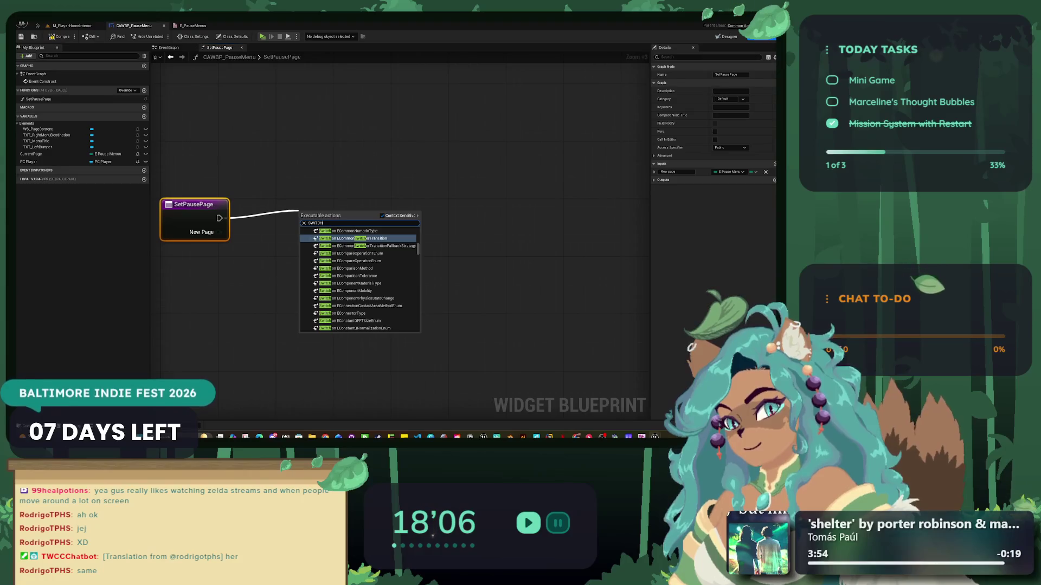
{"action": "type", "text": " ON E"}
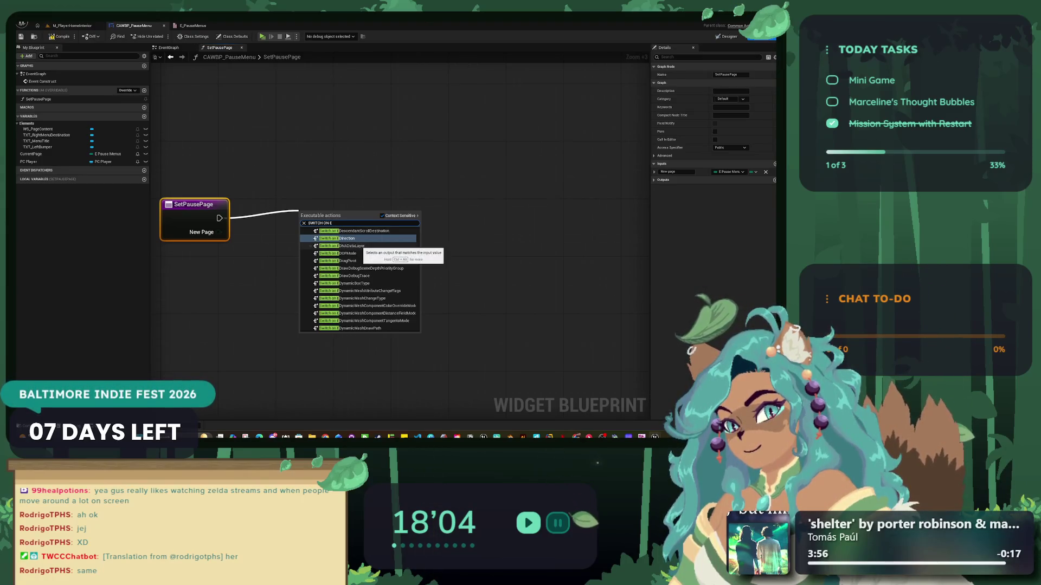
{"action": "type", "text": "_"}
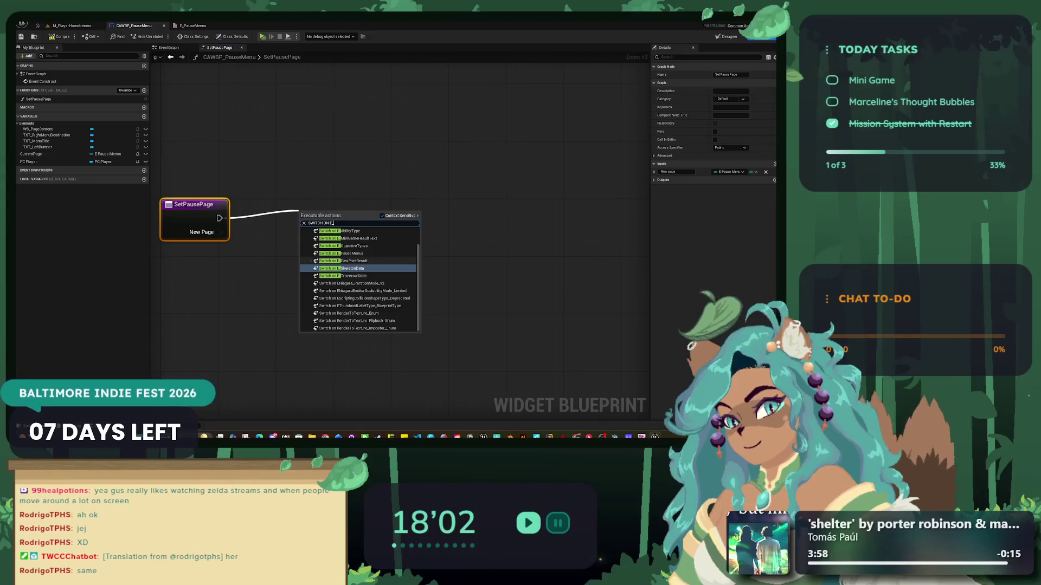
{"action": "left_click", "coordinate": [351, 253]}
{"action": "left_click_drag", "start_coordinate": [218, 232], "coordinate": [293, 238]}
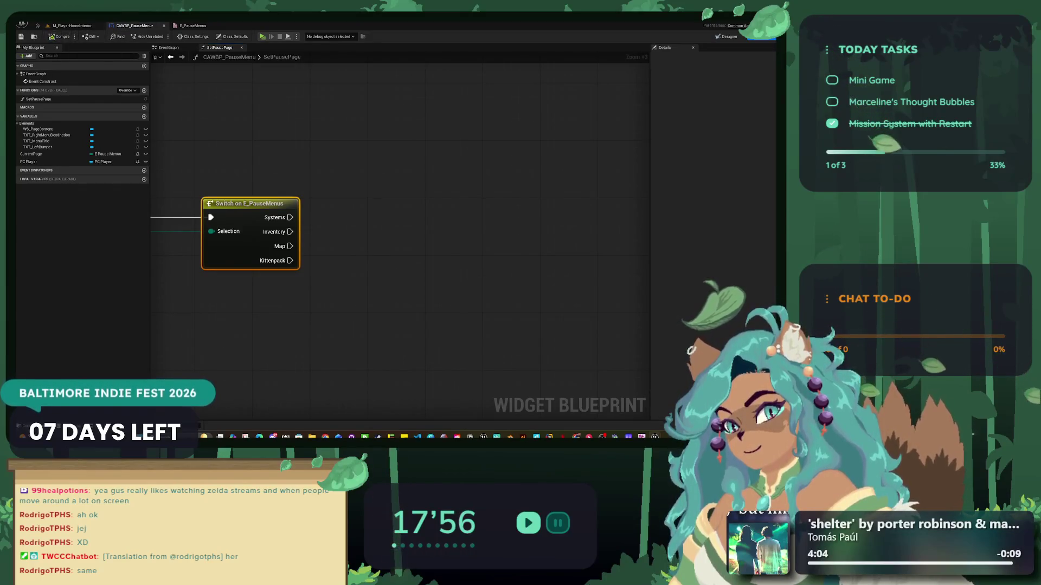
- Go back to CAWBP_PauseMenu and switch it to the Designer view
{"action": "left_click", "coordinate": [71, 25]}
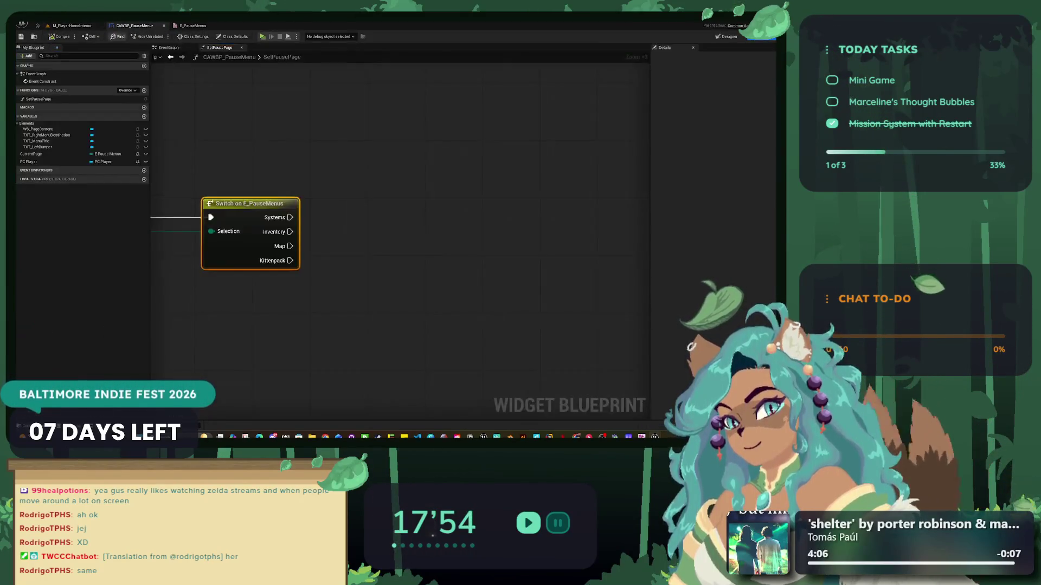
{"action": "left_click", "coordinate": [134, 26]}
{"action": "left_click", "coordinate": [727, 36]}
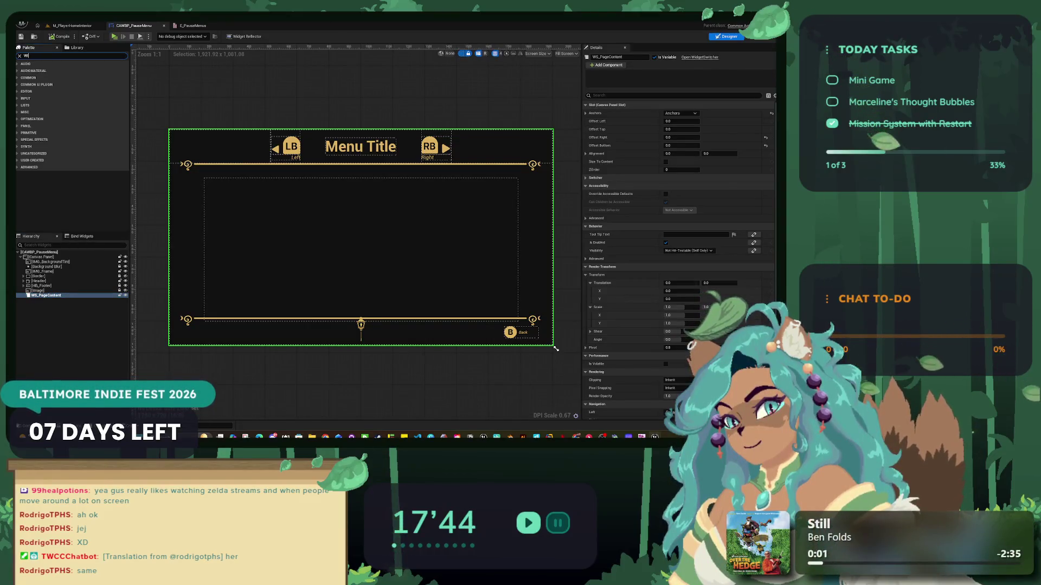
- Search the Palette for CAW widgets and pick CAWP Inventory
{"action": "type", "text": "WIDGET"}
{"action": "key", "text": "ctrl+a"}
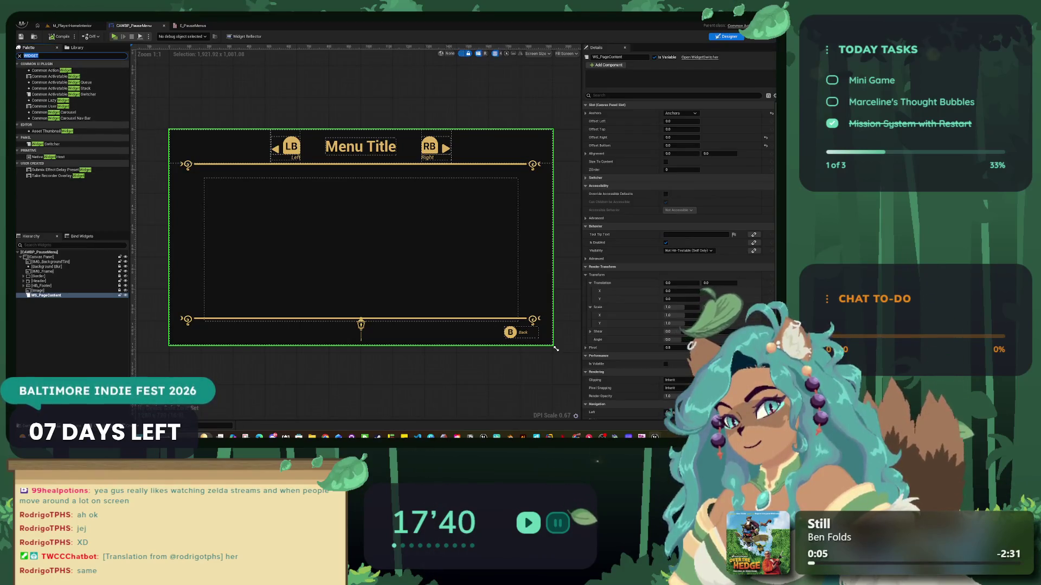
{"action": "type", "text": "BWP"}
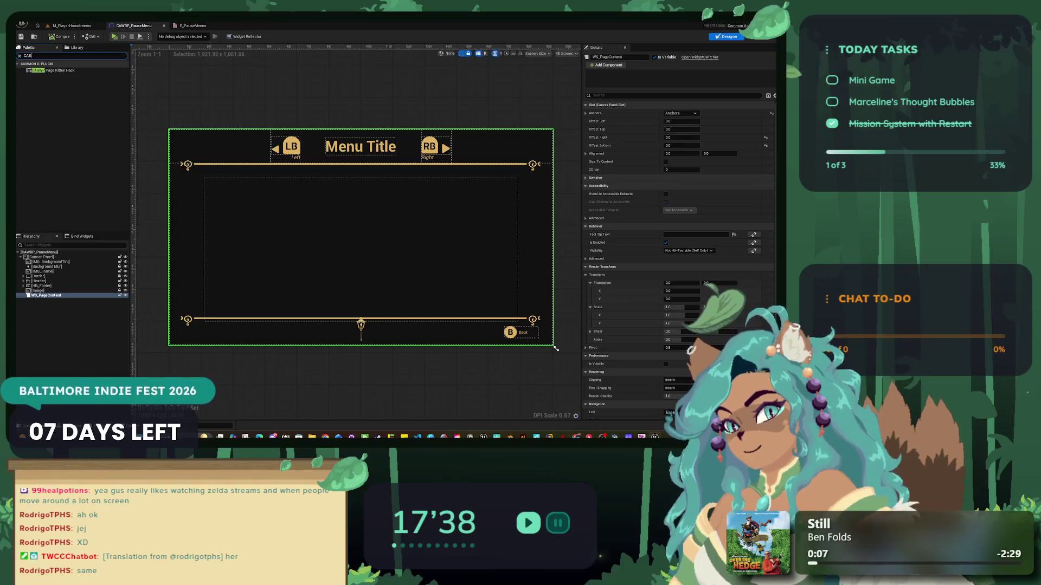
{"action": "key", "text": "BackSpace"}
{"action": "type", "text": "W"}
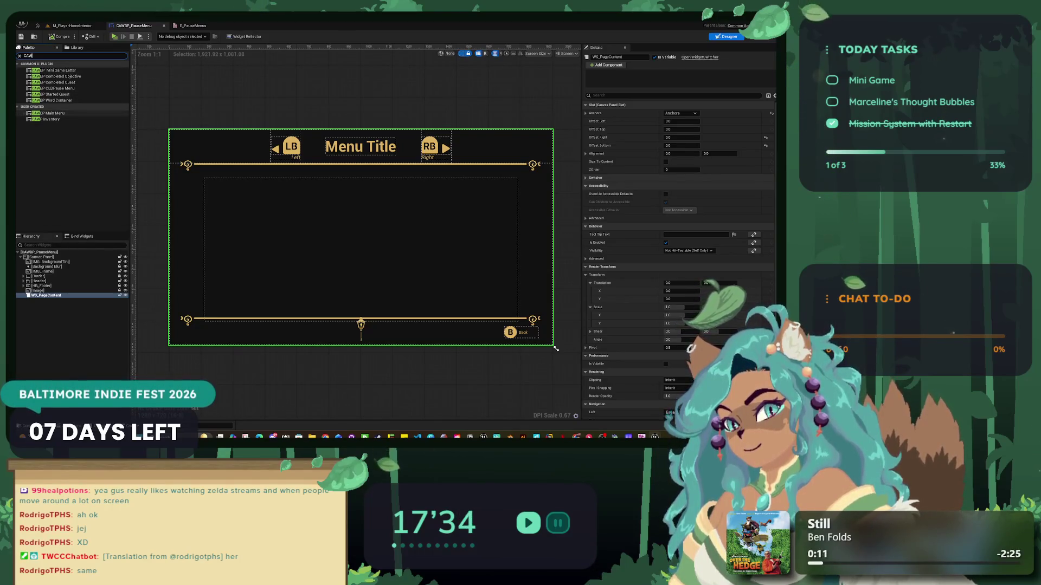
{"action": "left_click", "coordinate": [52, 119]}
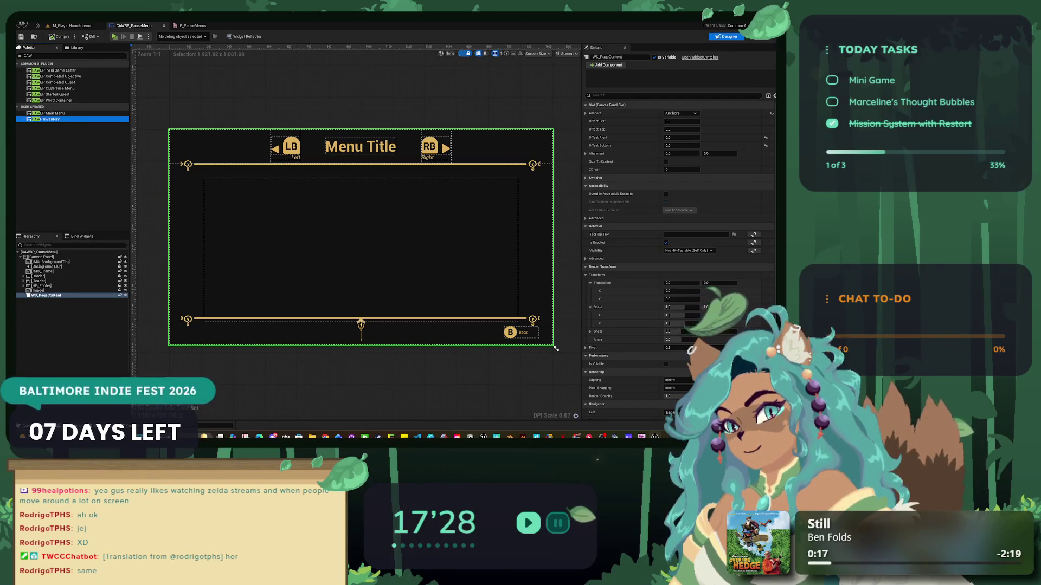
- Rename the Kitten Pack page asset to CAWBP_Page_KittenPack, then return to CAWBP_PauseMenu
{"action": "left_click", "coordinate": [73, 25]}
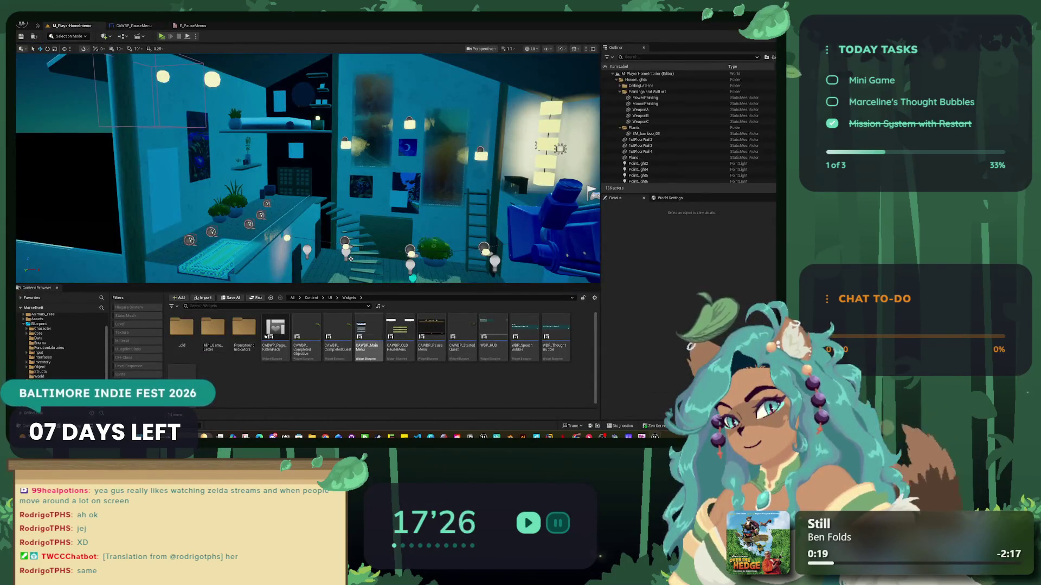
{"action": "scroll", "coordinate": [325, 337], "scroll_direction": "down", "scroll_amount": 1}
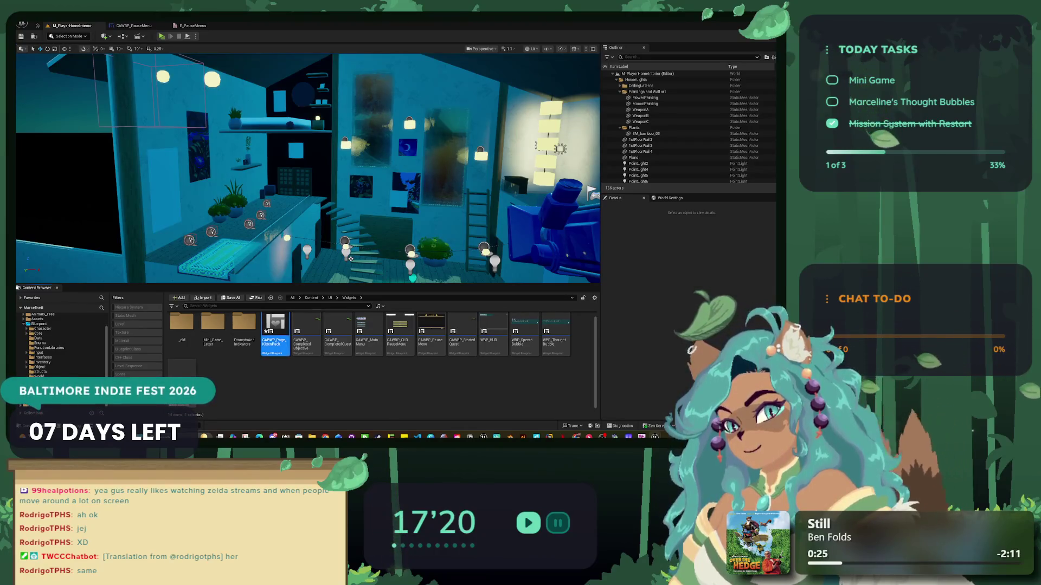
{"action": "right_click", "coordinate": [276, 332]}
{"action": "left_click", "coordinate": [303, 182]}
{"action": "key", "text": "Home"}
{"action": "key", "text": "Right"}
{"action": "key", "text": "Right"}
{"action": "key", "text": "Delete"}
{"action": "key", "text": "Delete"}
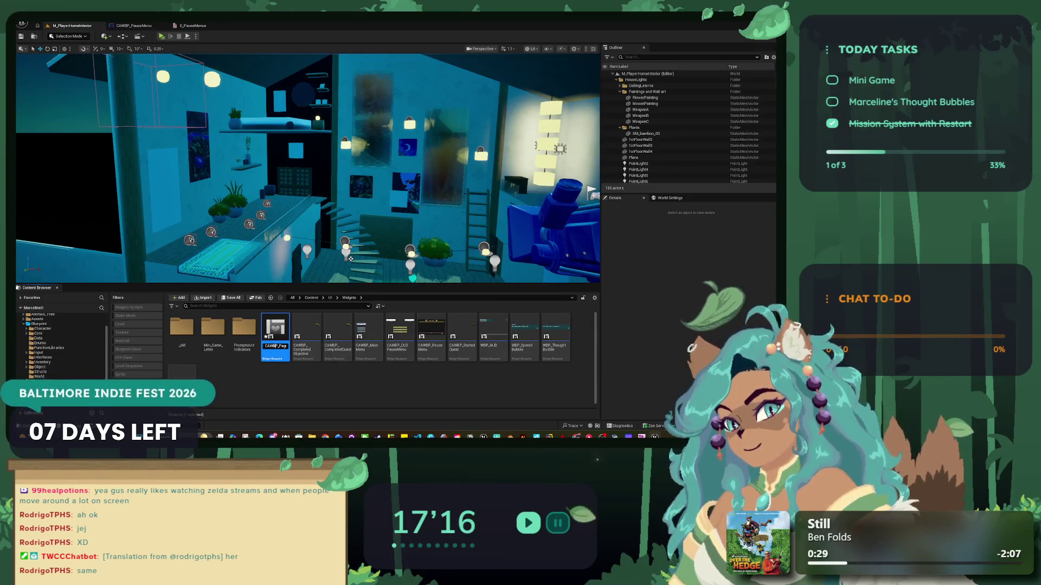
{"action": "key", "text": "Return"}
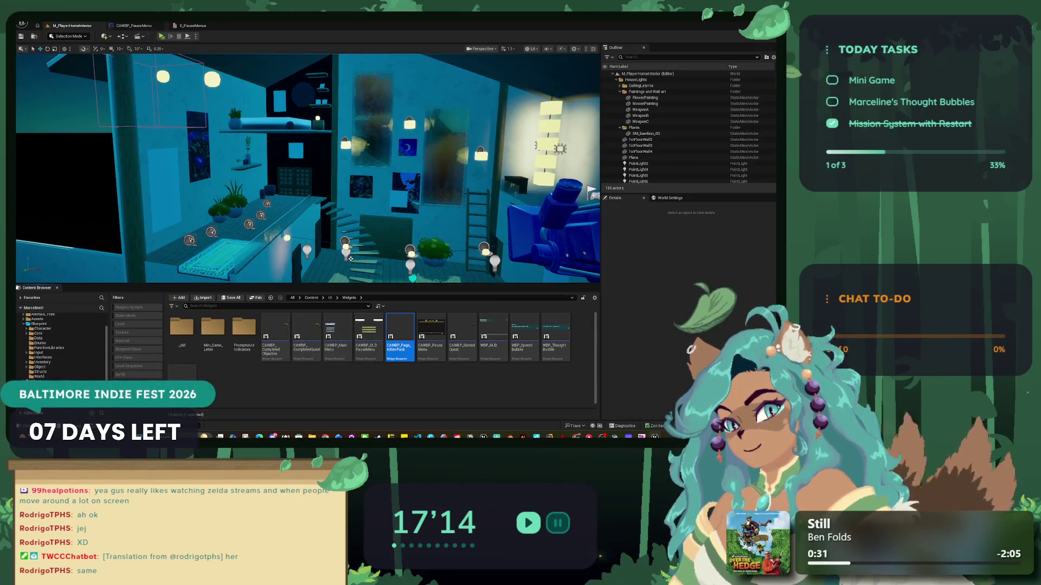
{"action": "left_click", "coordinate": [134, 26]}
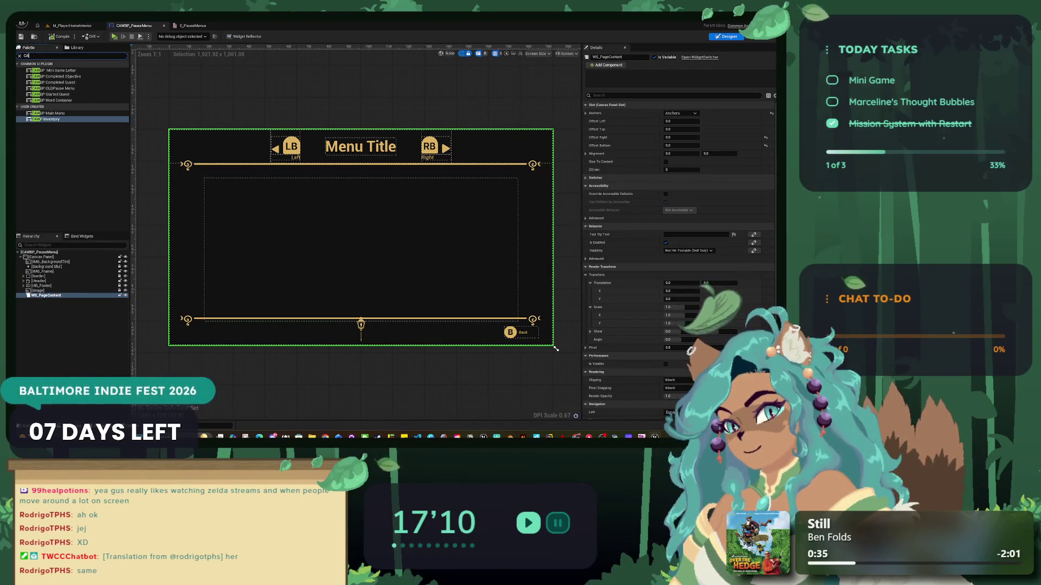
- Search the Palette for AWBP and add CAWBP Page Kitten Pack under WS_PageContent
{"action": "key", "text": "BackSpace"}
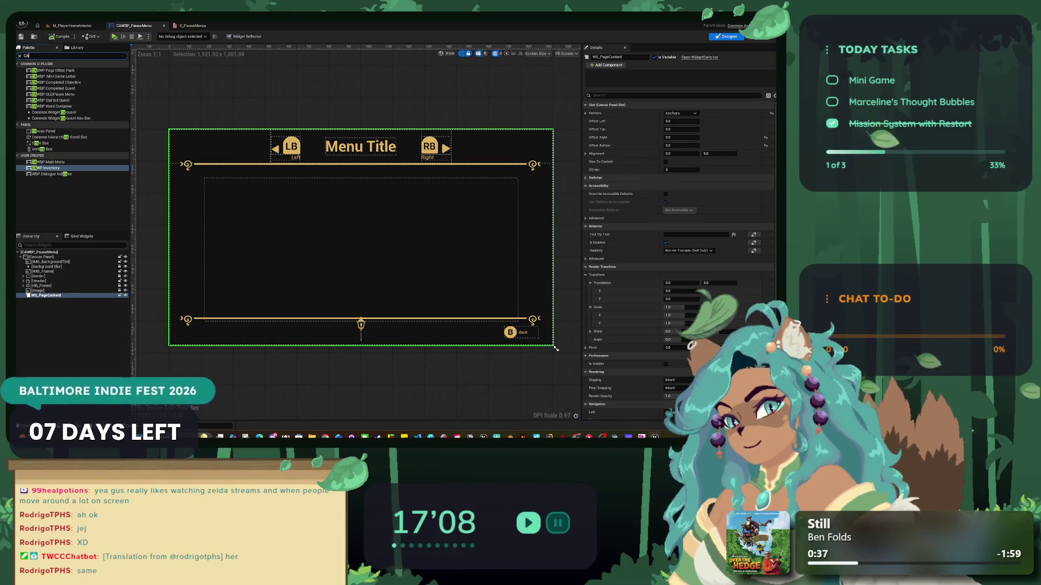
{"action": "left_click", "coordinate": [556, 349]}
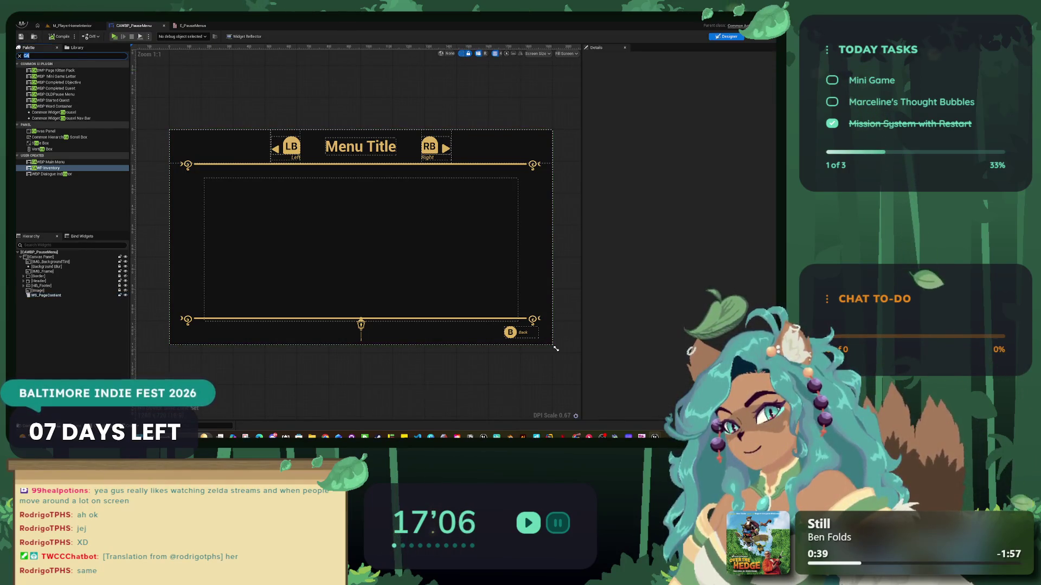
{"action": "key", "text": "BackSpace"}
{"action": "key", "text": "BackSpace"}
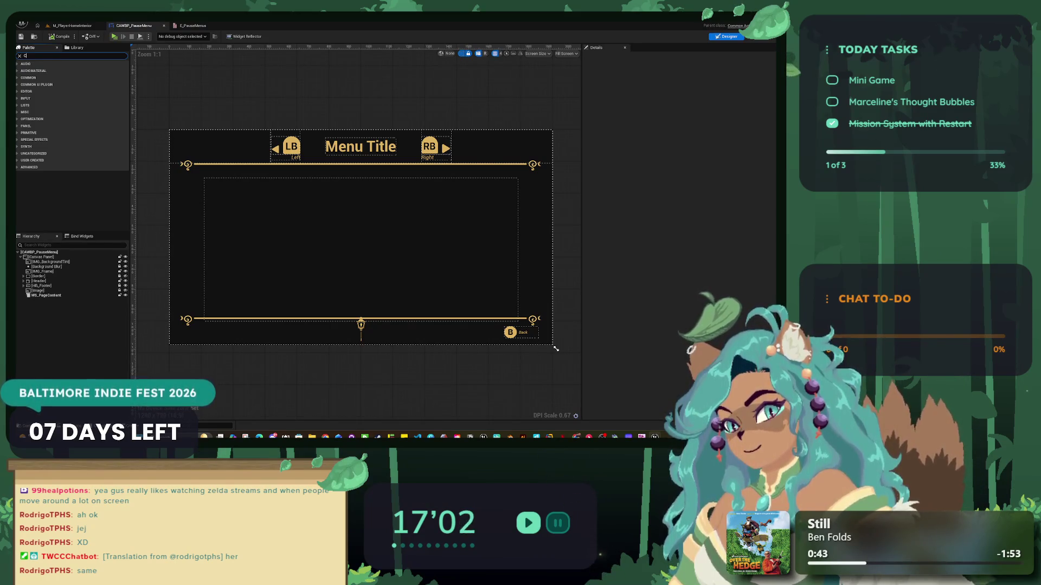
{"action": "type", "text": "AWBP"}
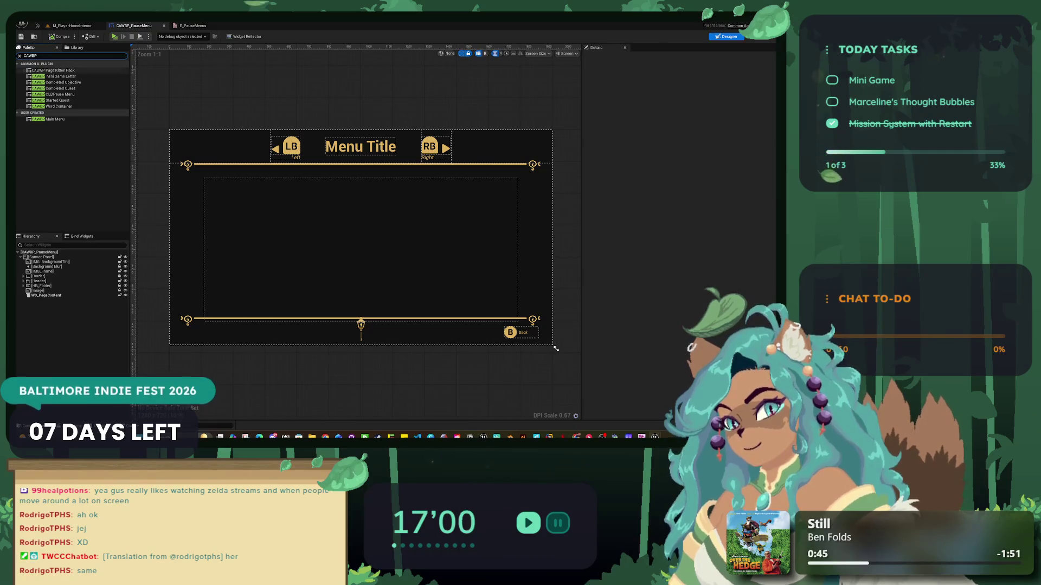
{"action": "key", "text": "Down"}
{"action": "key", "text": "Return"}
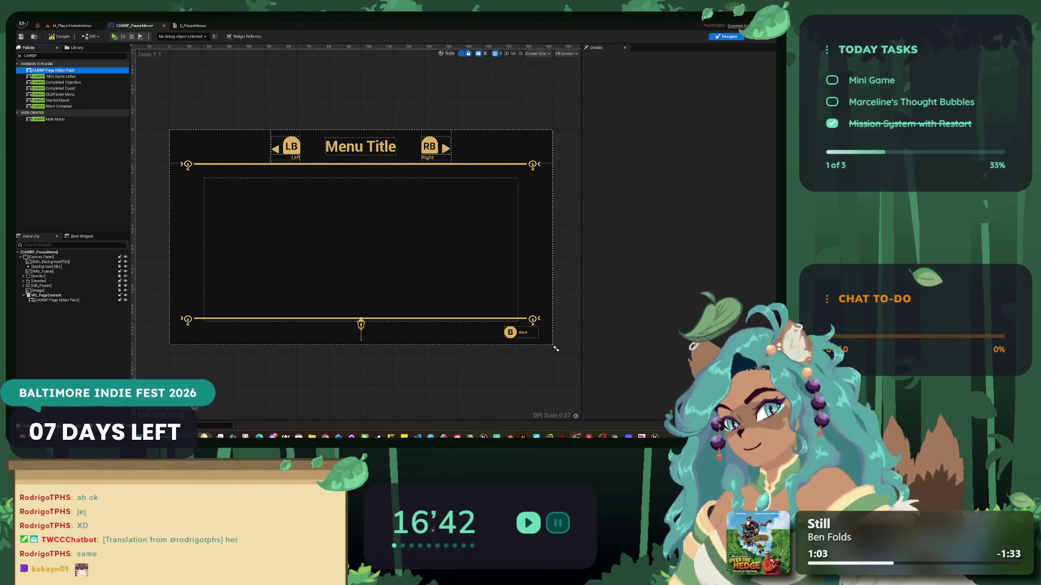
- Inspect the Kitten Pack, Image and WS_PageContent widgets, then open the SetPausePage graph
{"action": "left_click", "coordinate": [555, 348]}
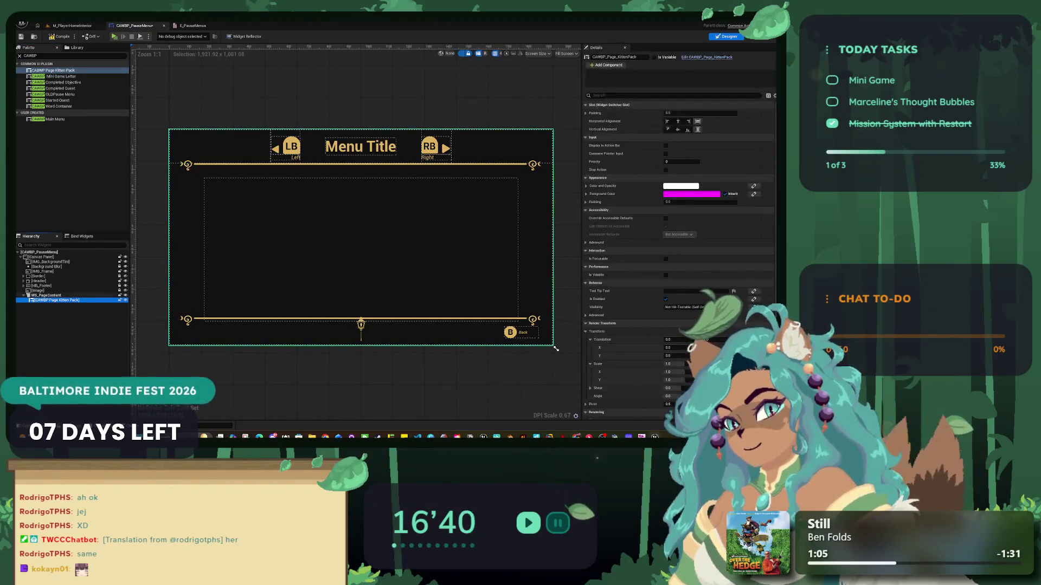
{"action": "left_click", "coordinate": [556, 348]}
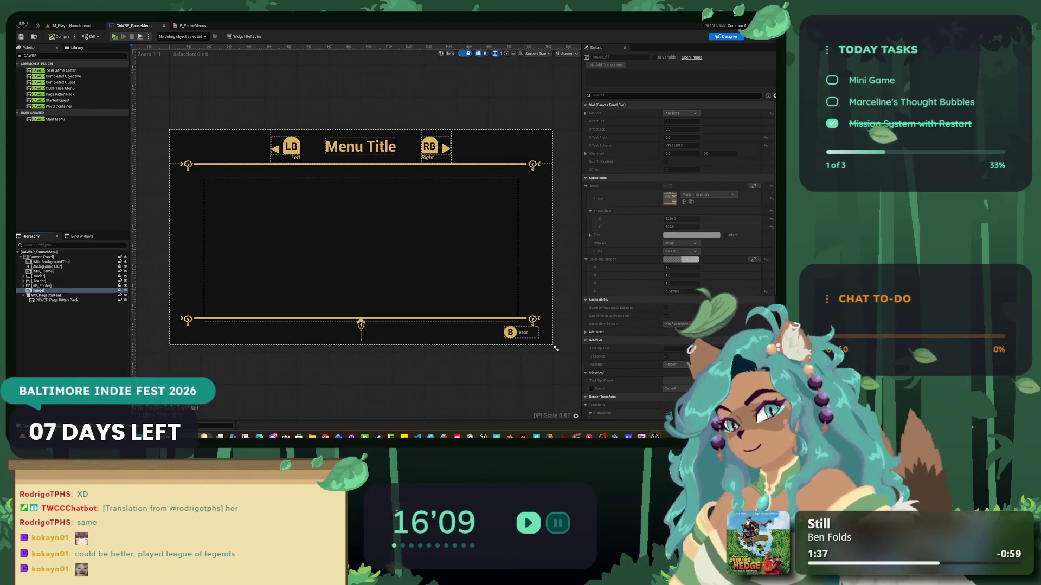
{"action": "left_click", "coordinate": [555, 348]}
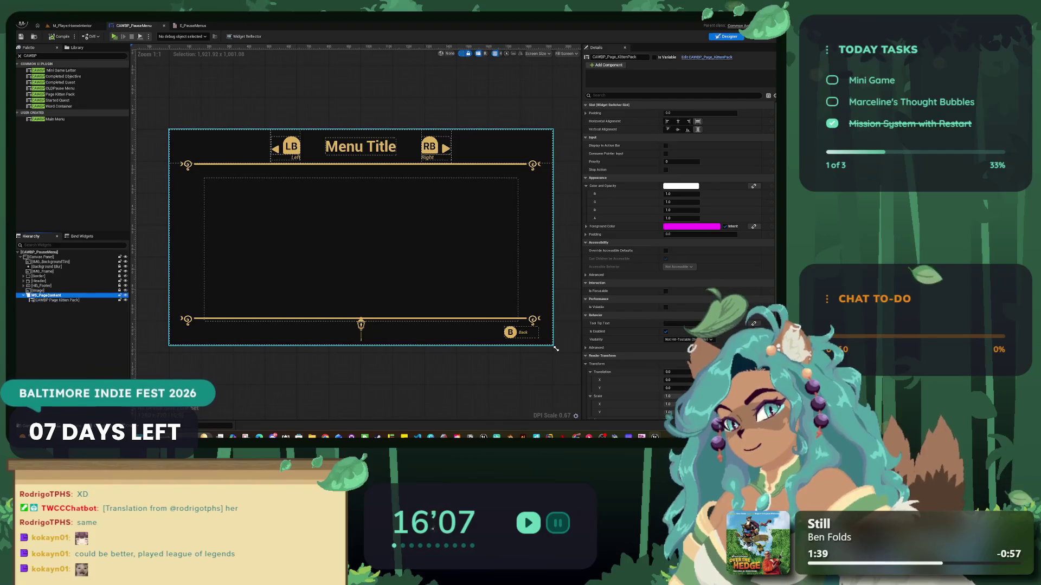
{"action": "left_click", "coordinate": [192, 26]}
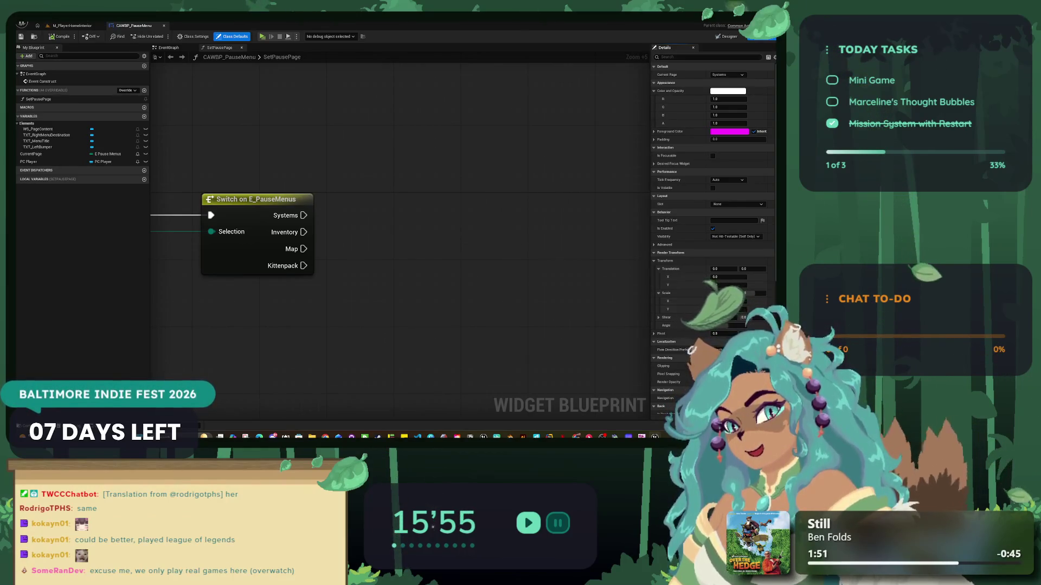
{"action": "left_click_drag", "start_coordinate": [363, 283], "coordinate": [362, 260]}
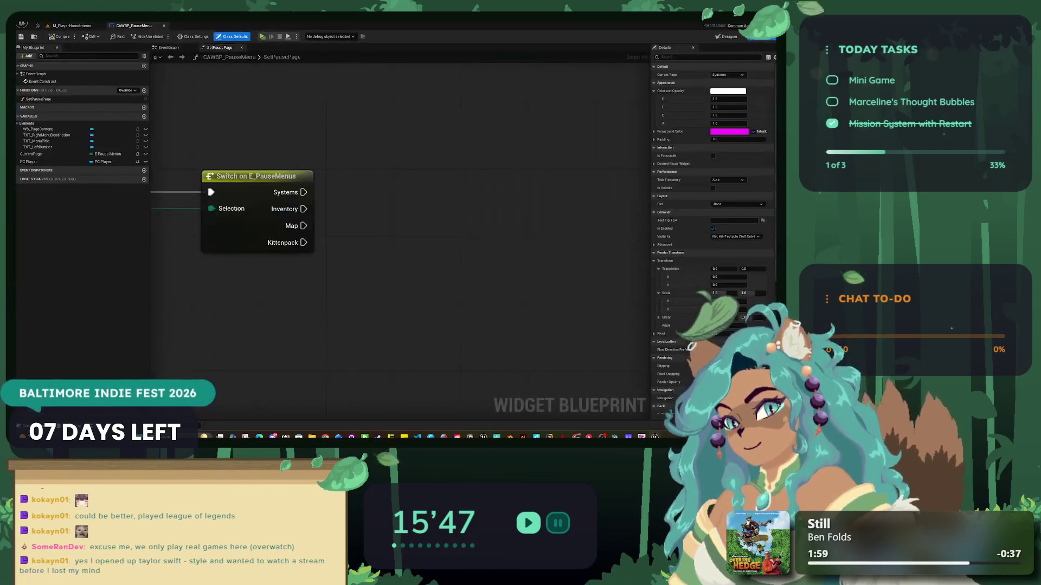
{"action": "left_click", "coordinate": [728, 36]}
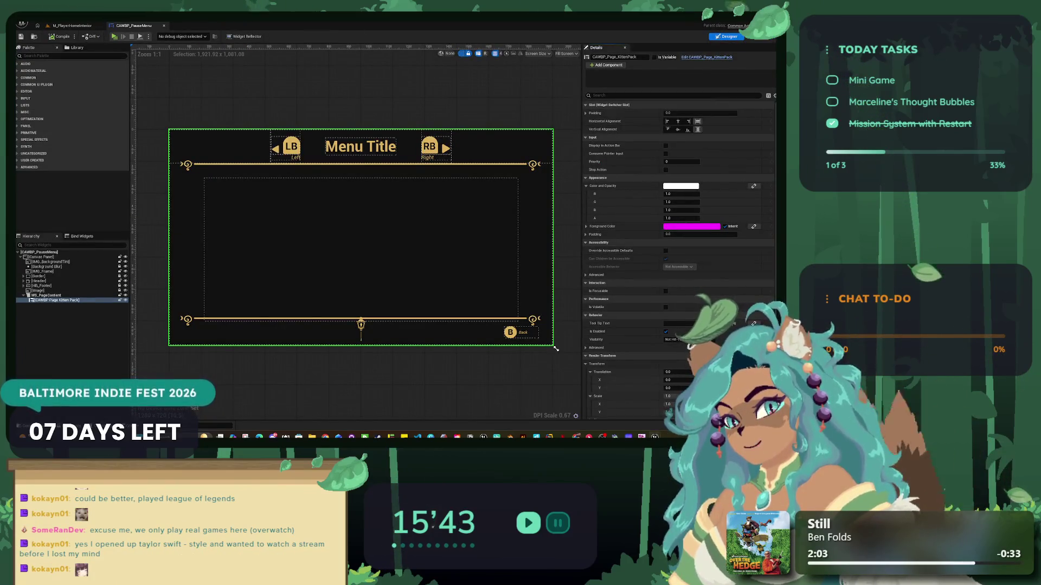
{"action": "left_click", "coordinate": [761, 36]}
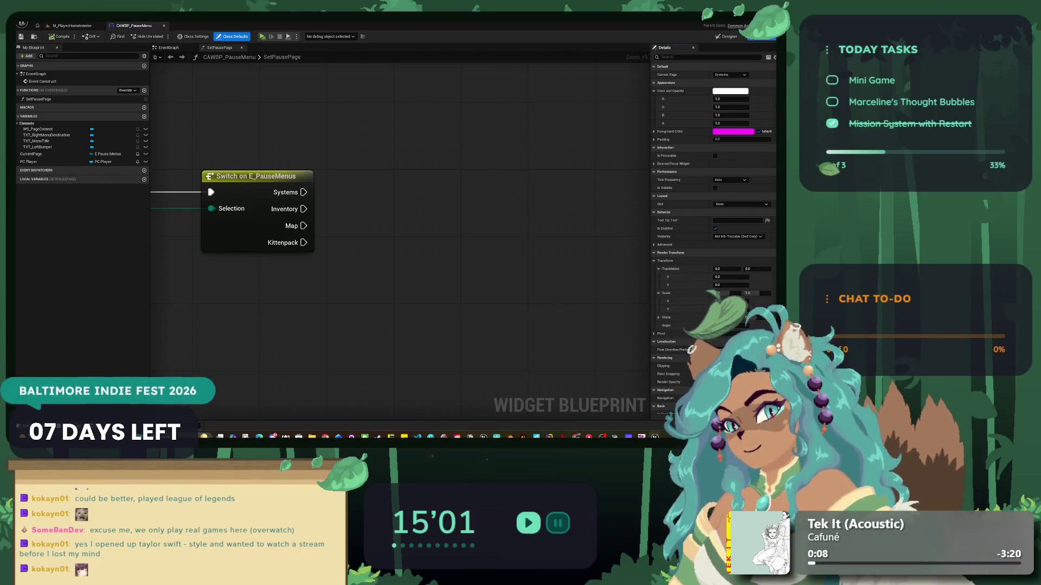
{"action": "mouse_move", "coordinate": [303, 243]}
{"action": "left_mouse_down"}
{"action": "mouse_move", "coordinate": [385, 271]}
{"action": "mouse_move", "coordinate": [391, 254]}
{"action": "left_mouse_up"}
{"action": "key", "text": "Escape"}
{"action": "mouse_move", "coordinate": [393, 294]}
{"action": "left_mouse_down"}
{"action": "mouse_move", "coordinate": [618, 294]}
{"action": "mouse_move", "coordinate": [765, 315]}
{"action": "mouse_move", "coordinate": [323, 295]}
{"action": "left_mouse_up"}
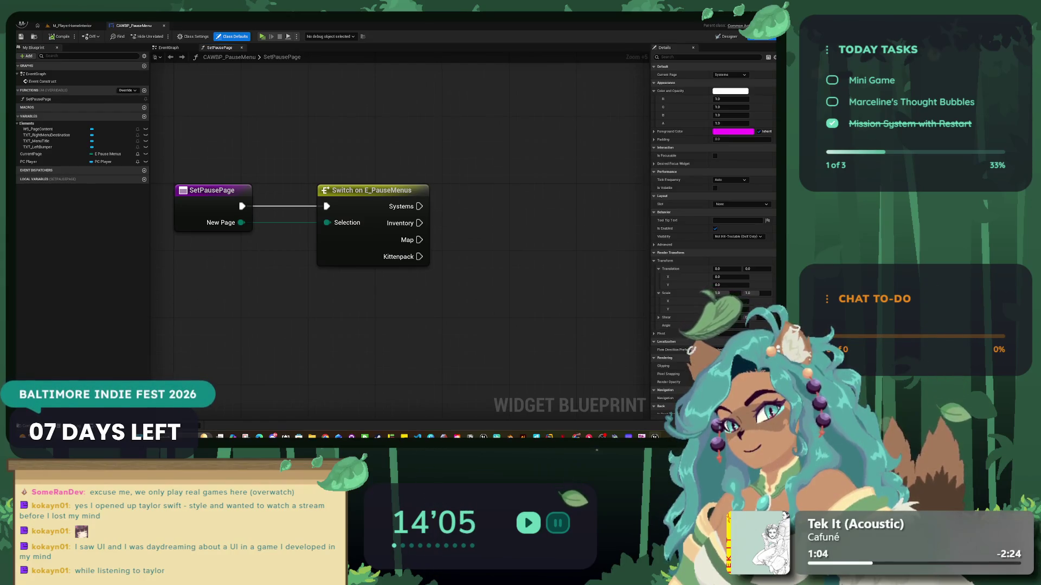
- Insert a SET Current Page node between the SetPausePage entry and the Switch
{"action": "left_click", "coordinate": [76, 154]}
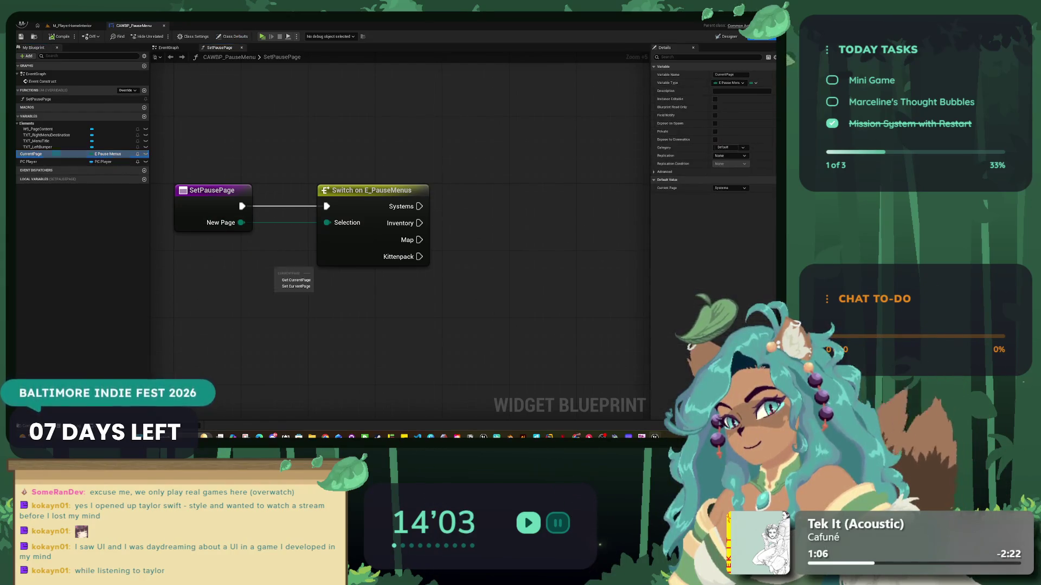
{"action": "mouse_move", "coordinate": [76, 154]}
{"action": "left_mouse_down"}
{"action": "mouse_move", "coordinate": [63, 160]}
{"action": "mouse_move", "coordinate": [237, 259]}
{"action": "mouse_move", "coordinate": [38, 147]}
{"action": "mouse_move", "coordinate": [81, 165]}
{"action": "mouse_move", "coordinate": [304, 321]}
{"action": "left_mouse_up"}
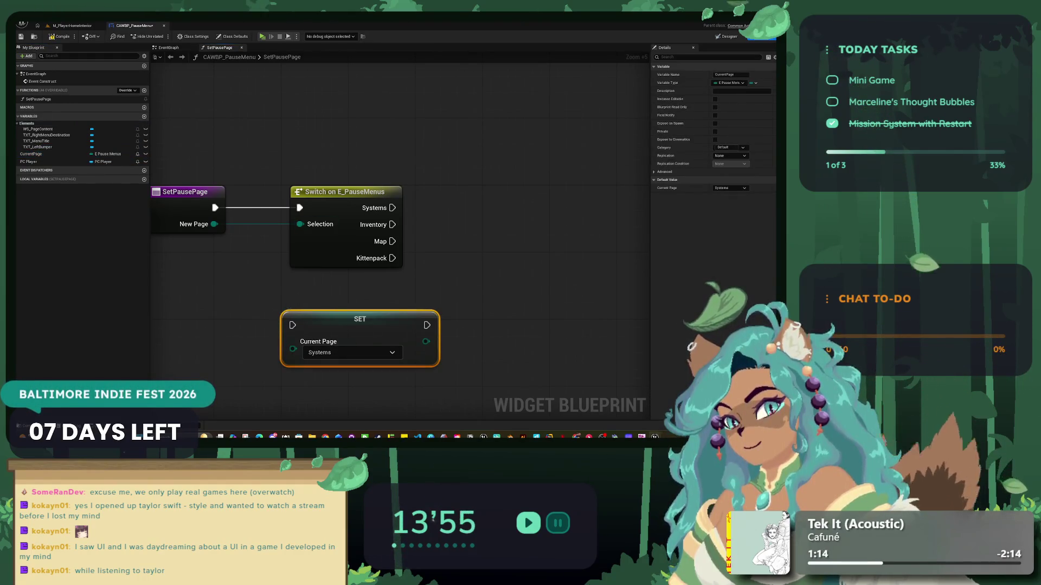
{"action": "left_click_drag", "start_coordinate": [336, 192], "coordinate": [486, 192]}
{"action": "mouse_move", "coordinate": [184, 192]}
{"action": "left_mouse_down"}
{"action": "mouse_move", "coordinate": [272, 300]}
{"action": "mouse_move", "coordinate": [184, 192]}
{"action": "left_mouse_up"}
{"action": "left_click", "coordinate": [342, 330]}
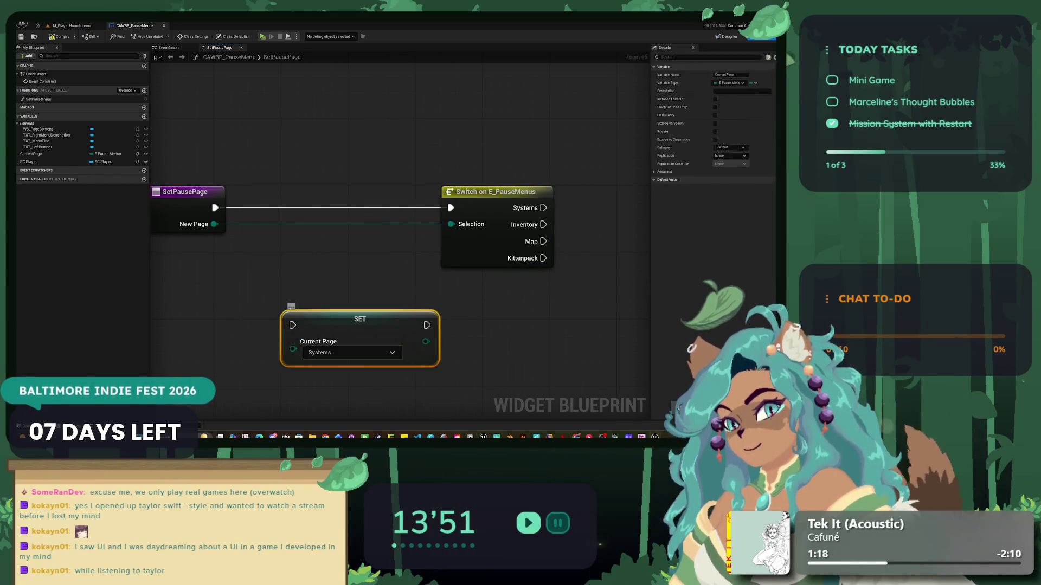
{"action": "mouse_move", "coordinate": [342, 331]}
{"action": "left_mouse_down"}
{"action": "mouse_move", "coordinate": [307, 226]}
{"action": "mouse_move", "coordinate": [520, 225]}
{"action": "left_mouse_up"}
{"action": "mouse_move", "coordinate": [337, 208]}
{"action": "left_mouse_down"}
{"action": "mouse_move", "coordinate": [450, 207]}
{"action": "mouse_move", "coordinate": [411, 192]}
{"action": "left_mouse_up"}
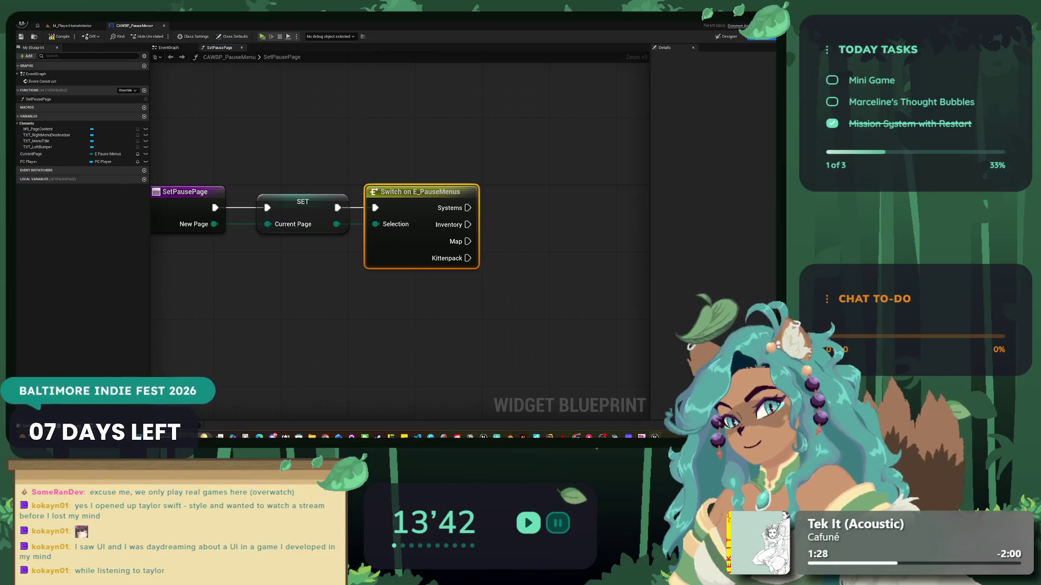
{"action": "left_click_drag", "start_coordinate": [537, 231], "coordinate": [453, 232]}
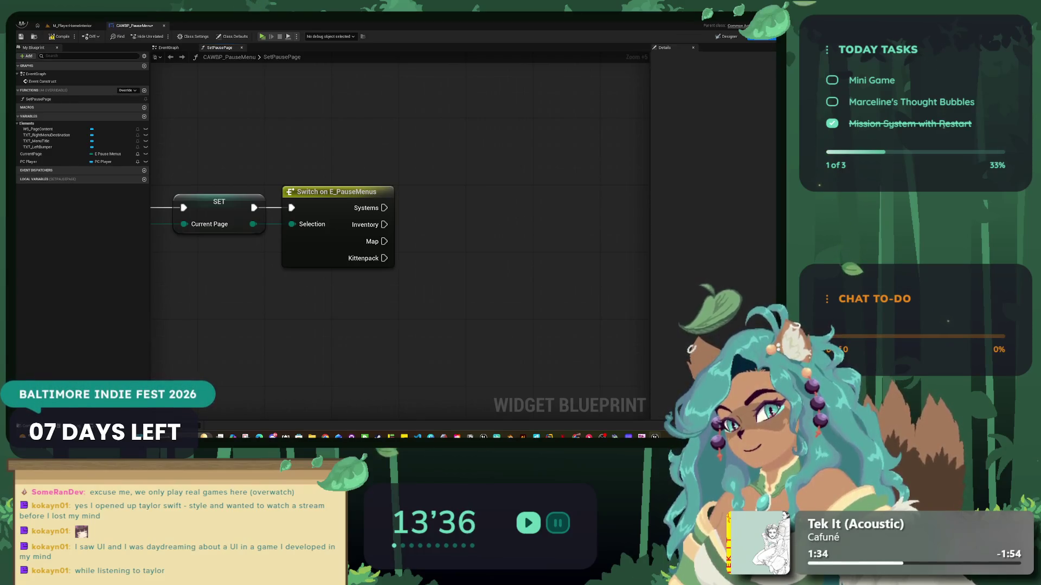
- Wire the Kittenpack case to a Set Active Widget Index node on WS Page Content
{"action": "left_click_drag", "start_coordinate": [530, 237], "coordinate": [471, 241]}
{"action": "left_click_drag", "start_coordinate": [38, 129], "coordinate": [291, 148]}
{"action": "left_click_drag", "start_coordinate": [355, 157], "coordinate": [397, 219]}
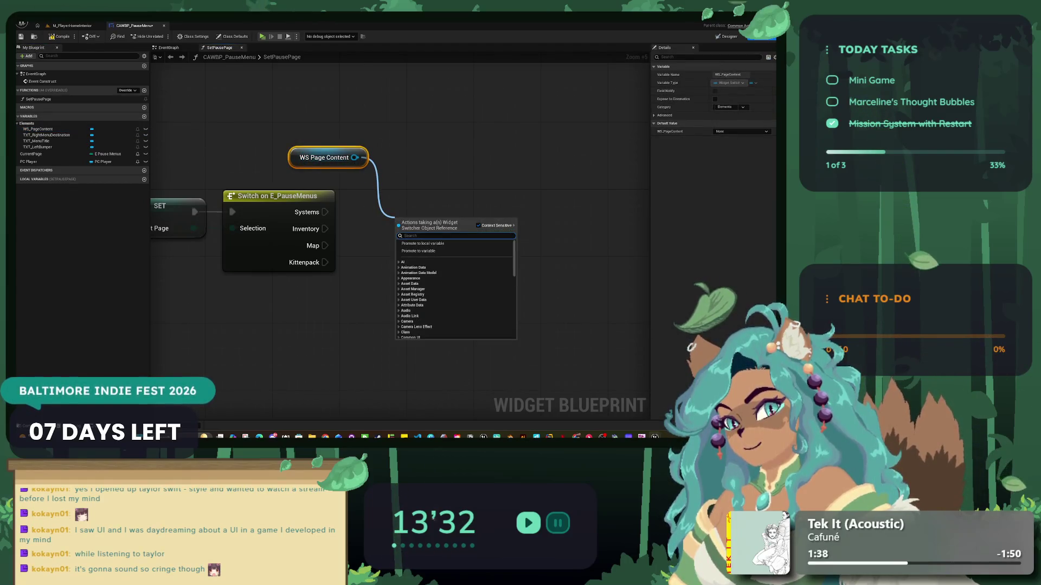
{"action": "type", "text": "SET ACTIVE"}
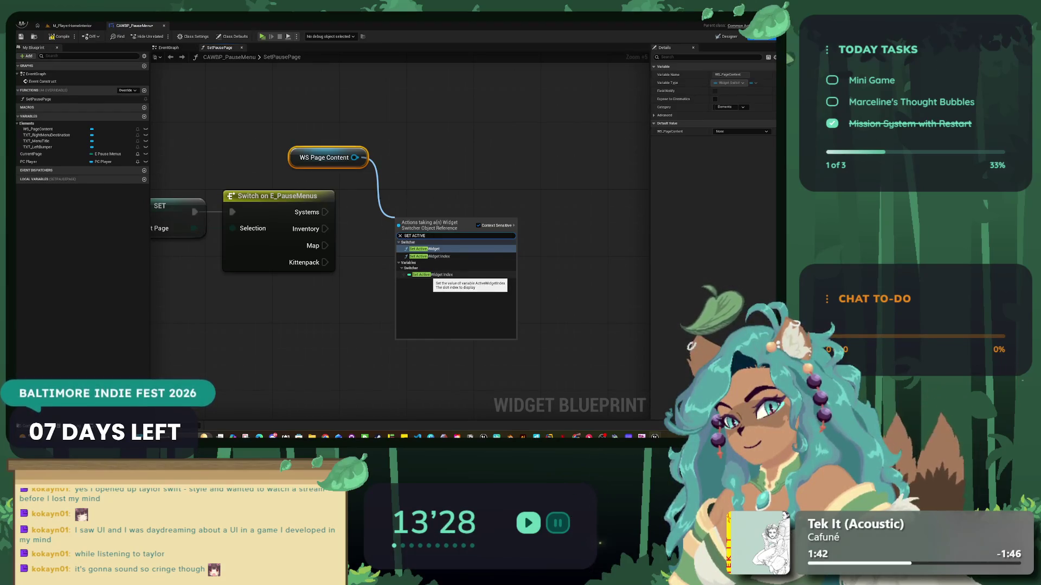
{"action": "left_click", "coordinate": [431, 275]}
{"action": "mouse_move", "coordinate": [324, 157]}
{"action": "left_mouse_down"}
{"action": "mouse_move", "coordinate": [426, 251]}
{"action": "mouse_move", "coordinate": [266, 317]}
{"action": "left_mouse_up"}
{"action": "left_click_drag", "start_coordinate": [325, 262], "coordinate": [417, 256]}
{"action": "mouse_move", "coordinate": [265, 317]}
{"action": "left_mouse_down"}
{"action": "mouse_move", "coordinate": [291, 296]}
{"action": "mouse_move", "coordinate": [368, 297]}
{"action": "left_mouse_up"}
{"action": "left_click", "coordinate": [416, 256], "text": "ctrl"}
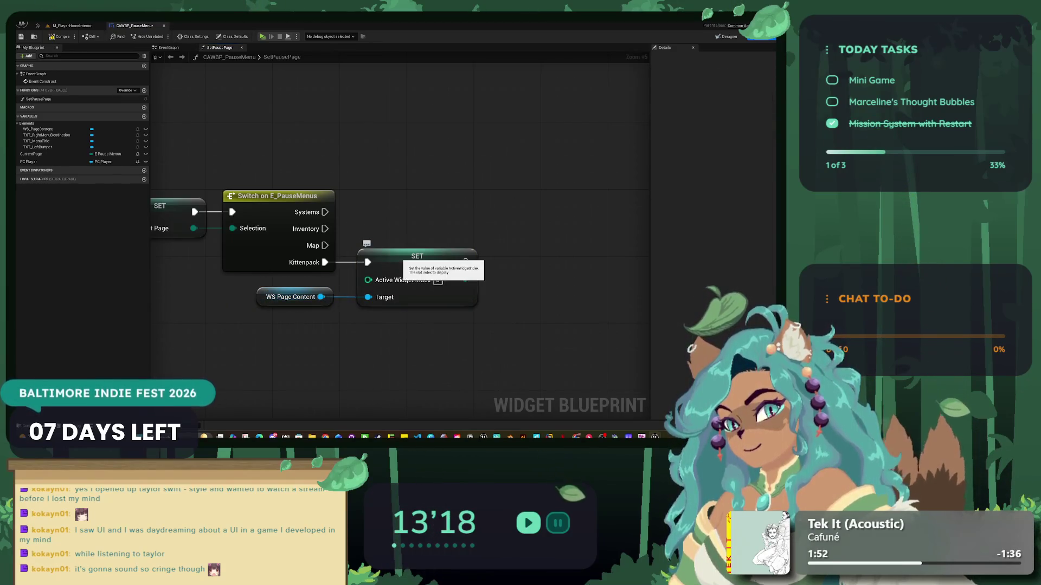
- Duplicate the Active Widget Index SET node for the other cases and rearrange the nodes
{"action": "left_click", "coordinate": [403, 259]}
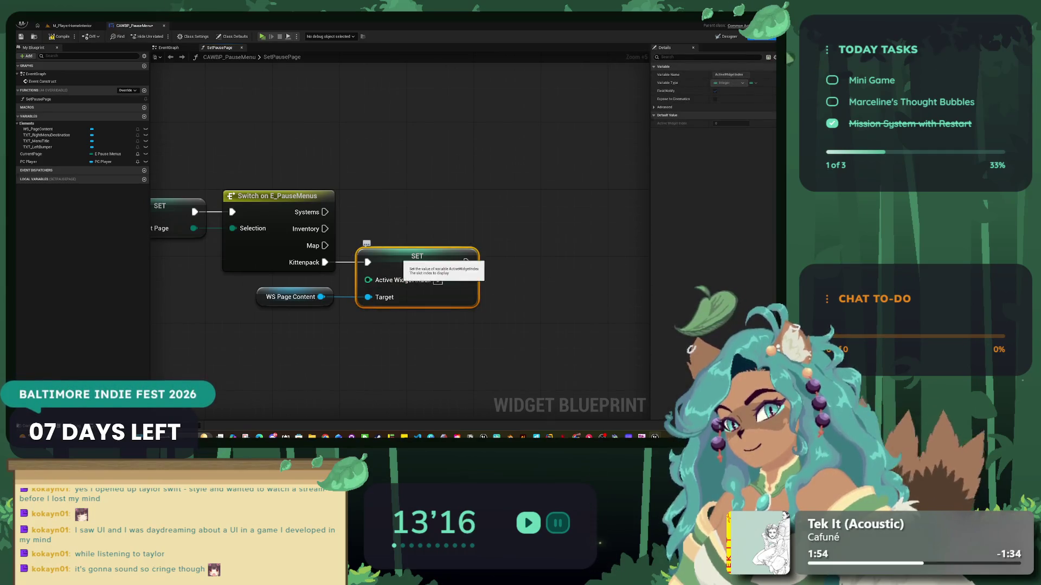
{"action": "key", "text": "ctrl+d"}
{"action": "key", "text": "ctrl+d"}
{"action": "key", "text": "ctrl+d"}
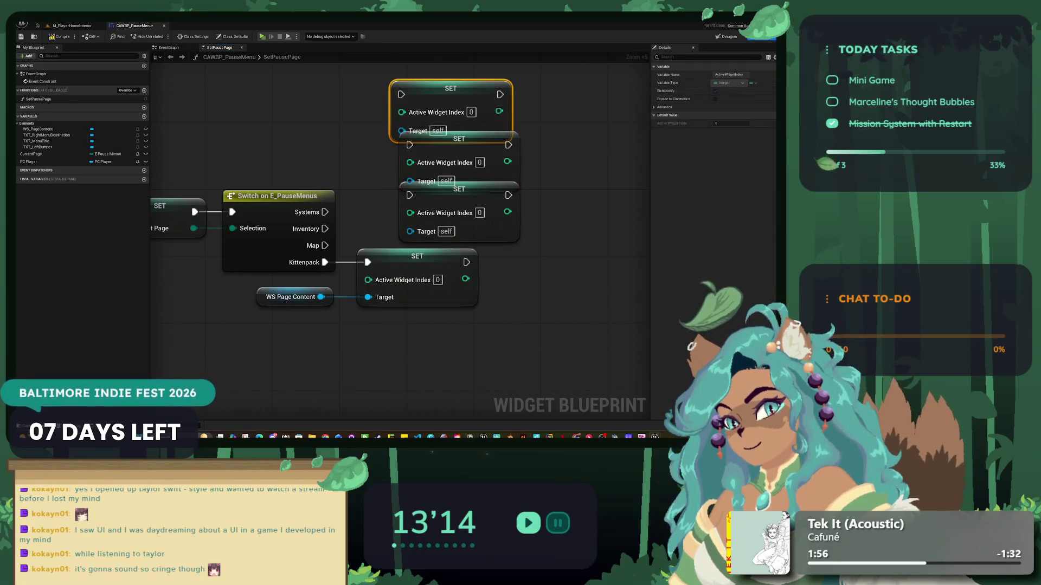
{"action": "left_click", "coordinate": [331, 279]}
{"action": "scroll", "coordinate": [330, 279], "scroll_direction": "down", "scroll_amount": 3}
{"action": "left_click_drag", "start_coordinate": [379, 279], "coordinate": [381, 321]}
{"action": "mouse_move", "coordinate": [300, 295]}
{"action": "left_mouse_down"}
{"action": "mouse_move", "coordinate": [309, 332]}
{"action": "mouse_move", "coordinate": [293, 284]}
{"action": "left_mouse_up"}
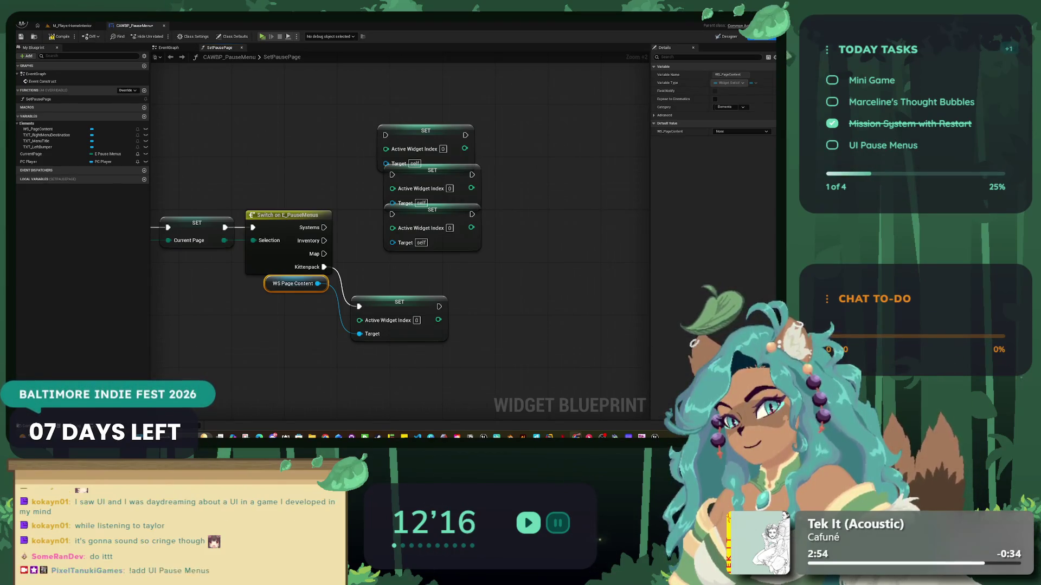
- Spread out the SET copies and wire the Inventory, Systems and Map outputs to them
{"action": "mouse_move", "coordinate": [432, 211]}
{"action": "left_mouse_down"}
{"action": "mouse_move", "coordinate": [416, 239]}
{"action": "mouse_move", "coordinate": [399, 242]}
{"action": "left_mouse_up"}
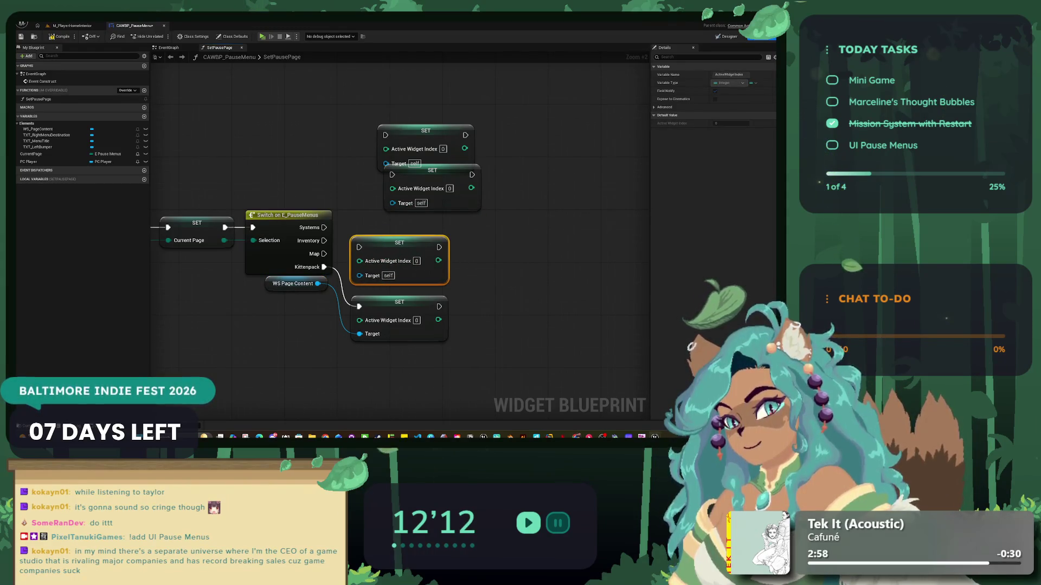
{"action": "mouse_move", "coordinate": [453, 355]}
{"action": "left_mouse_down"}
{"action": "mouse_move", "coordinate": [287, 273]}
{"action": "mouse_move", "coordinate": [296, 296]}
{"action": "left_mouse_up"}
{"action": "mouse_move", "coordinate": [399, 243]}
{"action": "left_mouse_down"}
{"action": "mouse_move", "coordinate": [405, 256]}
{"action": "mouse_move", "coordinate": [399, 249]}
{"action": "left_mouse_up"}
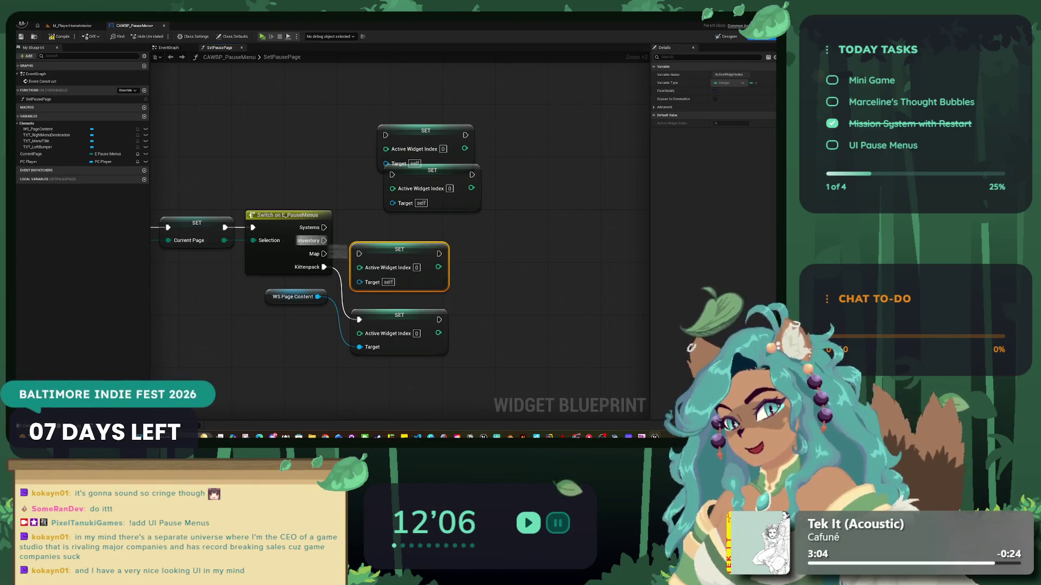
{"action": "mouse_move", "coordinate": [429, 133]}
{"action": "left_mouse_down"}
{"action": "mouse_move", "coordinate": [394, 162]}
{"action": "mouse_move", "coordinate": [408, 100]}
{"action": "left_mouse_up"}
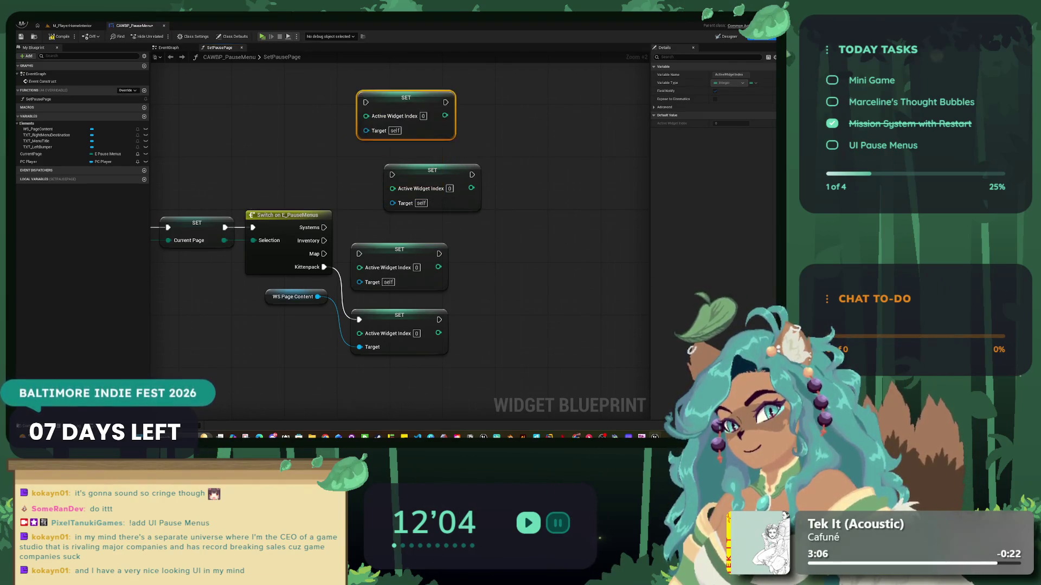
{"action": "left_click_drag", "start_coordinate": [432, 173], "coordinate": [397, 197]}
{"action": "mouse_move", "coordinate": [324, 240]}
{"action": "left_mouse_down"}
{"action": "mouse_move", "coordinate": [366, 102]}
{"action": "mouse_move", "coordinate": [400, 131]}
{"action": "mouse_move", "coordinate": [399, 151]}
{"action": "left_mouse_up"}
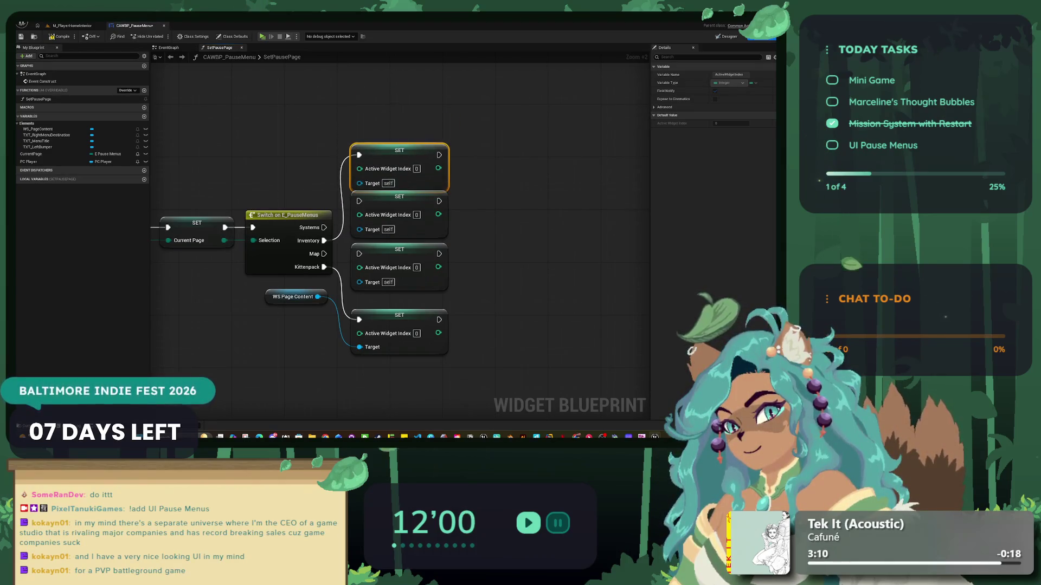
{"action": "mouse_move", "coordinate": [402, 217]}
{"action": "left_mouse_down"}
{"action": "mouse_move", "coordinate": [401, 108]}
{"action": "mouse_move", "coordinate": [406, 203]}
{"action": "left_mouse_up"}
{"action": "left_click_drag", "start_coordinate": [323, 227], "coordinate": [359, 102]}
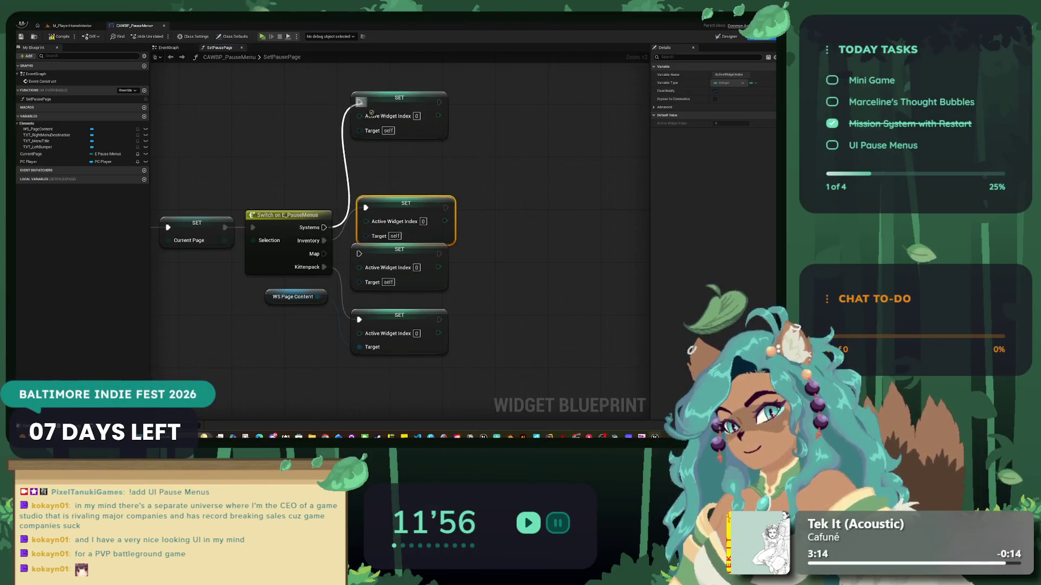
{"action": "mouse_move", "coordinate": [324, 254]}
{"action": "left_mouse_down"}
{"action": "mouse_move", "coordinate": [411, 256]}
{"action": "mouse_move", "coordinate": [406, 249]}
{"action": "left_mouse_up"}
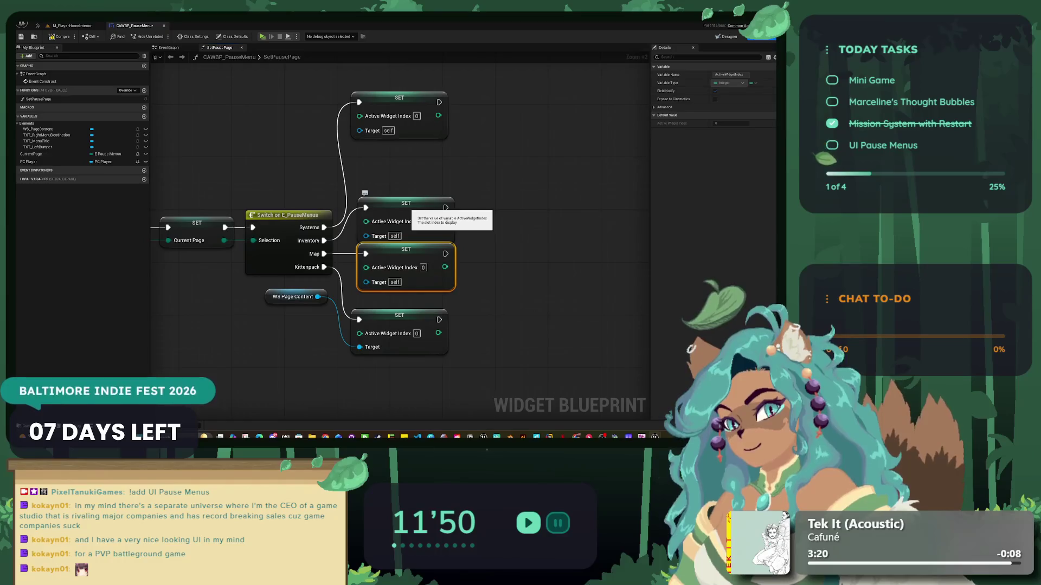
{"action": "left_click_drag", "start_coordinate": [405, 203], "coordinate": [405, 197]}
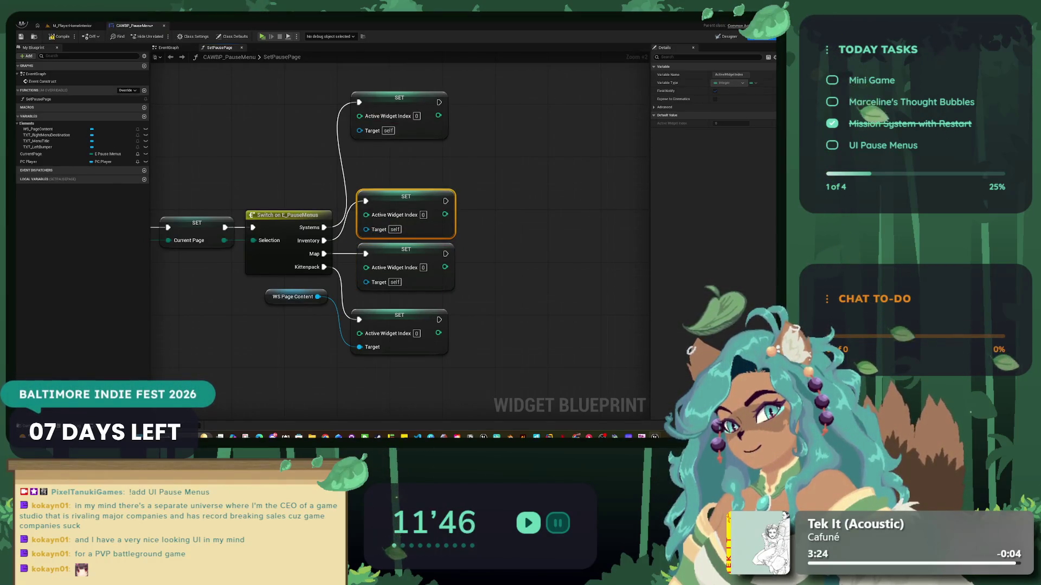
{"action": "left_click_drag", "start_coordinate": [399, 100], "coordinate": [405, 153]}
- Enter the Active Widget Index values (2, 1, 3) on the upper SET nodes
{"action": "left_click", "coordinate": [422, 168]}
{"action": "type", "text": "1"}
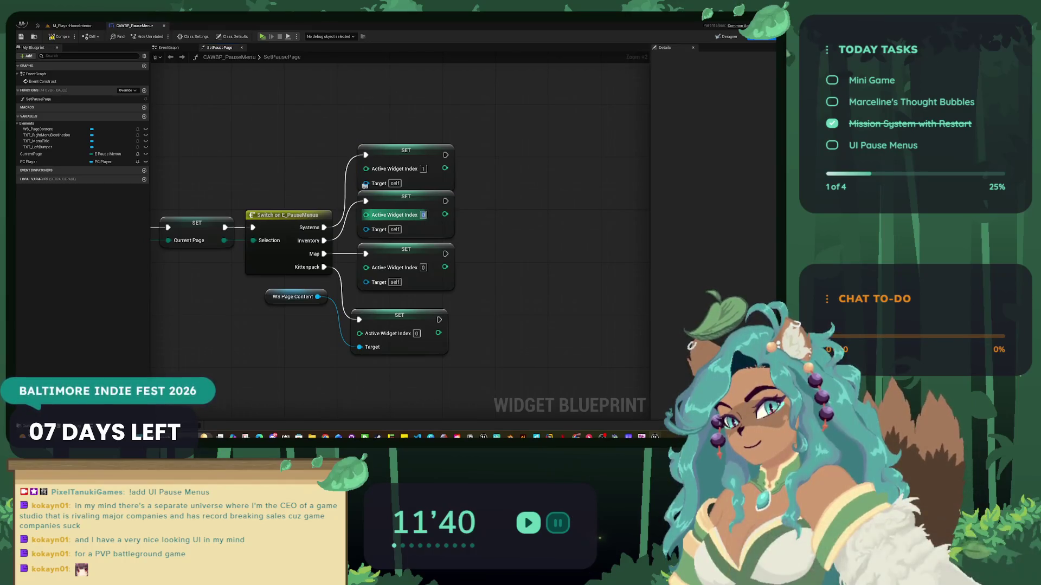
{"action": "left_click", "coordinate": [424, 215]}
{"action": "type", "text": "1"}
{"action": "key", "text": "Return"}
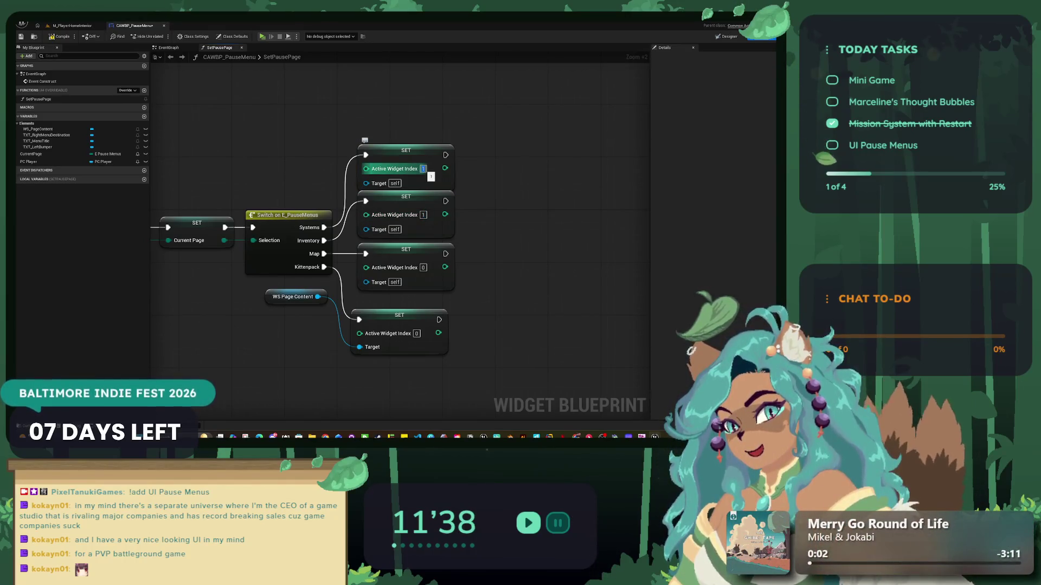
{"action": "type", "text": "2"}
{"action": "left_click", "coordinate": [423, 267]}
{"action": "type", "text": "3"}
{"action": "key", "text": "Return"}
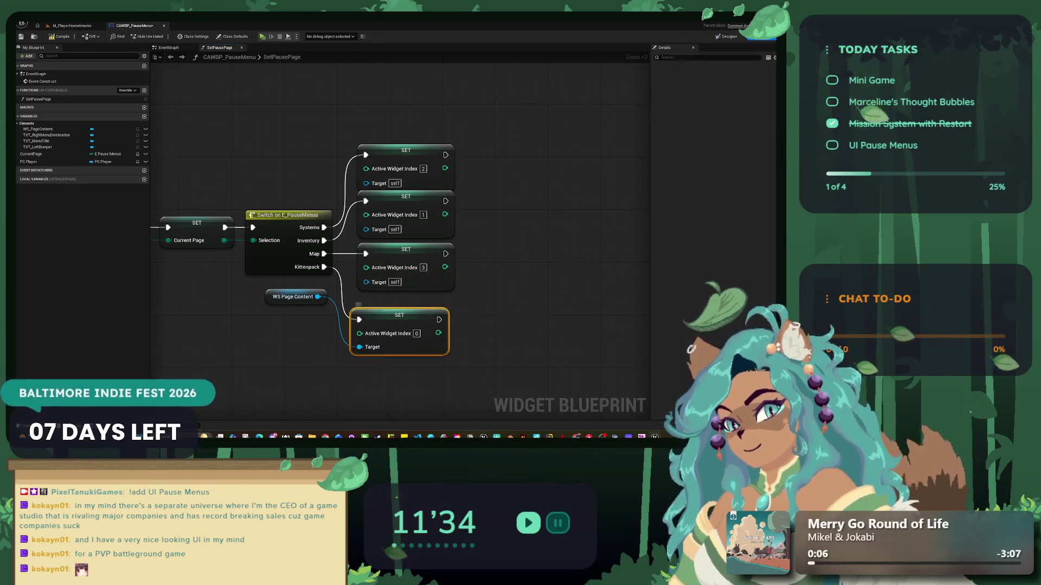
- Connect WS Page Content, plus a duplicate getter, to every SET node's Target pin
{"action": "left_click_drag", "start_coordinate": [399, 315], "coordinate": [406, 302]}
{"action": "mouse_move", "coordinate": [293, 296]}
{"action": "left_mouse_down"}
{"action": "mouse_move", "coordinate": [296, 336]}
{"action": "mouse_move", "coordinate": [287, 291]}
{"action": "mouse_move", "coordinate": [366, 281]}
{"action": "left_mouse_up"}
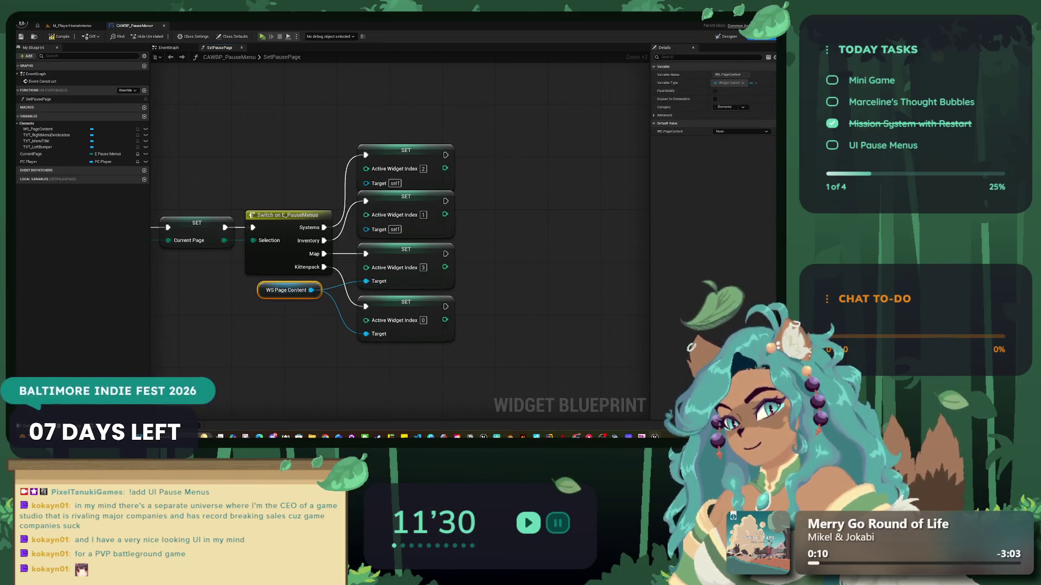
{"action": "left_click_drag", "start_coordinate": [267, 279], "coordinate": [266, 272]}
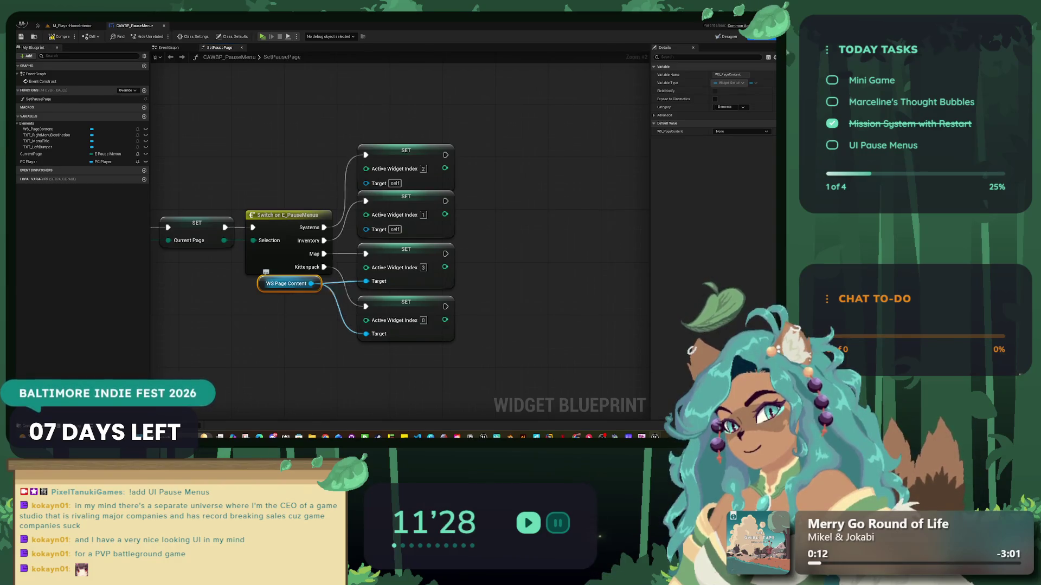
{"action": "key", "text": "ctrl+d"}
{"action": "mouse_move", "coordinate": [285, 185]}
{"action": "left_mouse_down"}
{"action": "mouse_move", "coordinate": [291, 198]}
{"action": "mouse_move", "coordinate": [366, 182]}
{"action": "mouse_move", "coordinate": [352, 217]}
{"action": "mouse_move", "coordinate": [367, 228]}
{"action": "left_mouse_up"}
{"action": "mouse_move", "coordinate": [292, 198]}
{"action": "left_mouse_down"}
{"action": "mouse_move", "coordinate": [286, 177]}
{"action": "mouse_move", "coordinate": [505, 173]}
{"action": "left_mouse_up"}
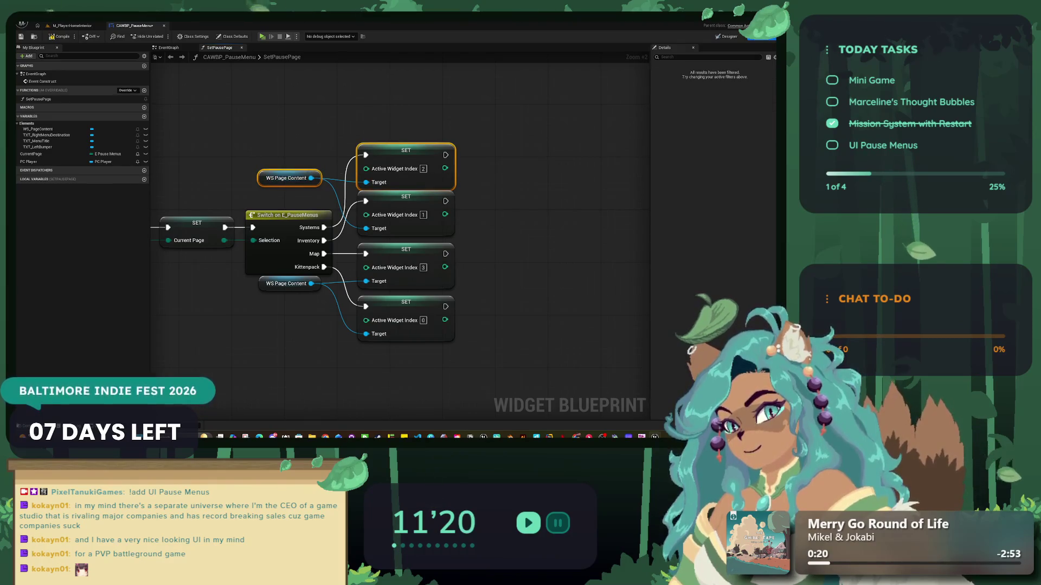
{"action": "left_click_drag", "start_coordinate": [405, 151], "coordinate": [405, 147]}
{"action": "mouse_move", "coordinate": [325, 325]}
{"action": "left_mouse_down"}
{"action": "mouse_move", "coordinate": [396, 350]}
{"action": "mouse_move", "coordinate": [274, 287]}
{"action": "mouse_move", "coordinate": [266, 294]}
{"action": "mouse_move", "coordinate": [263, 279]}
{"action": "mouse_move", "coordinate": [287, 334]}
{"action": "left_mouse_up"}
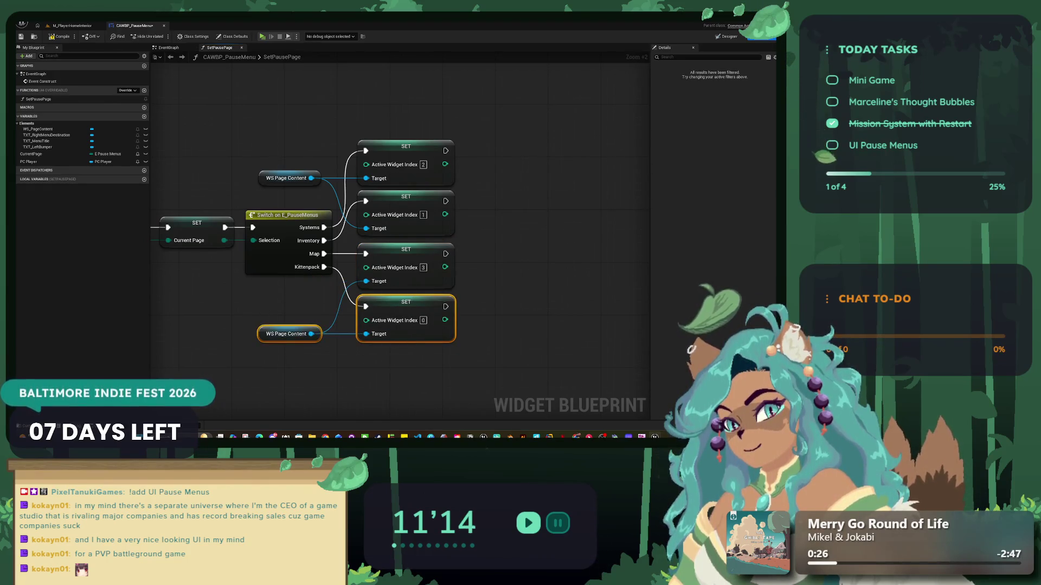
{"action": "scroll", "coordinate": [283, 250], "scroll_direction": "down", "scroll_amount": 4}
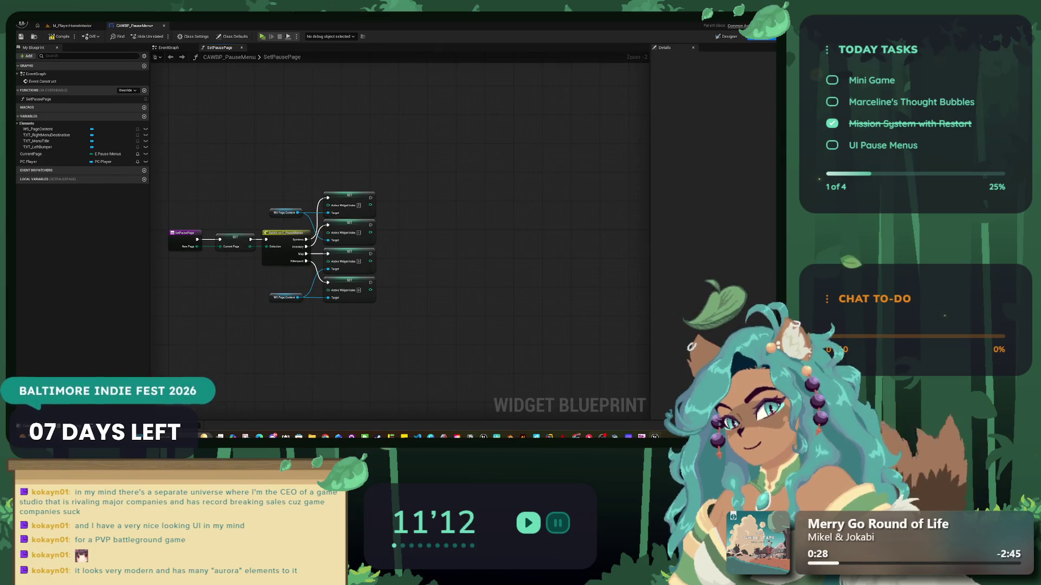
- Review the finished SetPausePage graph, then go back to the M_PlayerHomeInterior level
{"action": "scroll", "coordinate": [309, 249], "scroll_direction": "up", "scroll_amount": 1}
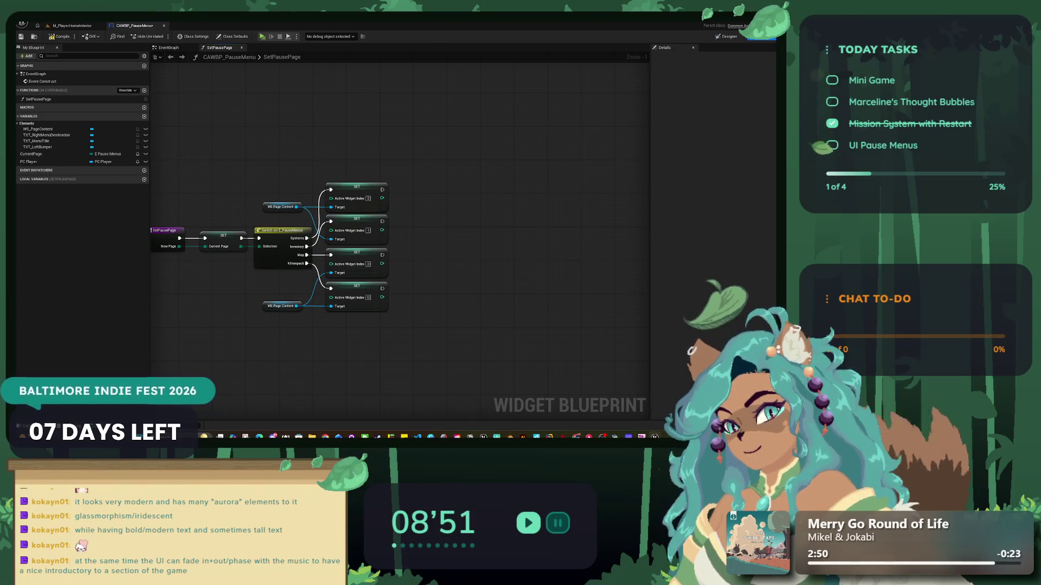
{"action": "left_click_drag", "start_coordinate": [461, 228], "coordinate": [388, 230]}
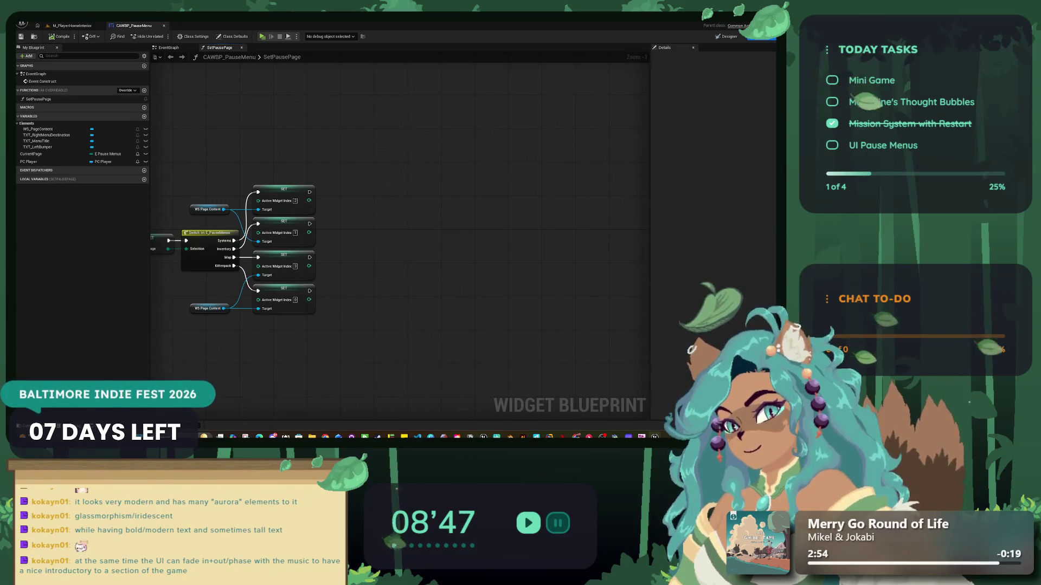
{"action": "scroll", "coordinate": [326, 216], "scroll_direction": "up", "scroll_amount": 1}
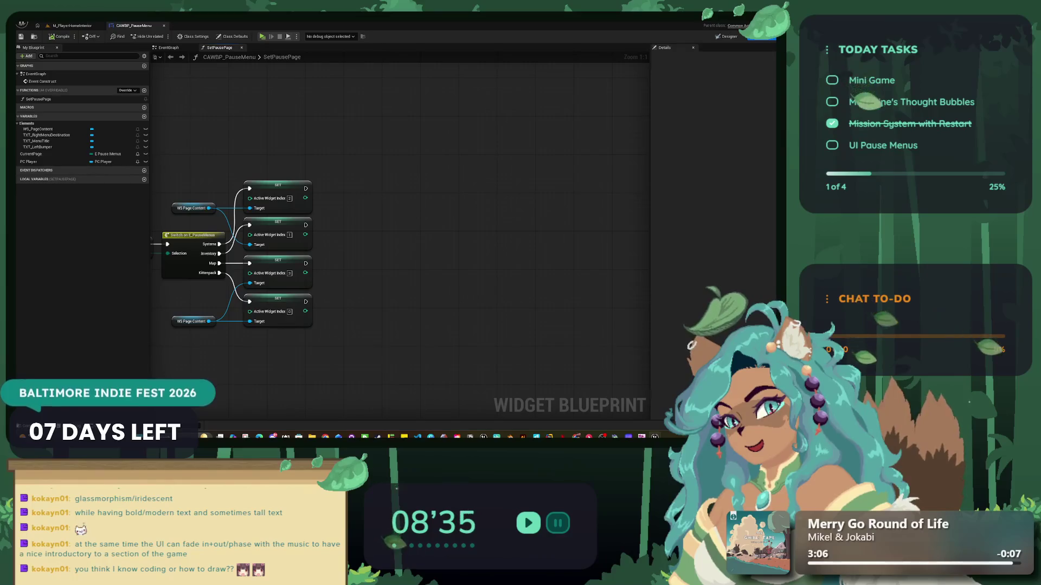
{"action": "left_click", "coordinate": [72, 25]}
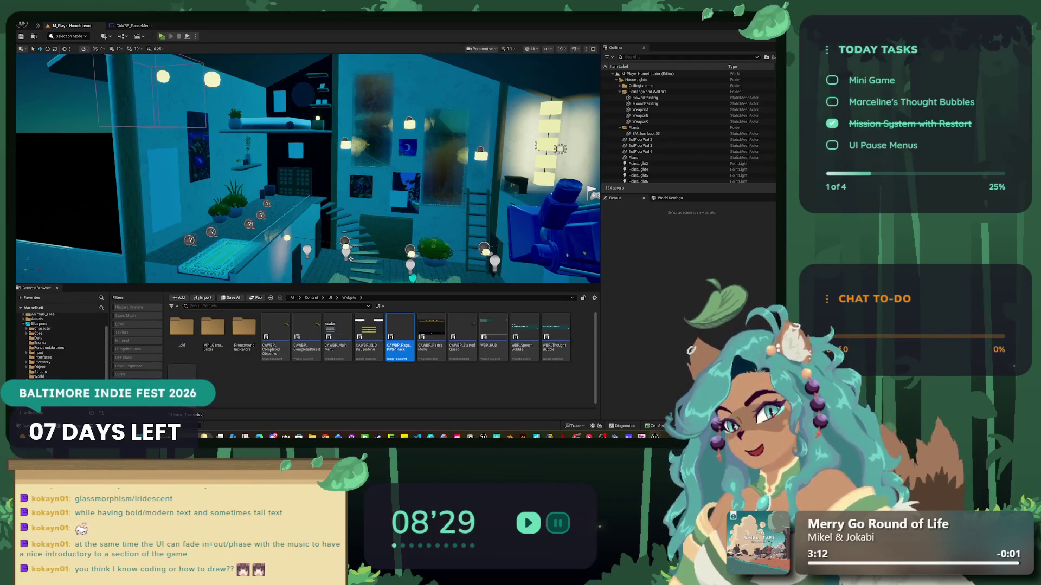
- Create a Structure asset named S_PauseMenuData in Blueprint/Structs and open it in the struct editor
{"action": "left_click", "coordinate": [379, 385]}
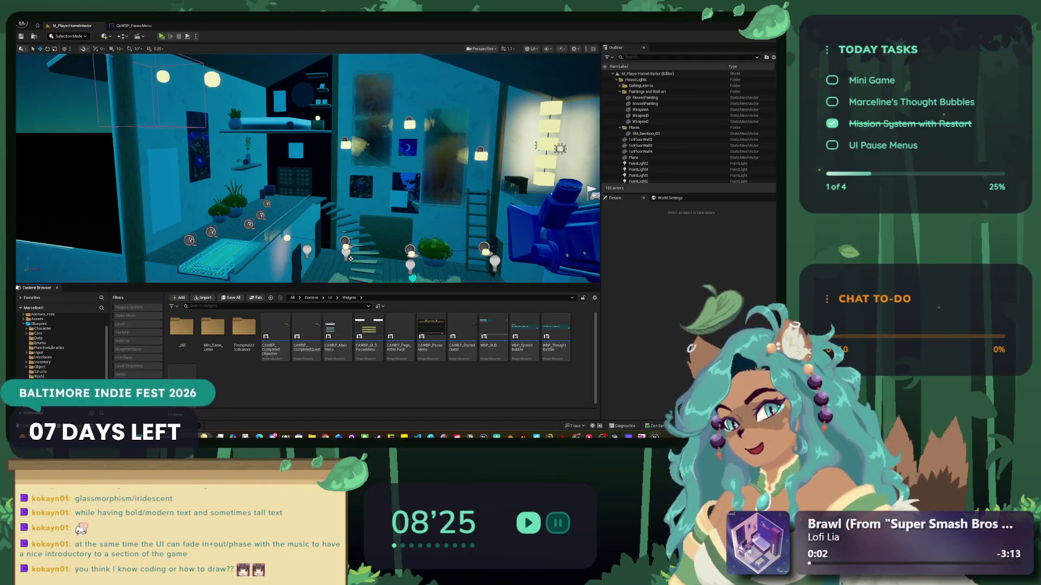
{"action": "left_click", "coordinate": [41, 367]}
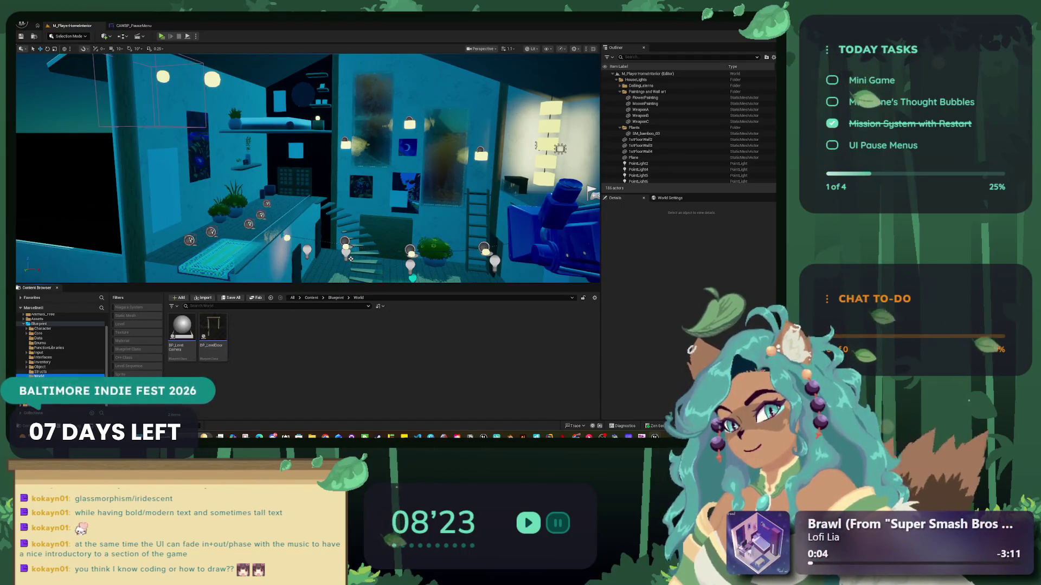
{"action": "left_click", "coordinate": [40, 372]}
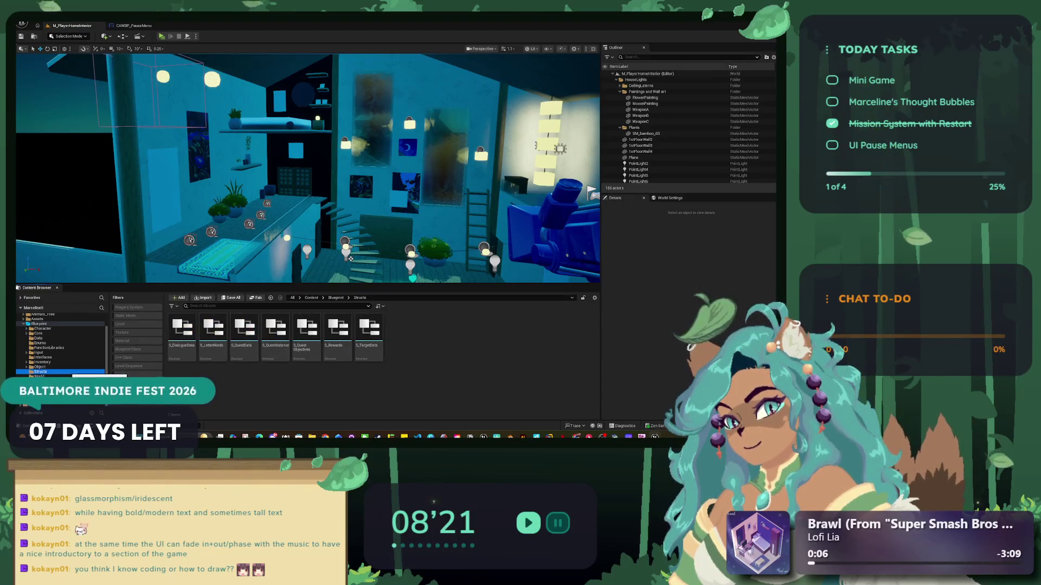
{"action": "right_click", "coordinate": [407, 340]}
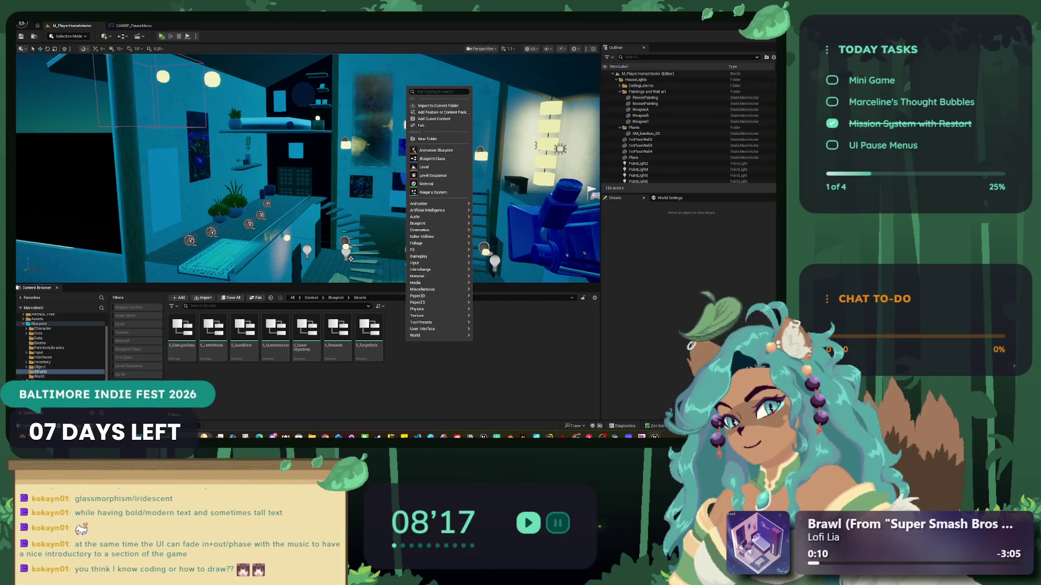
{"action": "type", "text": "stru"}
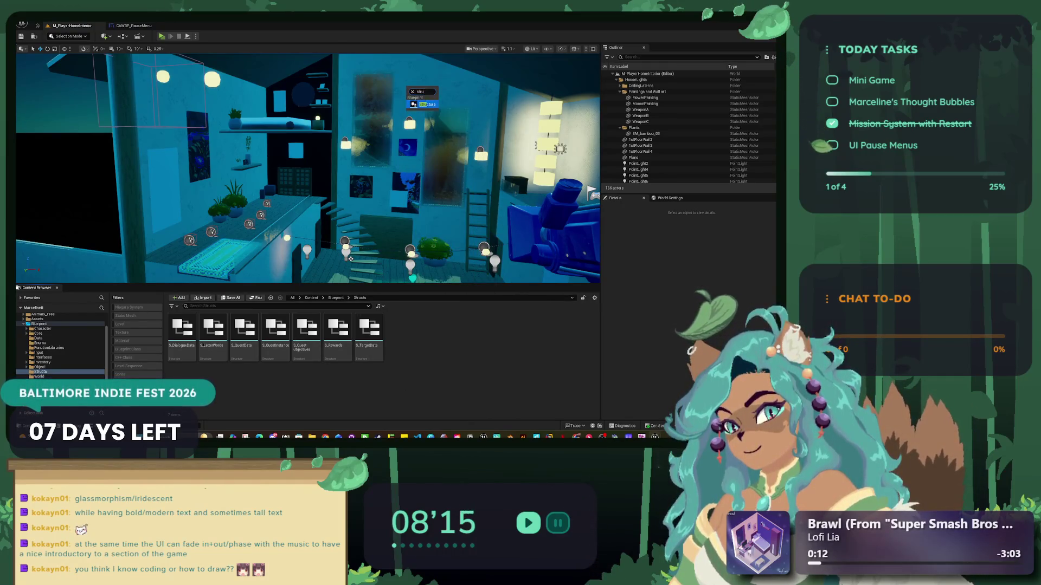
{"action": "key", "text": "Return"}
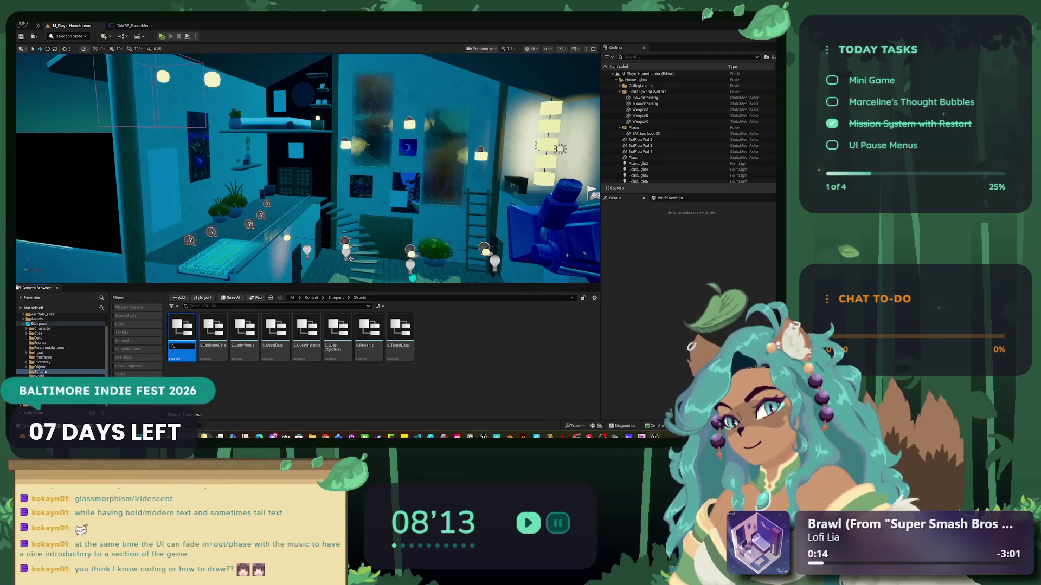
{"action": "type", "text": "P"}
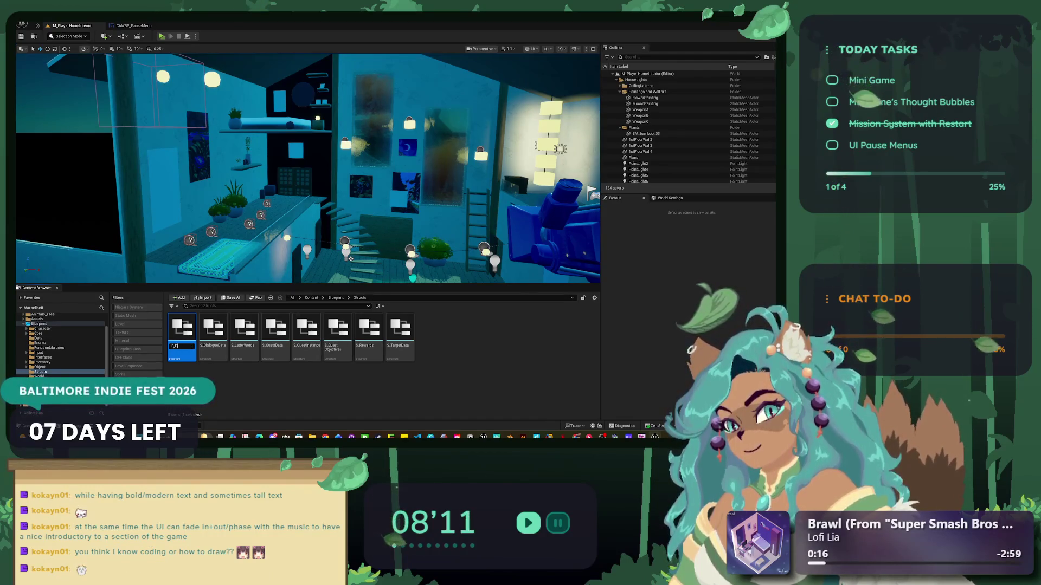
{"action": "type", "text": "a"}
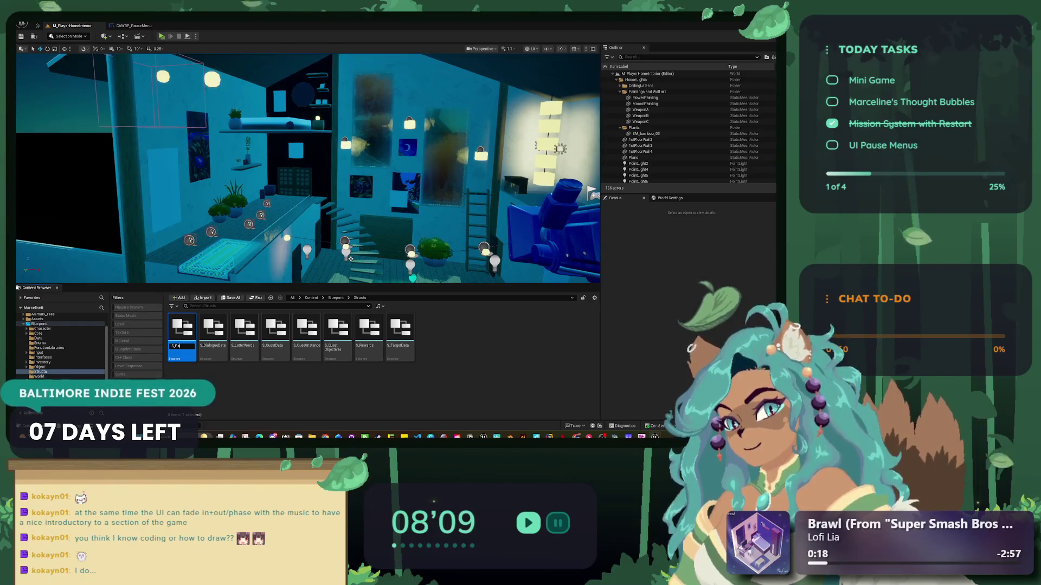
{"action": "type", "text": "useMenuData"}
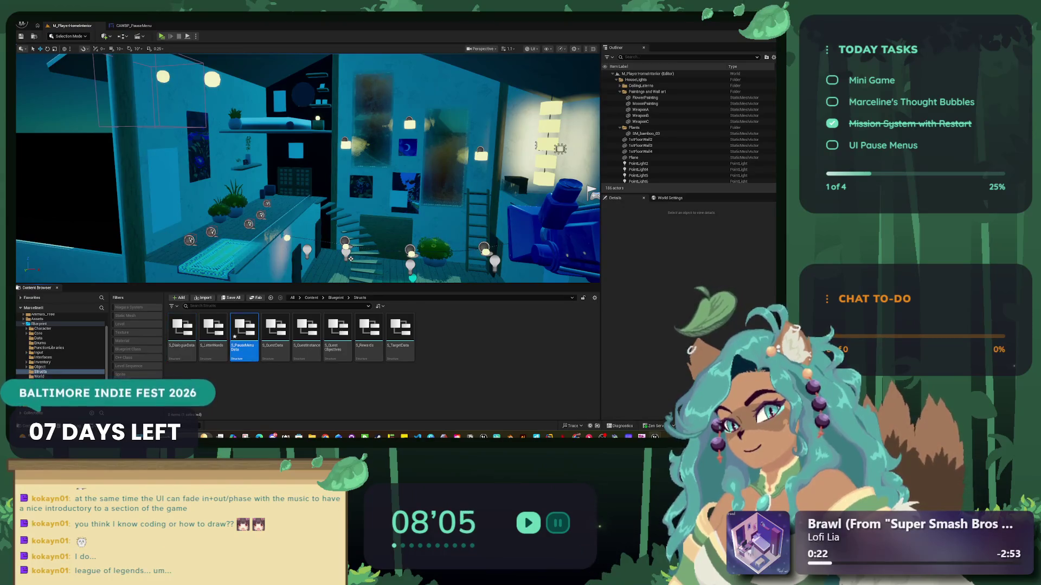
{"action": "double_click", "coordinate": [244, 330]}
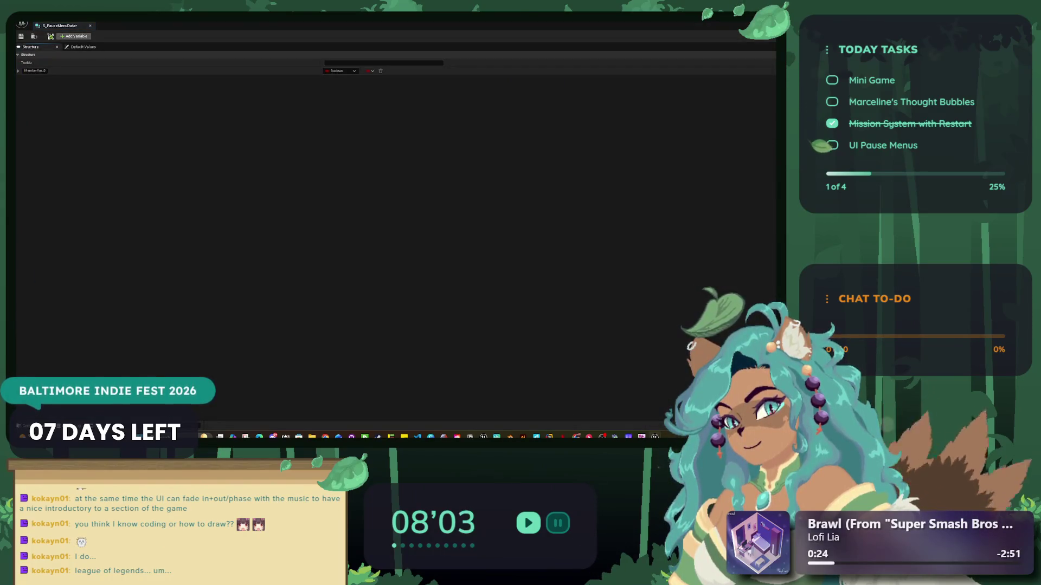
- Add a member and make the first field PauseMenuName of type Name
{"action": "left_click", "coordinate": [74, 35]}
{"action": "left_click", "coordinate": [18, 70]}
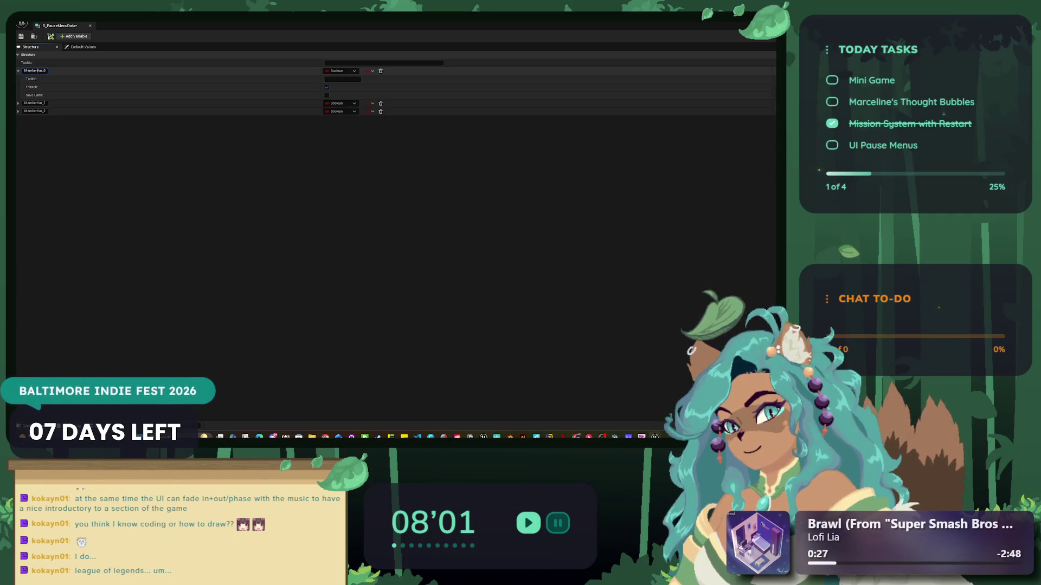
{"action": "left_click", "coordinate": [35, 71]}
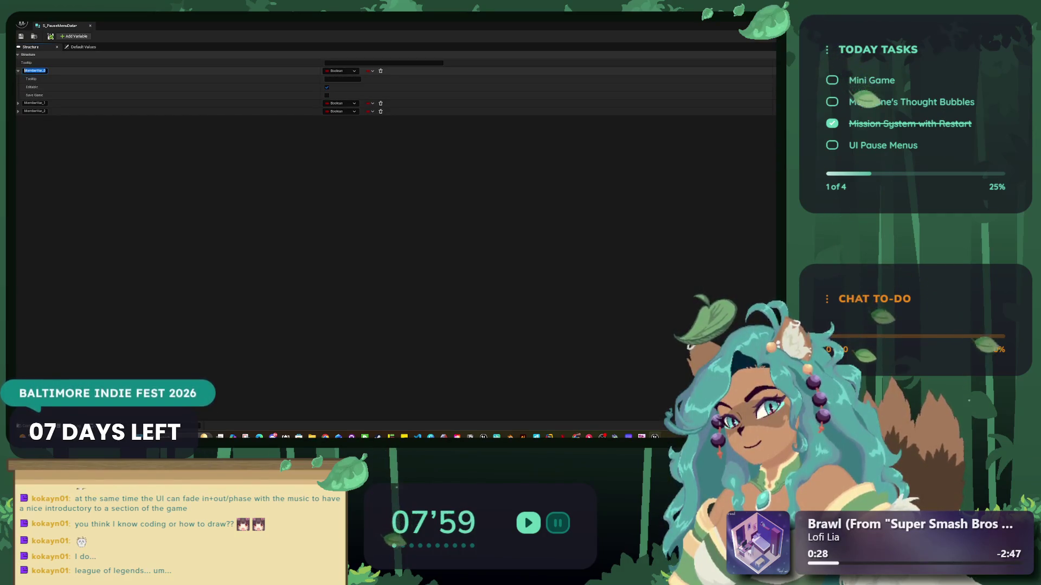
{"action": "type", "text": "PauseMen"}
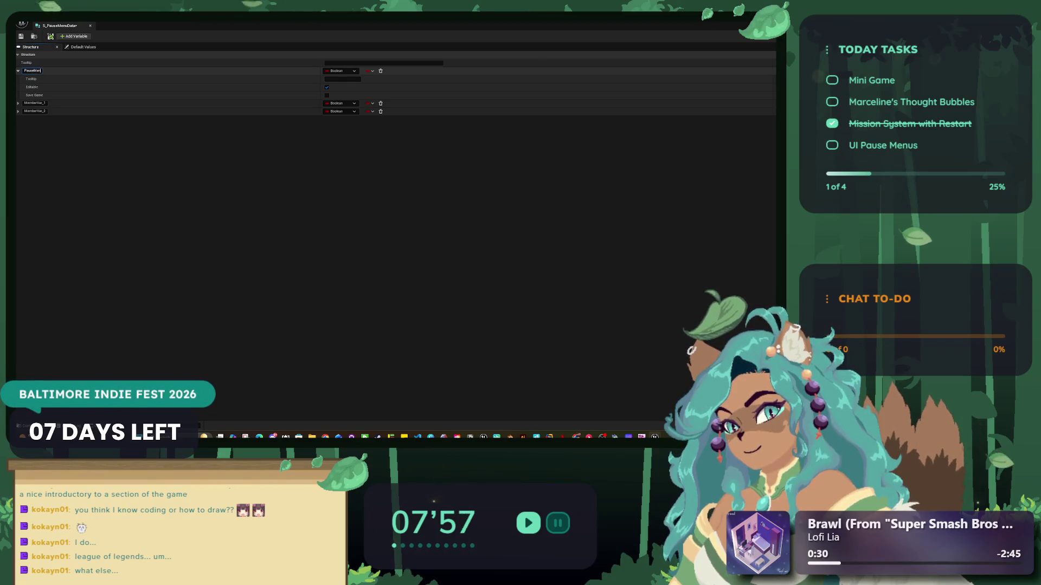
{"action": "type", "text": "uName"}
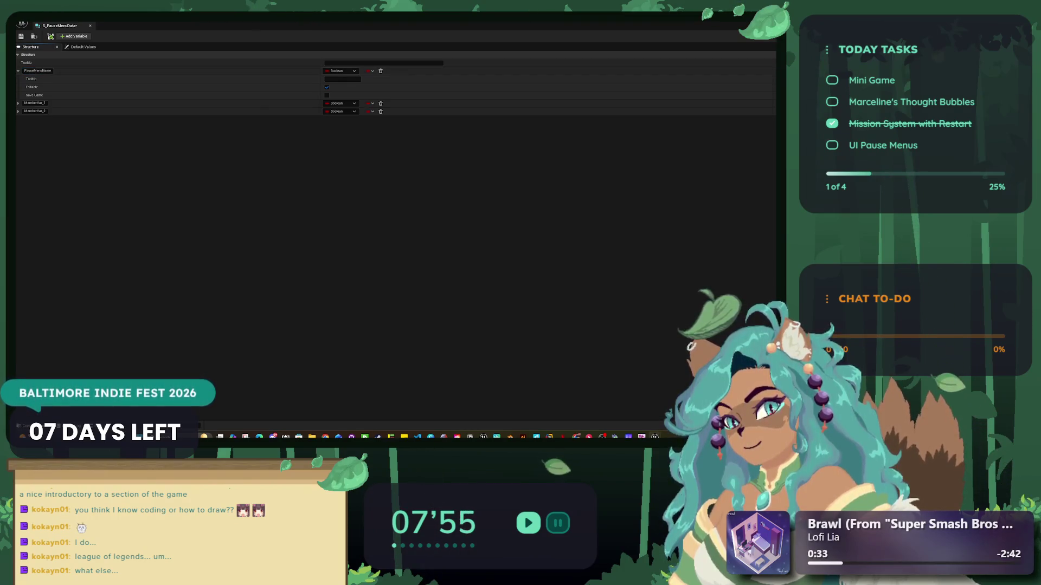
{"action": "left_click", "coordinate": [341, 71]}
{"action": "left_click", "coordinate": [339, 117]}
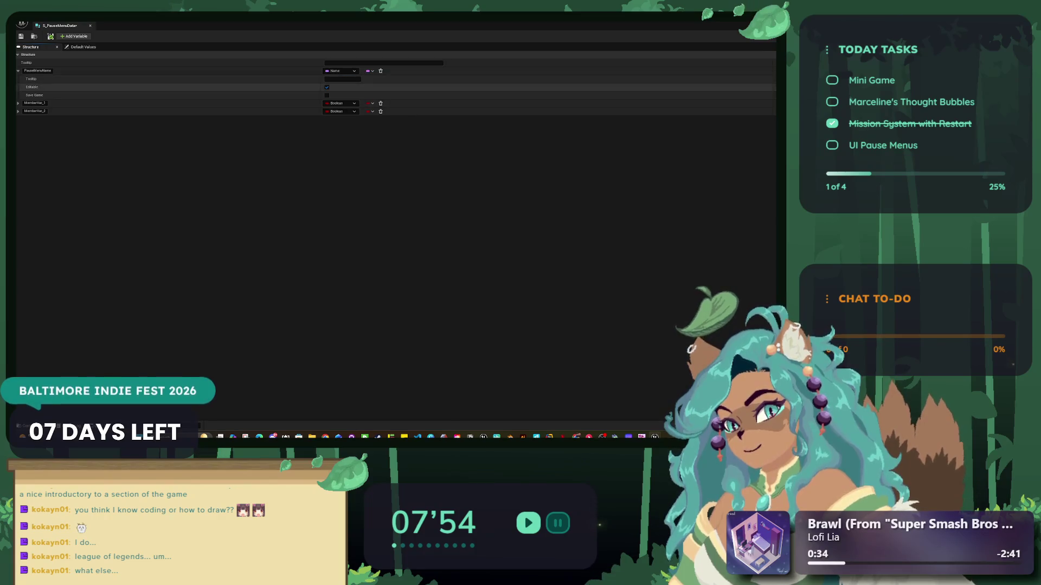
- Rename the second field PauseMenuID and set its type to the E_PauseMenus enum
{"action": "left_click", "coordinate": [34, 79]}
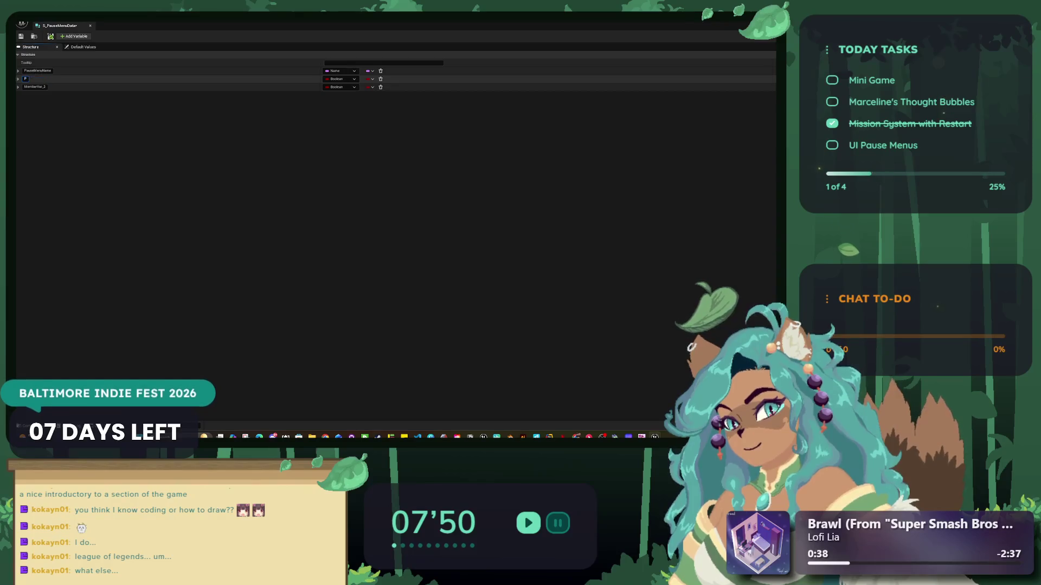
{"action": "type", "text": "enu"}
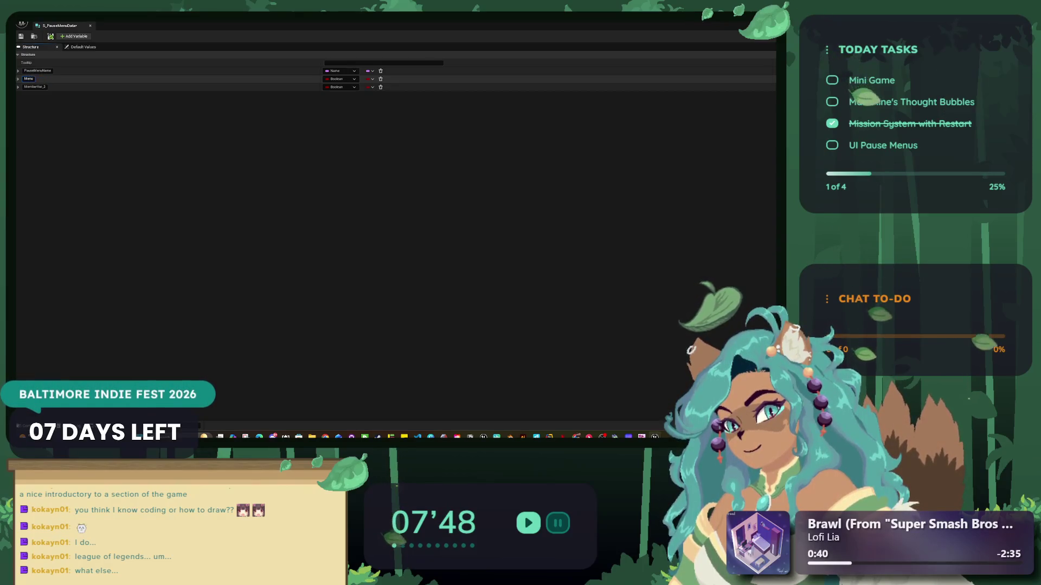
{"action": "key", "text": "BackSpace"}
{"action": "key", "text": "BackSpace"}
{"action": "type", "text": "PauseMenuID"}
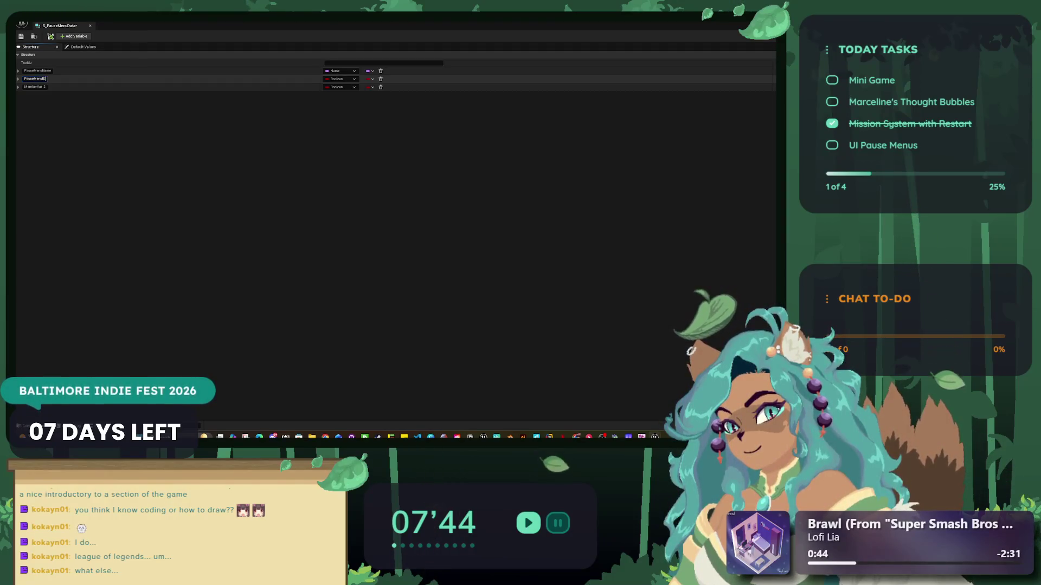
{"action": "left_click", "coordinate": [340, 86]}
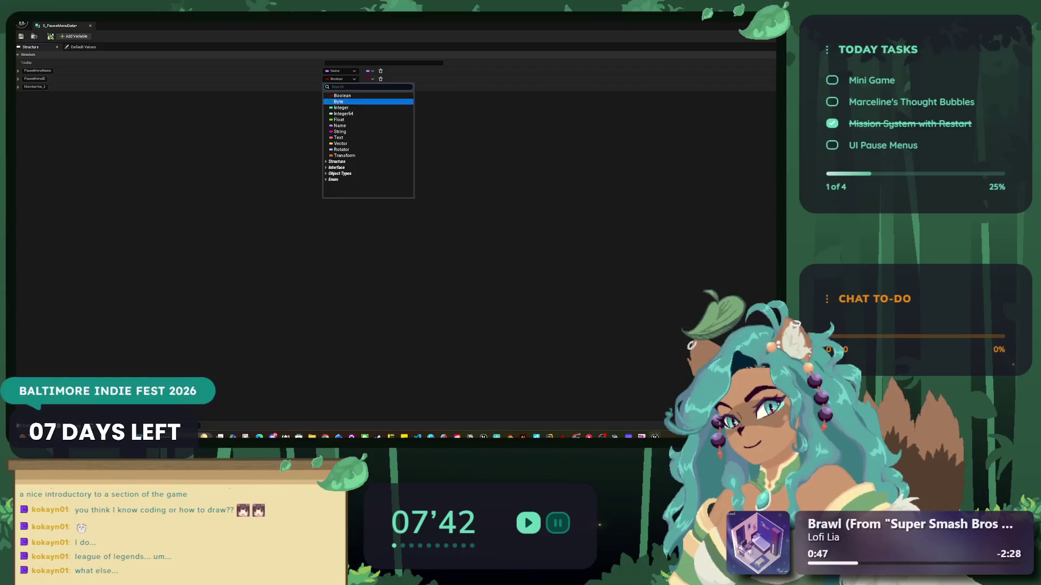
{"action": "key", "text": "Down"}
{"action": "key", "text": "Down"}
{"action": "key", "text": "Right"}
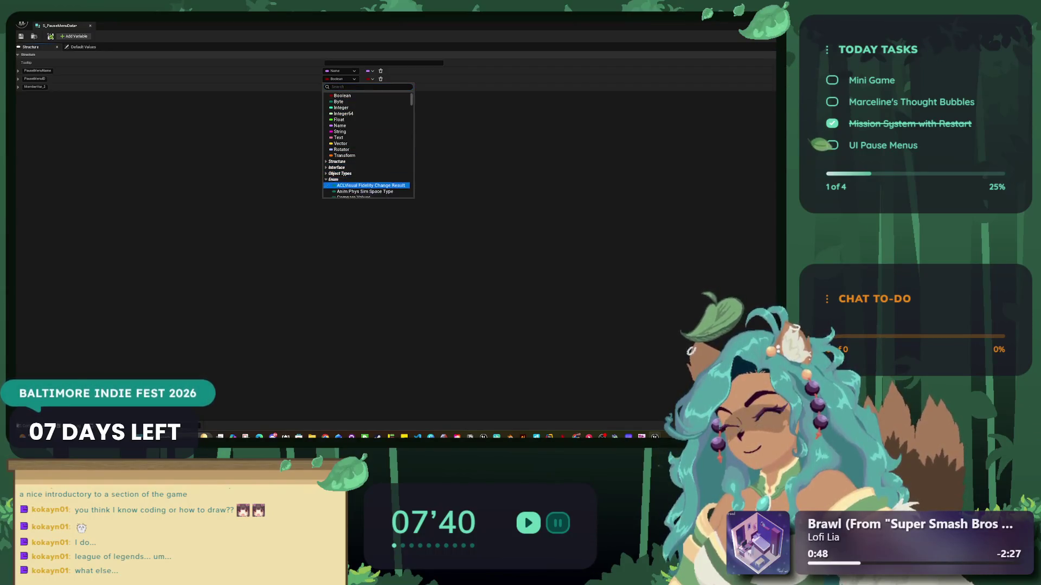
{"action": "key", "text": "Down"}
{"action": "key", "text": "Down"}
{"action": "key", "text": "Down"}
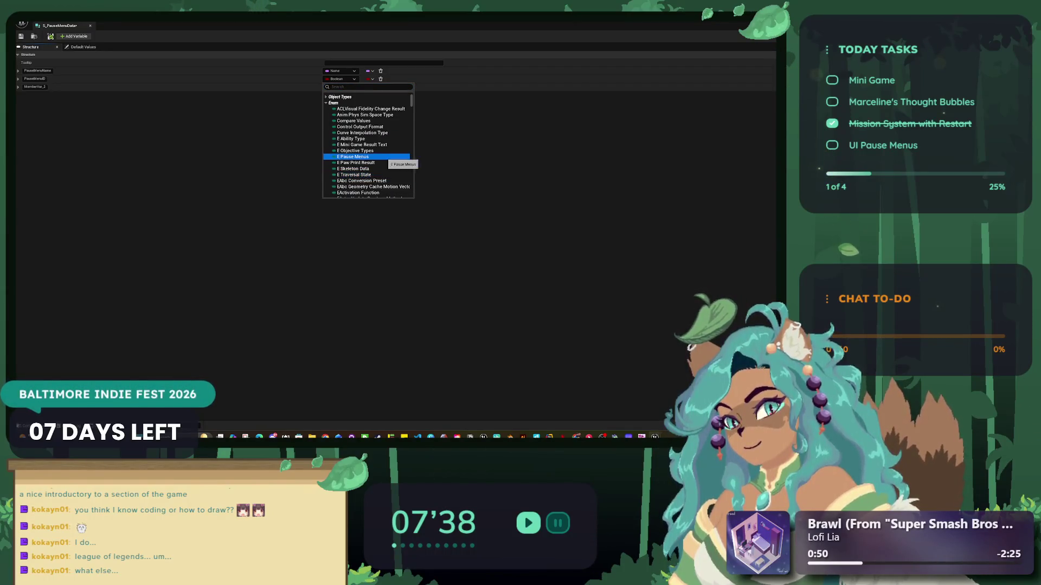
{"action": "left_click", "coordinate": [360, 163]}
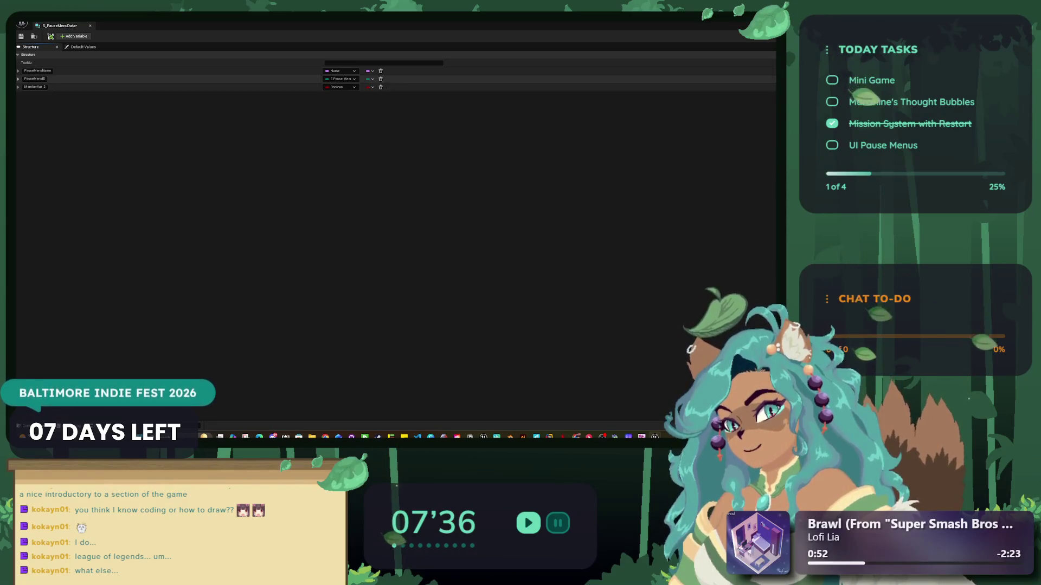
- Rename the third field LeftHeader and add a fourth member
{"action": "left_click", "coordinate": [34, 87]}
{"action": "type", "text": "LeftHeader"}
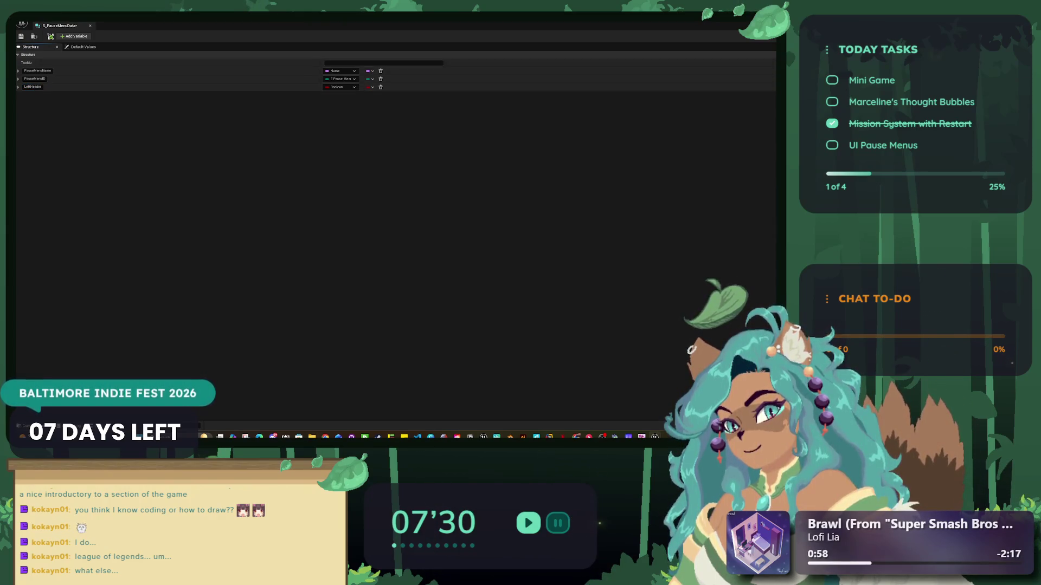
{"action": "left_click", "coordinate": [73, 36]}
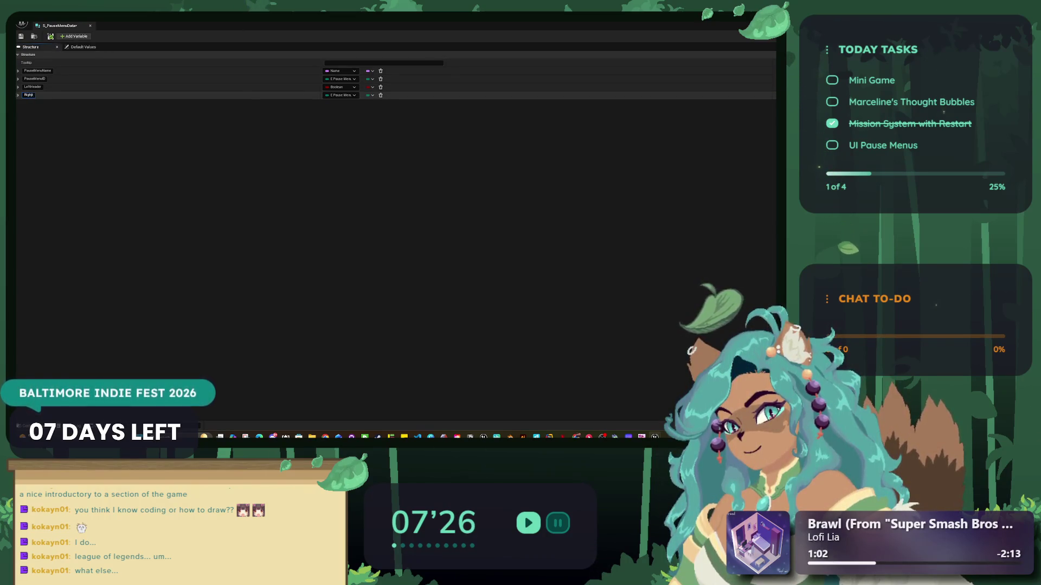
- Name the fourth field RightHeader, then rename the headers LeftHeaderText and RightHeaderText
{"action": "type", "text": "tH"}
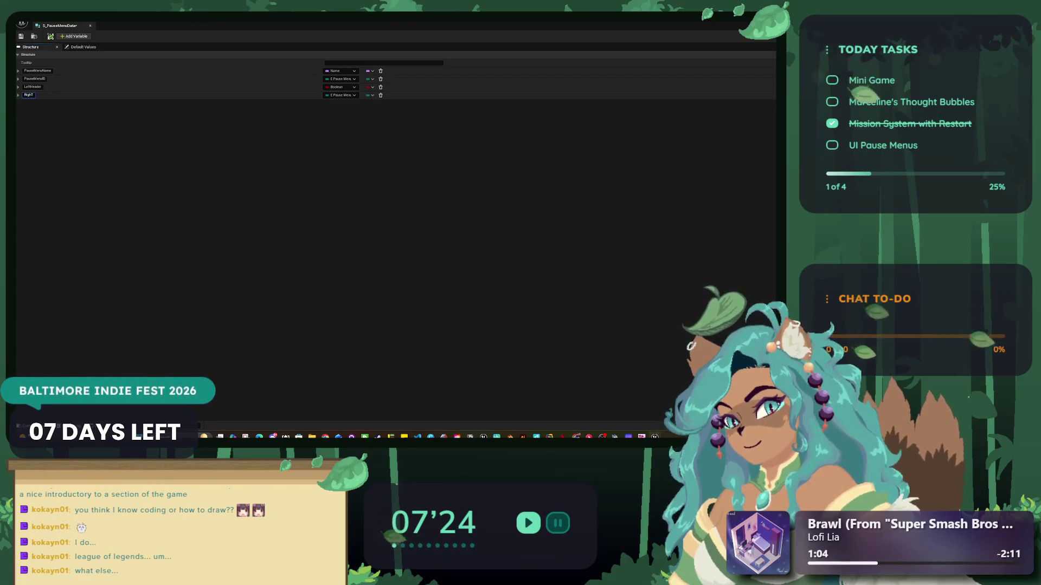
{"action": "key", "text": "BackSpace"}
{"action": "key", "text": "BackSpace"}
{"action": "type", "text": "der"}
{"action": "key", "text": "Return"}
{"action": "left_click", "coordinate": [33, 87]}
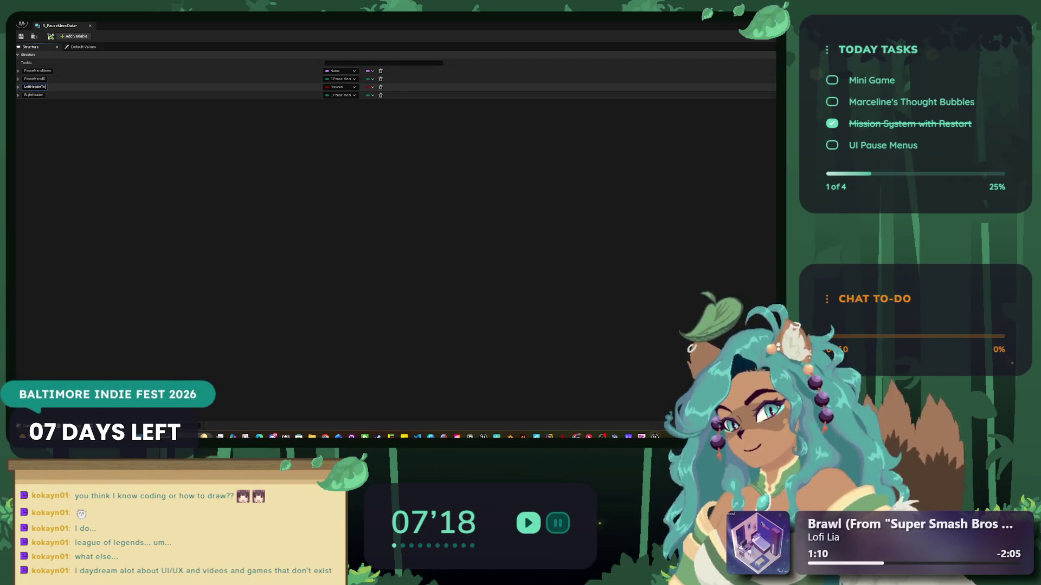
{"action": "left_click", "coordinate": [33, 95]}
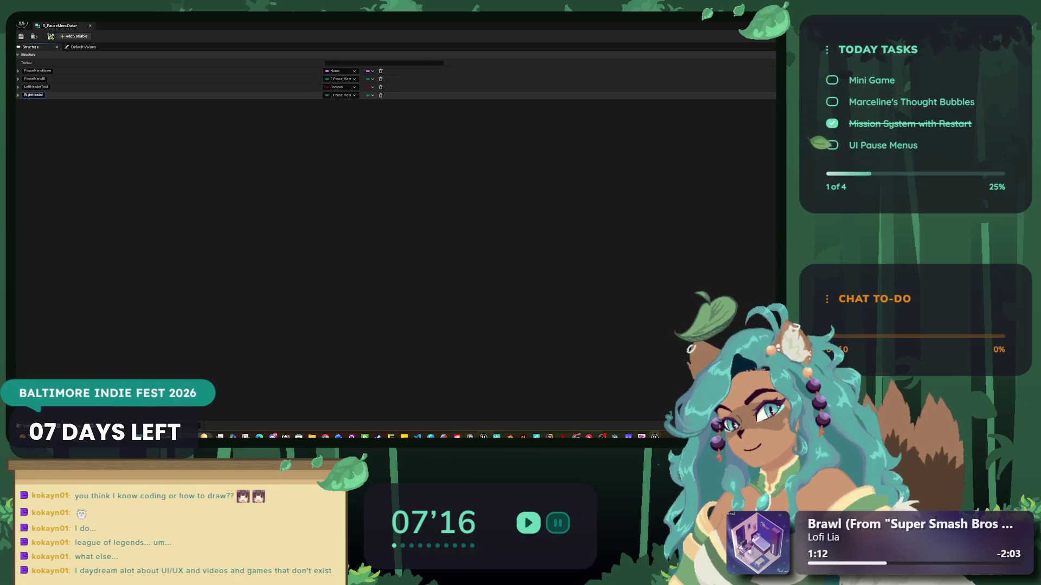
{"action": "type", "text": "Text"}
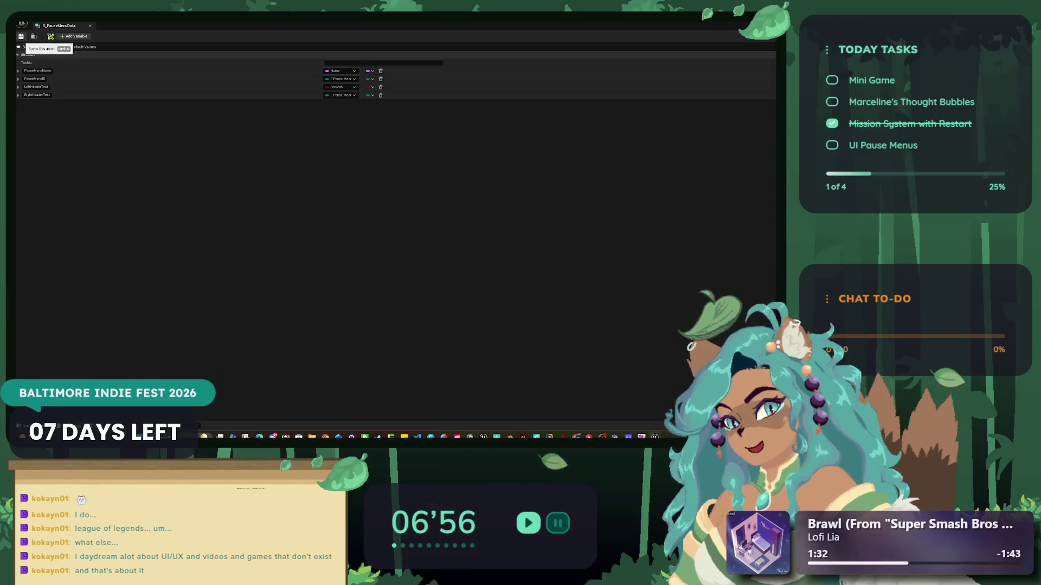
- Set LeftHeaderText and RightHeaderText to Text type and return to the level editor
{"action": "left_click", "coordinate": [340, 87]}
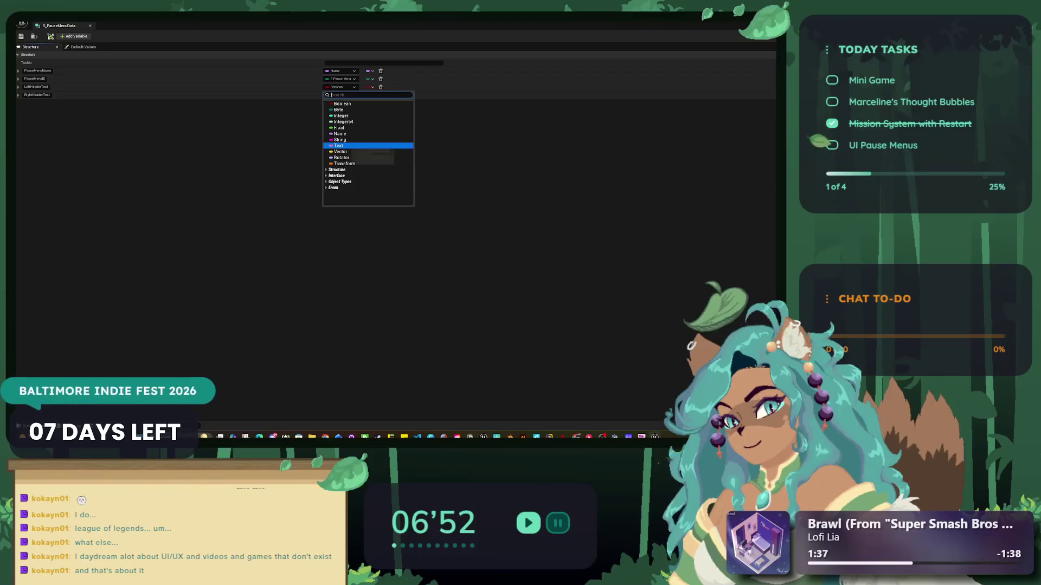
{"action": "left_click", "coordinate": [339, 146]}
{"action": "left_click", "coordinate": [340, 94]}
{"action": "left_click", "coordinate": [339, 154]}
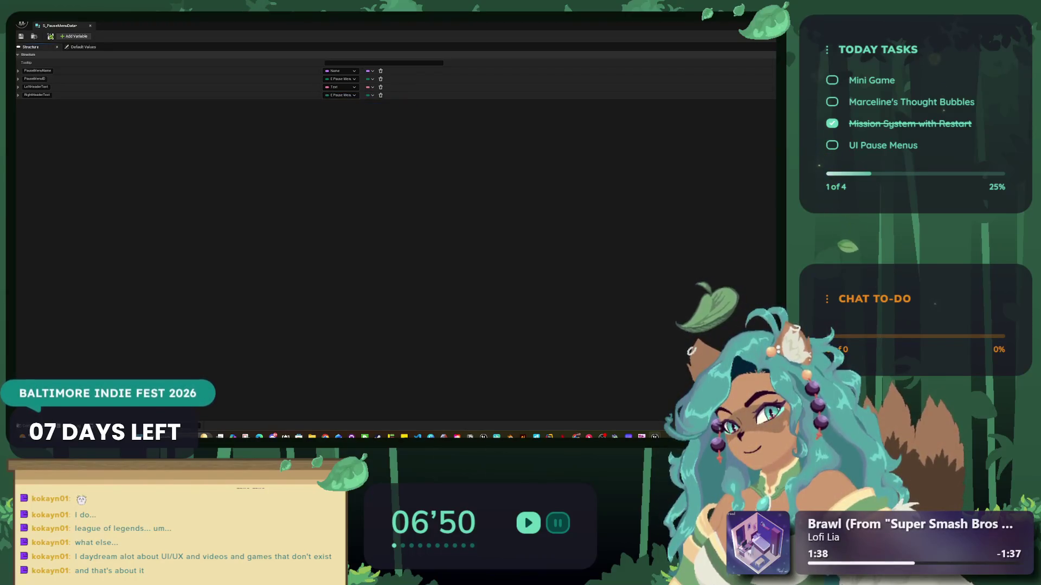
{"action": "key", "text": "alt+Tab"}
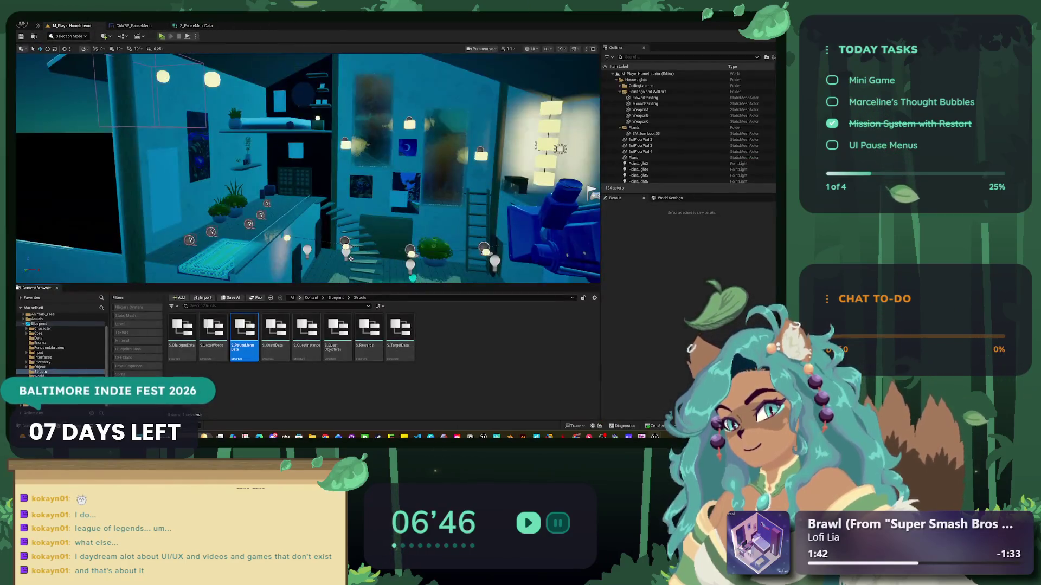
{"action": "left_click", "coordinate": [274, 333]}
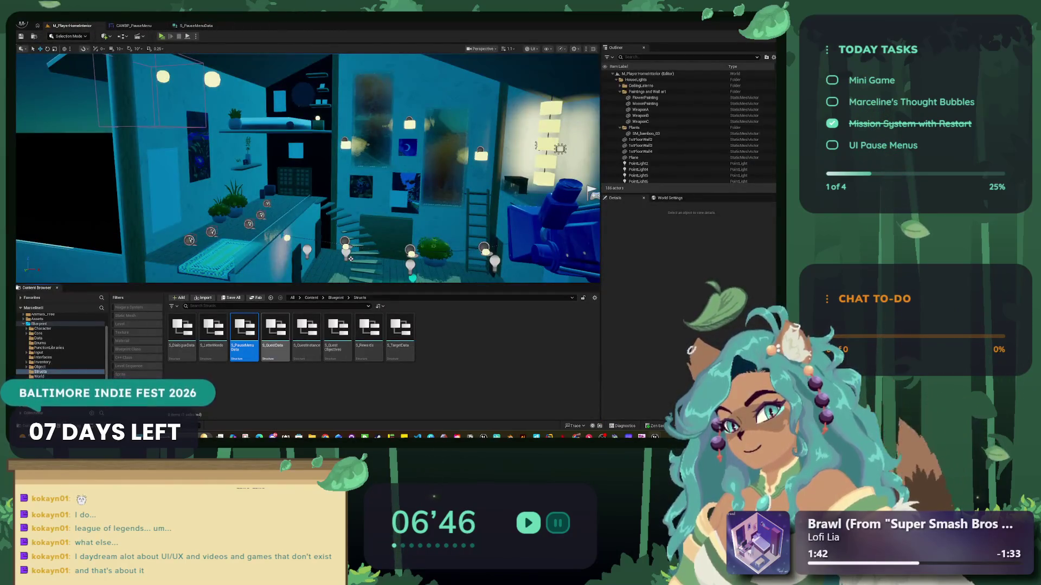
- Open and close S_QuestData and S_QuestInstance to check their fields
{"action": "double_click", "coordinate": [274, 328]}
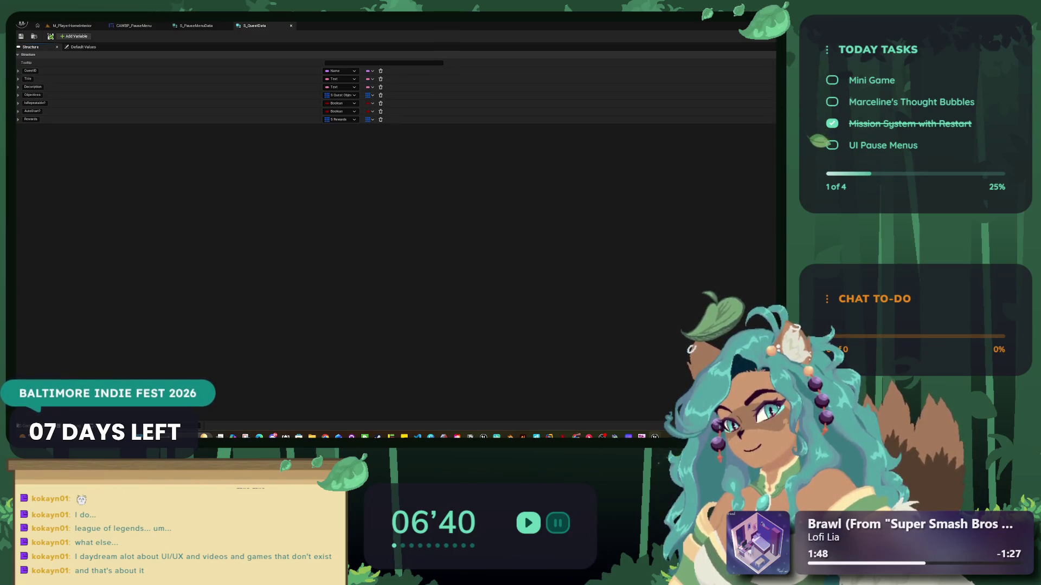
{"action": "key", "text": "ctrl+w"}
{"action": "key", "text": "ctrl+Tab"}
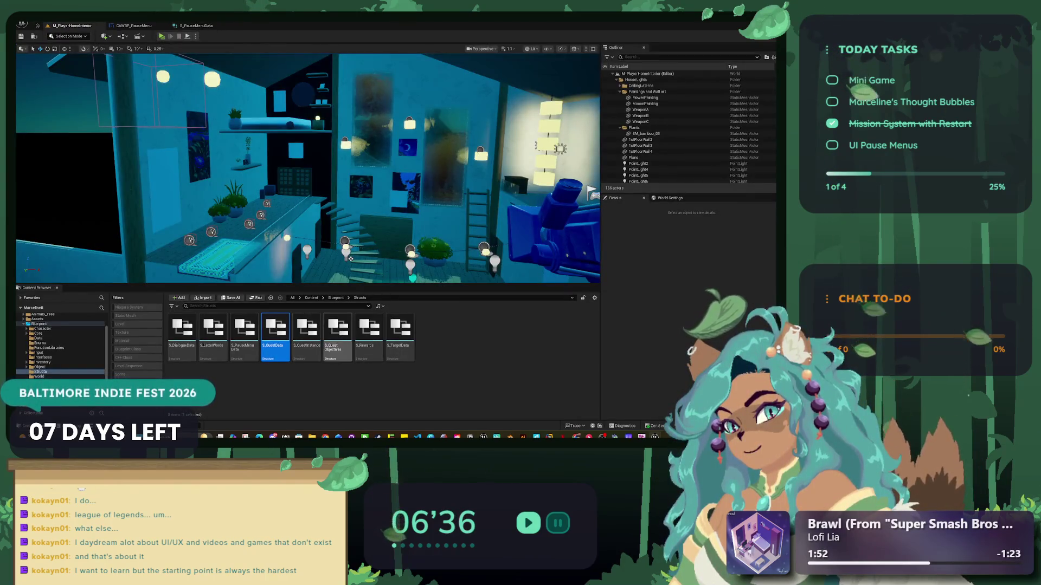
{"action": "double_click", "coordinate": [306, 329]}
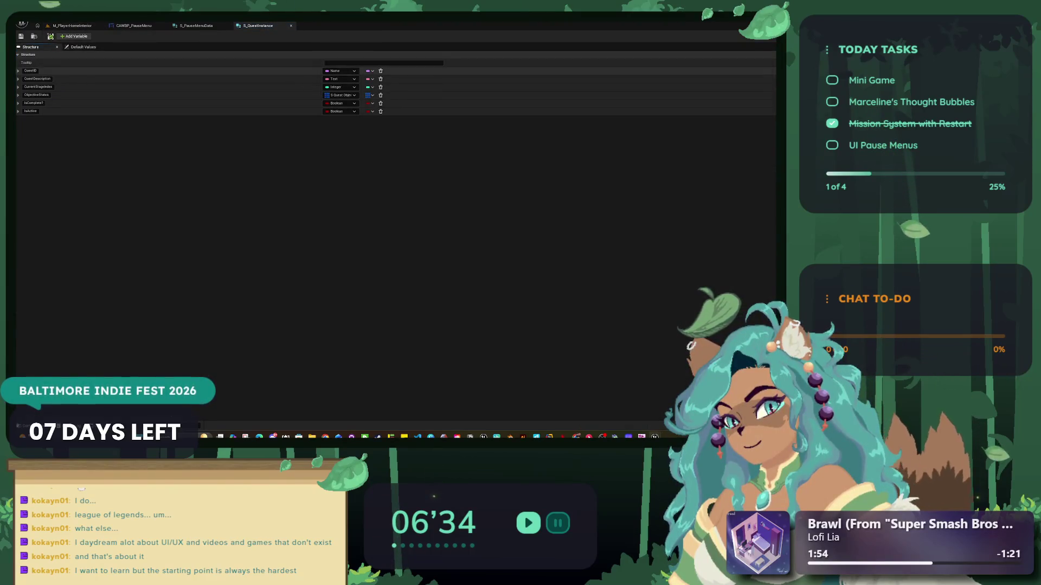
{"action": "key", "text": "ctrl+w"}
{"action": "key", "text": "ctrl+Tab"}
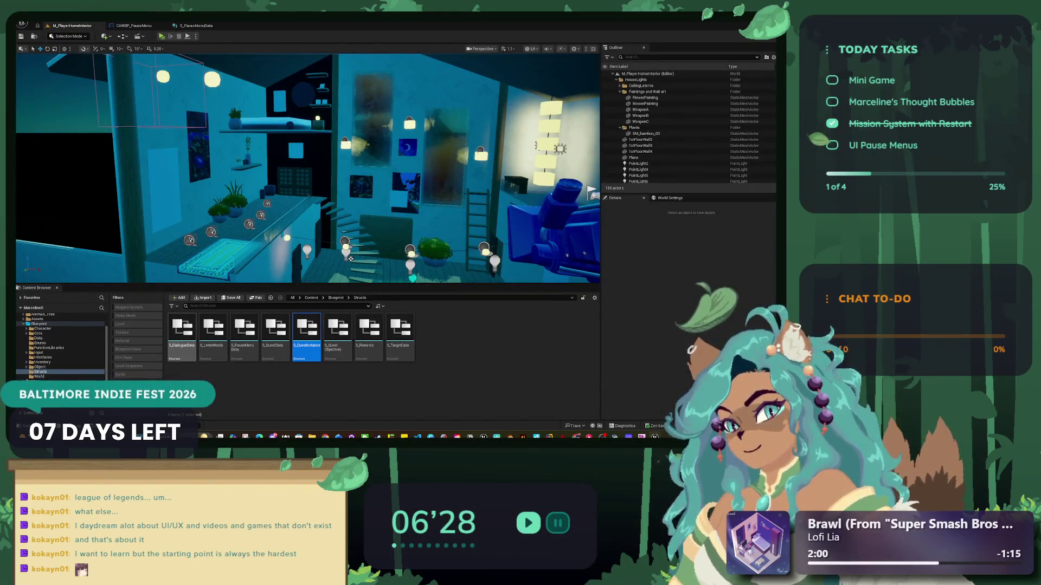
- Inspect S_QuestObjectives' ObjectiveType field, then close it and return to S_PauseMenuData
{"action": "left_click", "coordinate": [181, 332]}
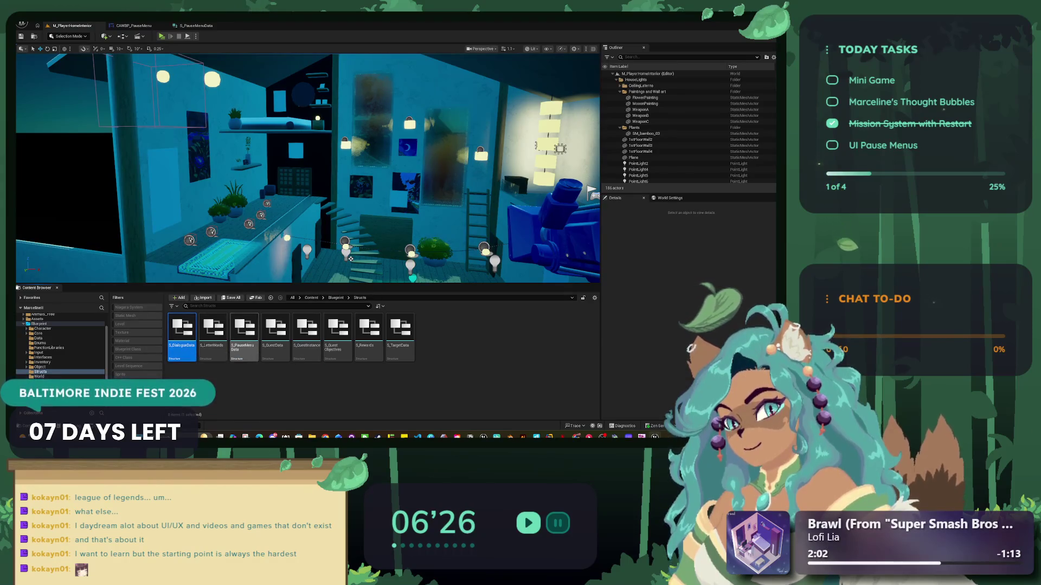
{"action": "double_click", "coordinate": [338, 329]}
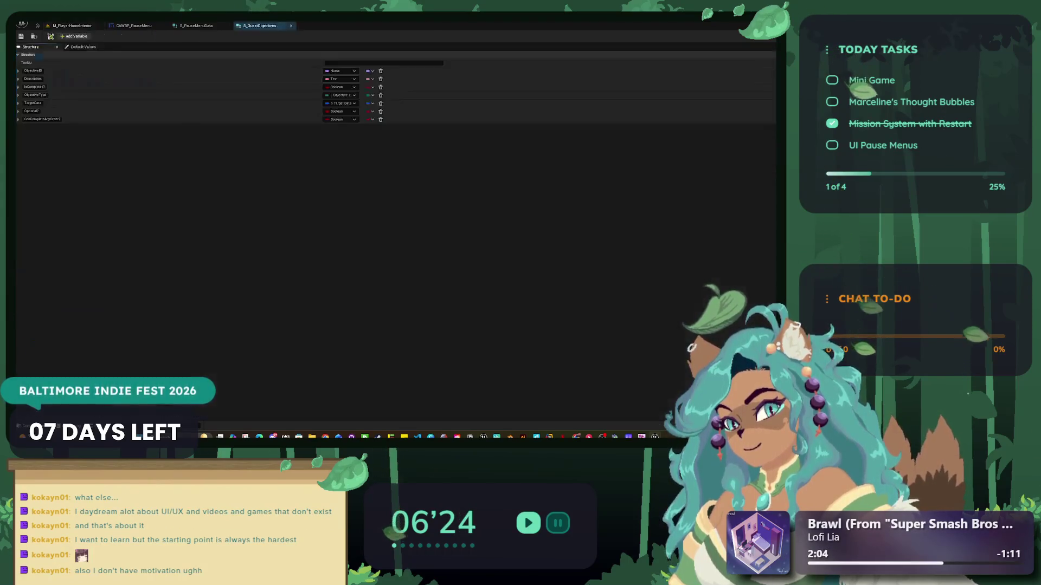
{"action": "left_click", "coordinate": [340, 95]}
{"action": "left_click", "coordinate": [341, 95]}
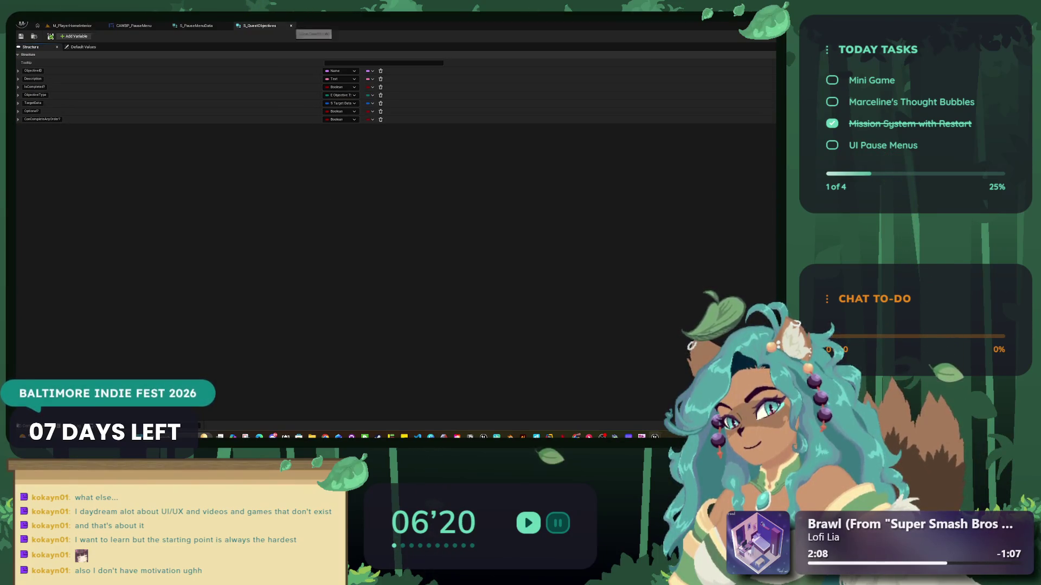
{"action": "left_click", "coordinate": [291, 26]}
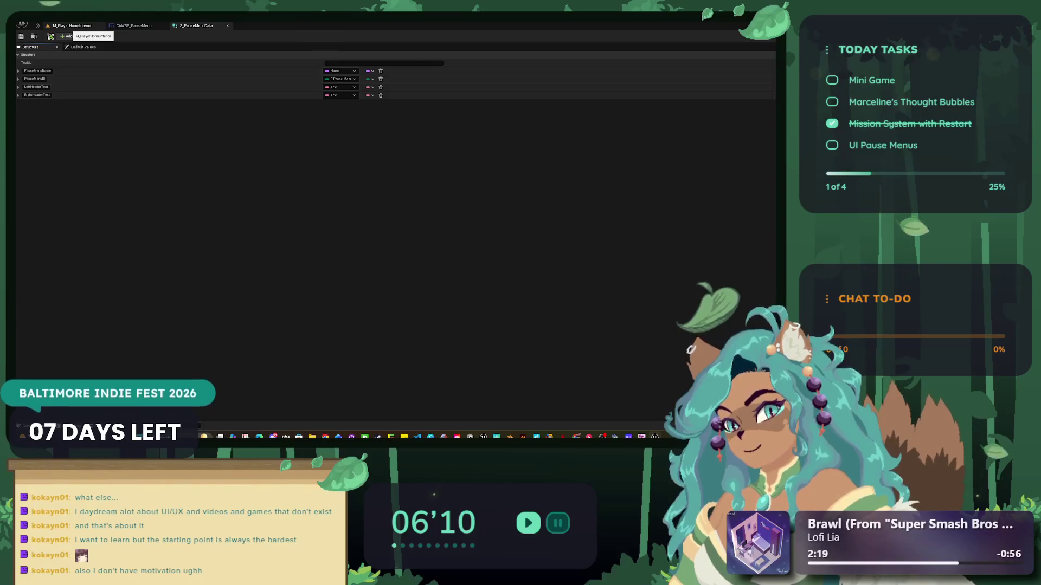
{"action": "left_click", "coordinate": [37, 71]}
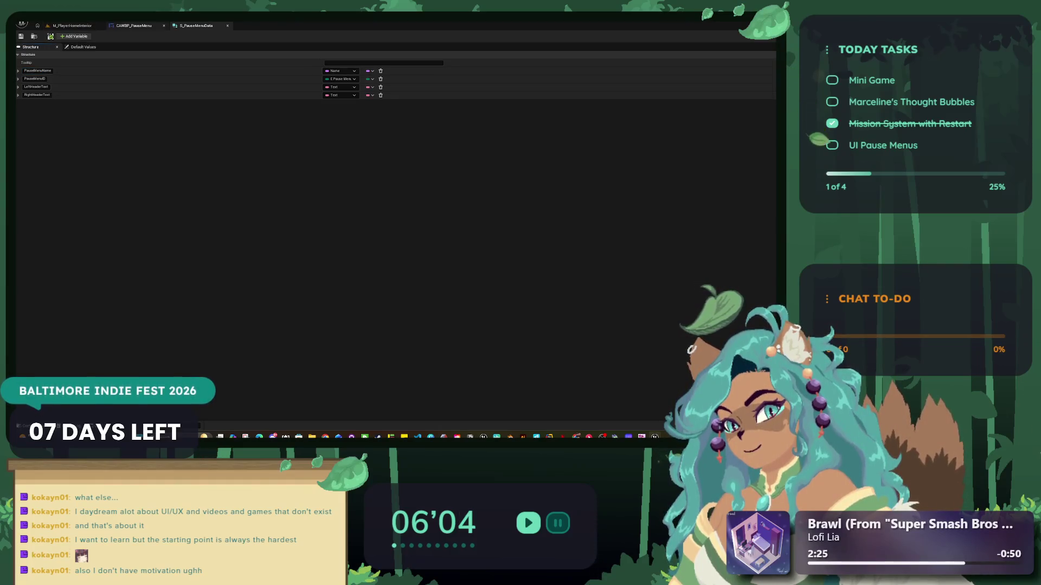
- Add a new variable named DT_PauseMenu to the CAWBP_PauseMenu widget blueprint
{"action": "left_click", "coordinate": [133, 25]}
{"action": "scroll", "coordinate": [294, 206], "scroll_direction": "up", "scroll_amount": 3}
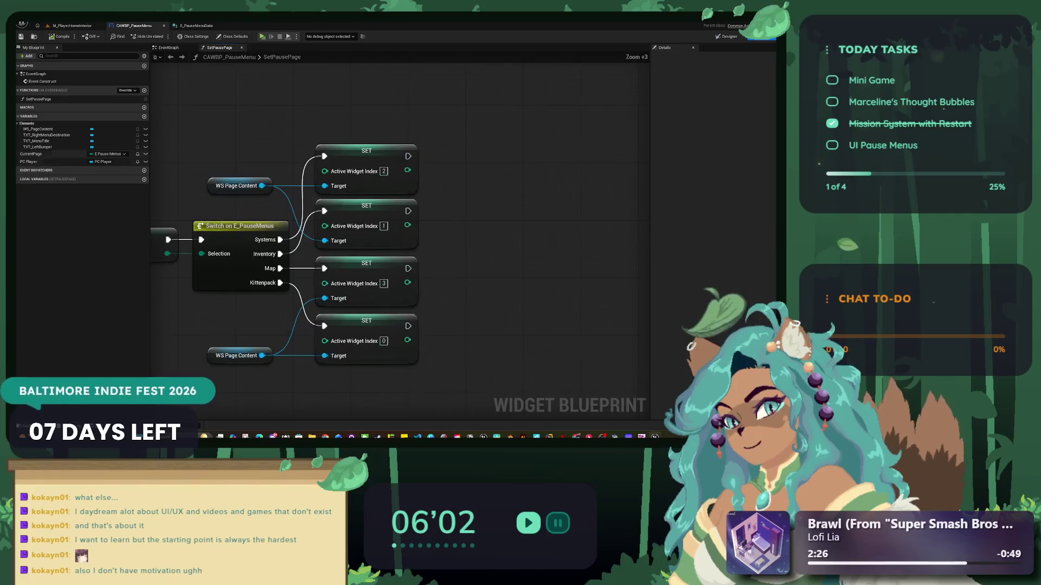
{"action": "left_click", "coordinate": [144, 116]}
{"action": "type", "text": "pASUE"}
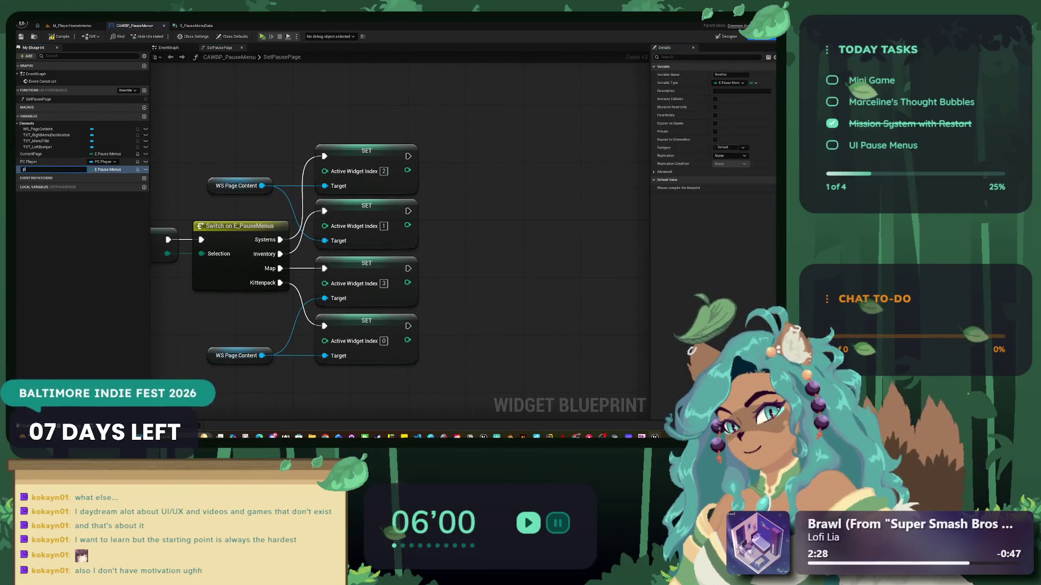
{"action": "key", "text": "BackSpace"}
{"action": "key", "text": "BackSpace"}
{"action": "key", "text": "BackSpace"}
{"action": "type", "text": "DT_Pa"}
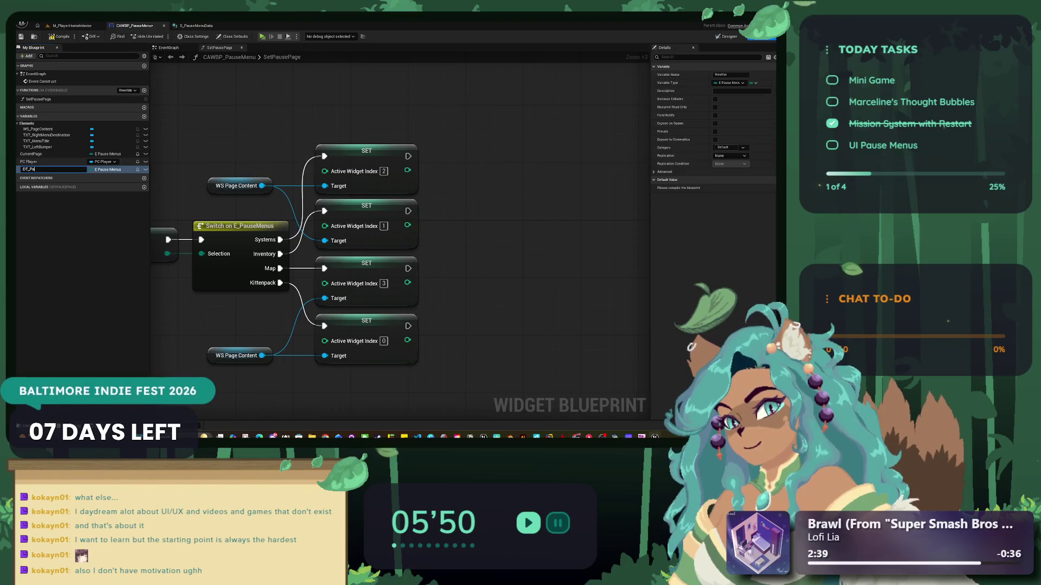
{"action": "type", "text": "useMenu"}
{"action": "key", "text": "Return"}
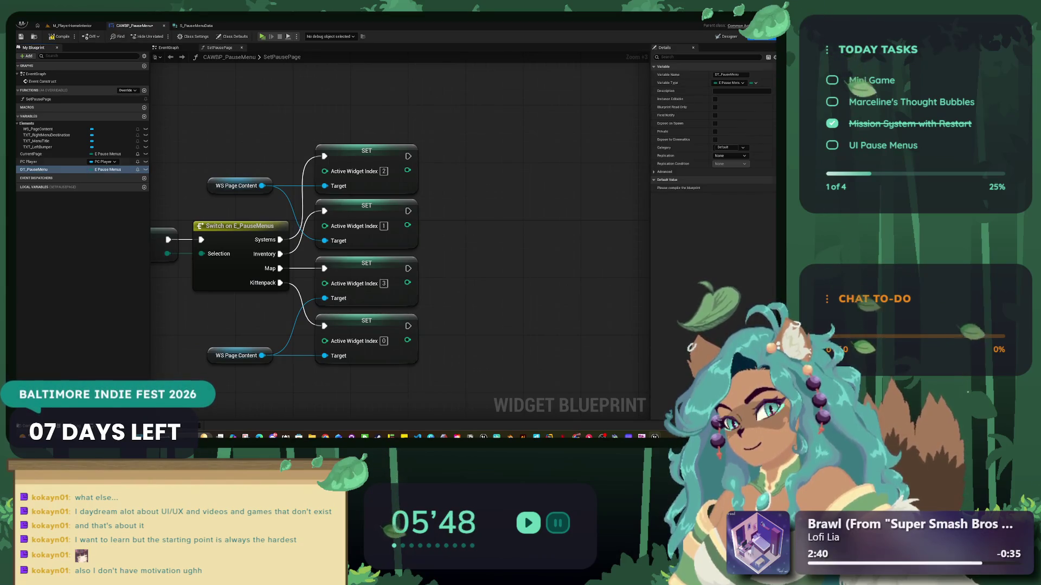
{"action": "left_click", "coordinate": [71, 25]}
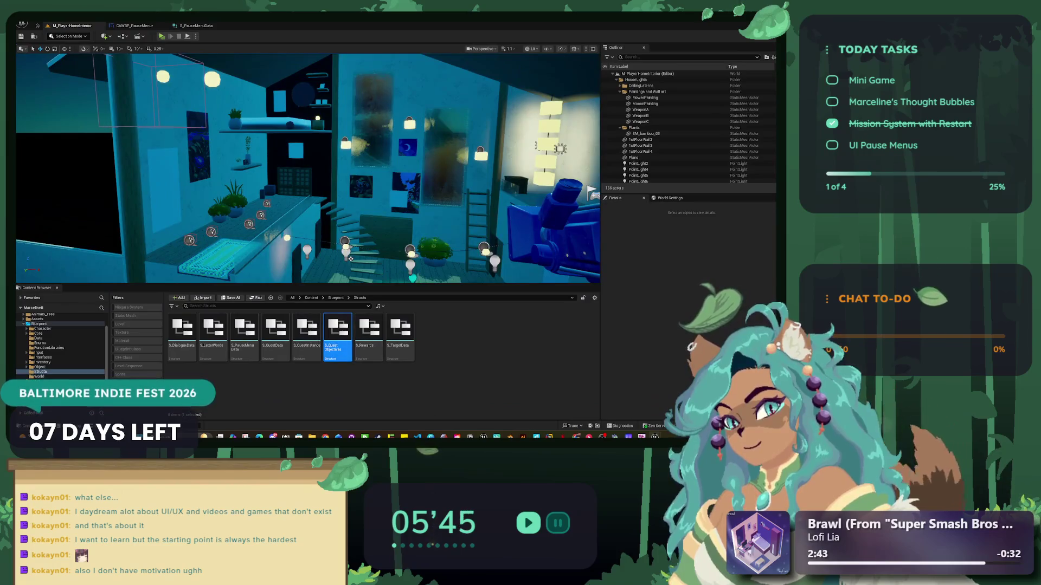
- Create a Data Table in the Data folder using S_PauseMenuData as its row structure
{"action": "right_click", "coordinate": [340, 333]}
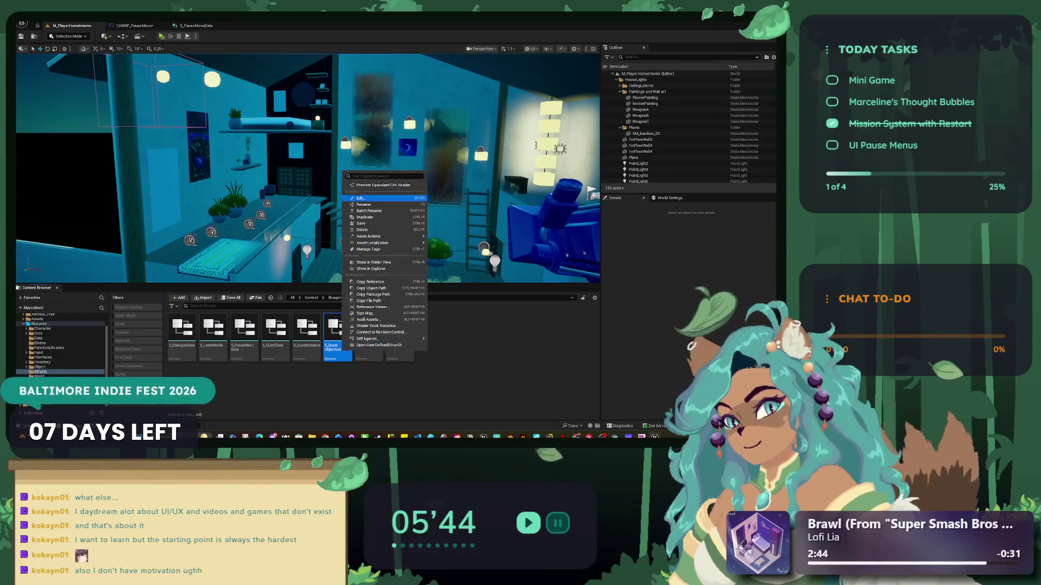
{"action": "left_click", "coordinate": [351, 259]}
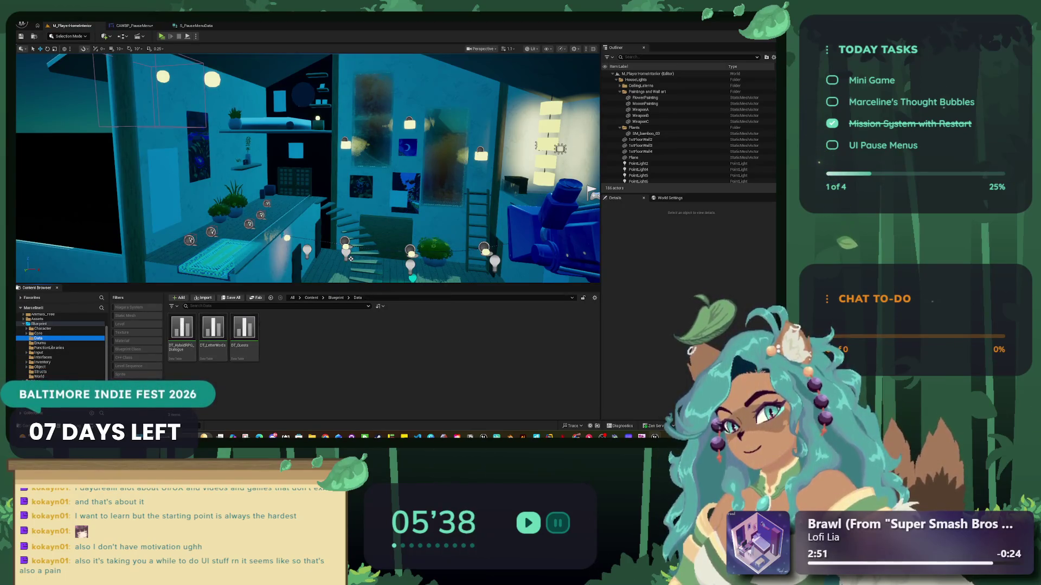
{"action": "right_click", "coordinate": [296, 329]}
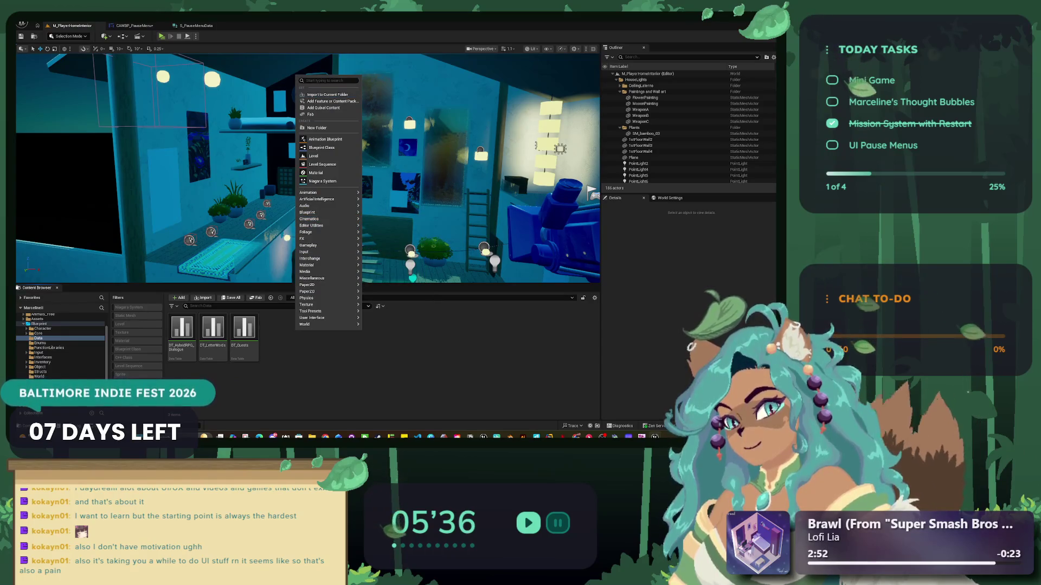
{"action": "type", "text": "data"}
{"action": "key", "text": "Down"}
{"action": "key", "text": "Down"}
{"action": "key", "text": "Down"}
{"action": "key", "text": "Up"}
{"action": "key", "text": "Up"}
{"action": "key", "text": "Up"}
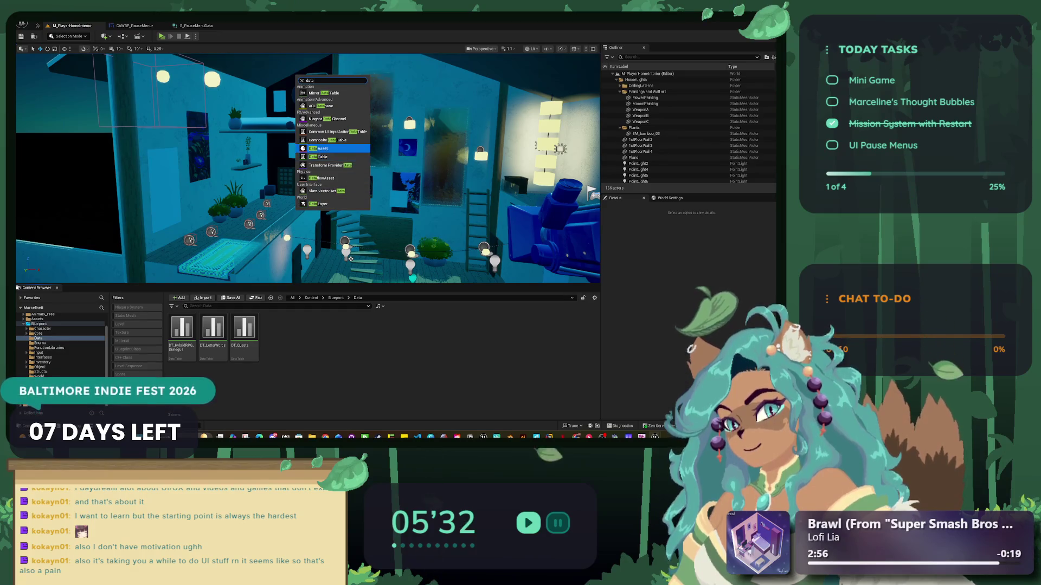
{"action": "key", "text": "Down"}
{"action": "key", "text": "Return"}
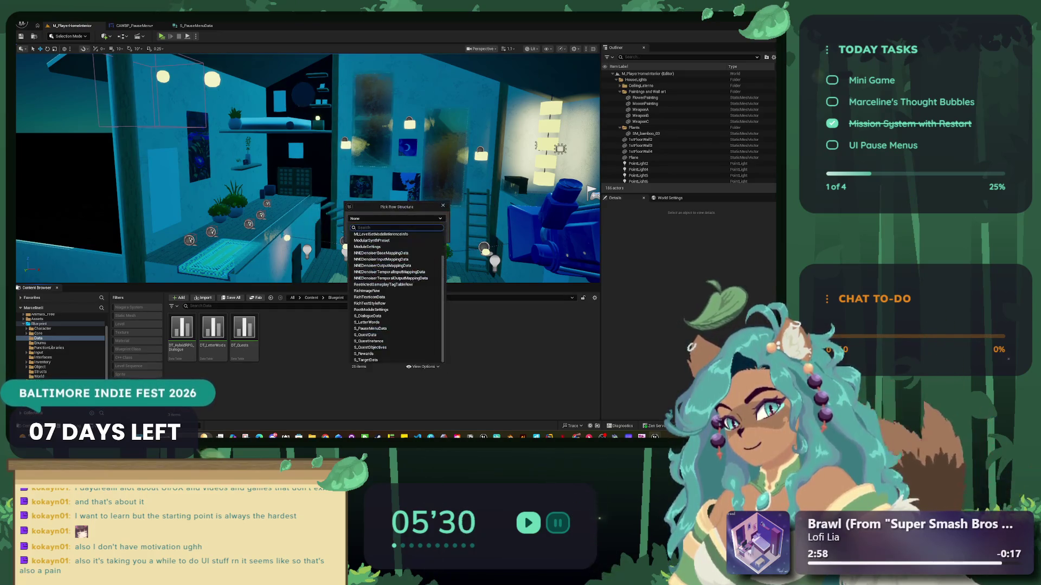
{"action": "key", "text": "Up"}
{"action": "key", "text": "Up"}
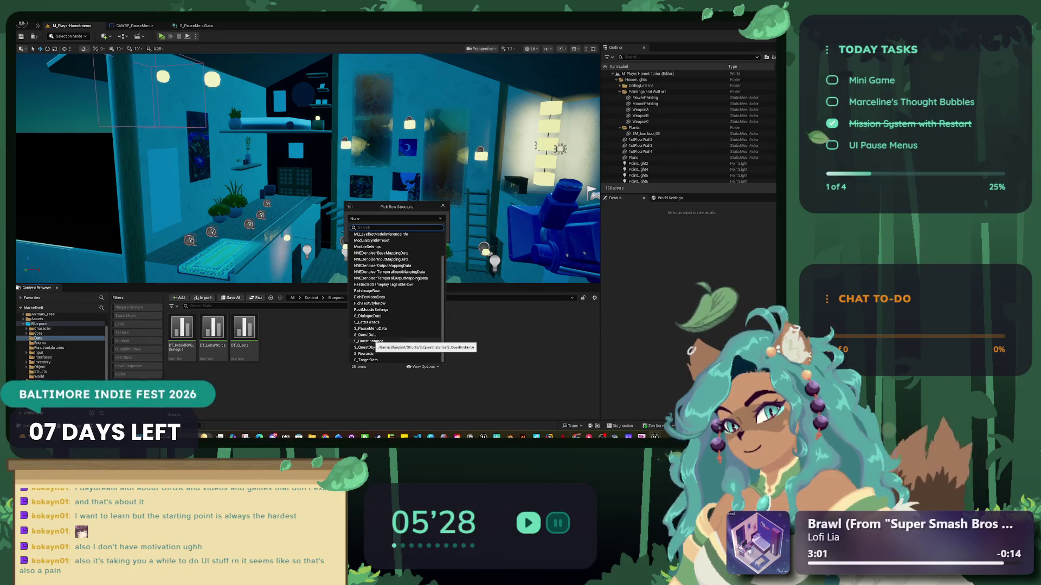
{"action": "key", "text": "Return"}
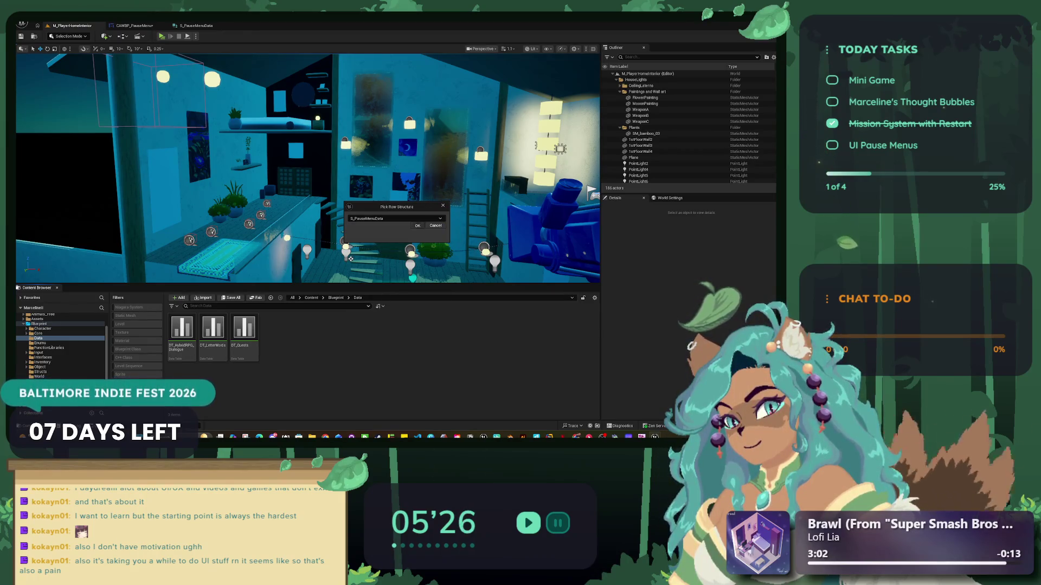
{"action": "key", "text": "Return"}
- Name the data table DT_PauseMenuData and open it for editing
{"action": "type", "text": "DT_PauseMenuData"}
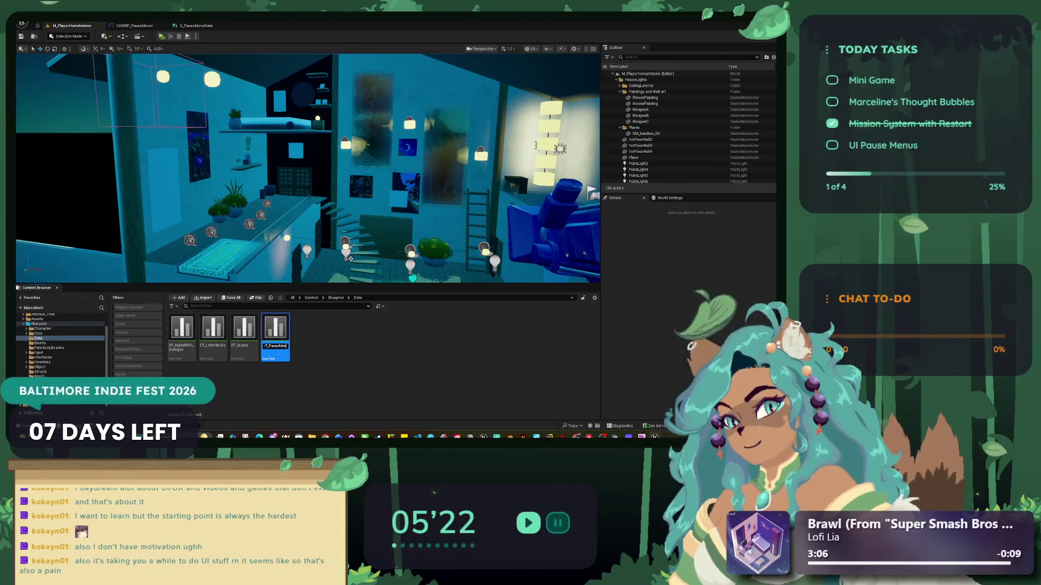
{"action": "key", "text": "Return"}
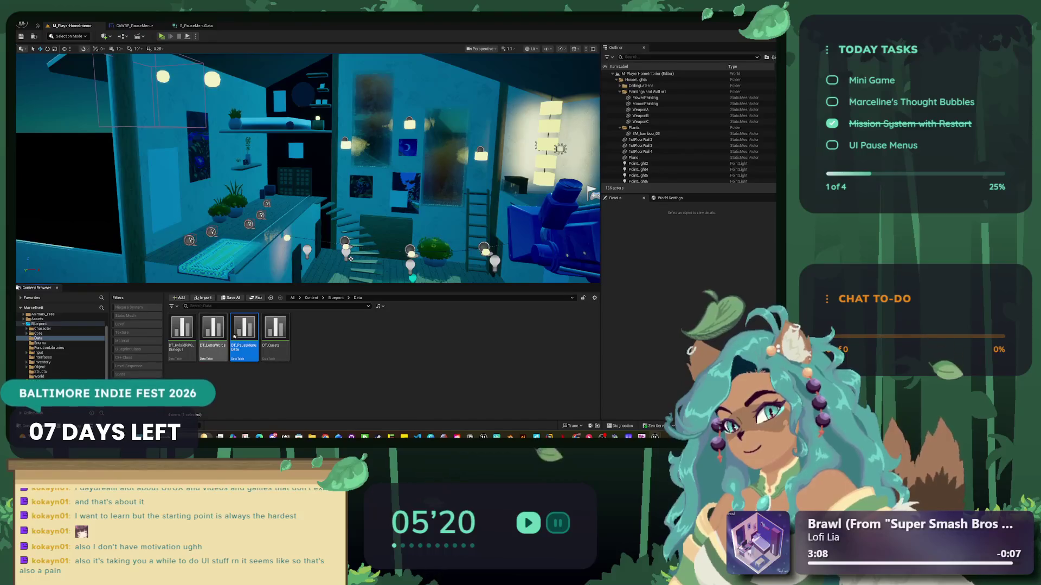
{"action": "double_click", "coordinate": [244, 328]}
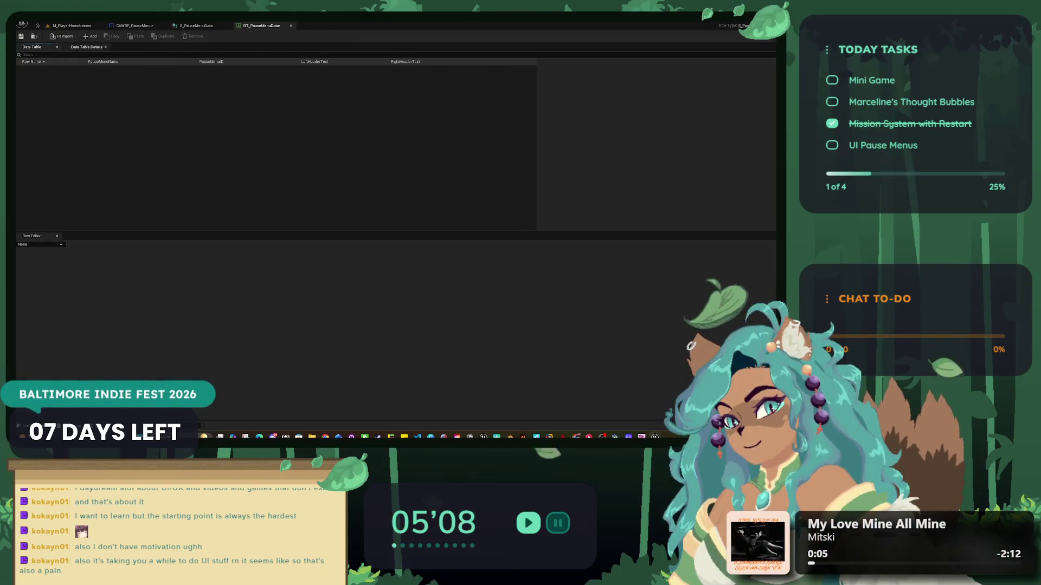
- Add a row to the data table and name it Inventory
{"action": "left_click", "coordinate": [90, 36]}
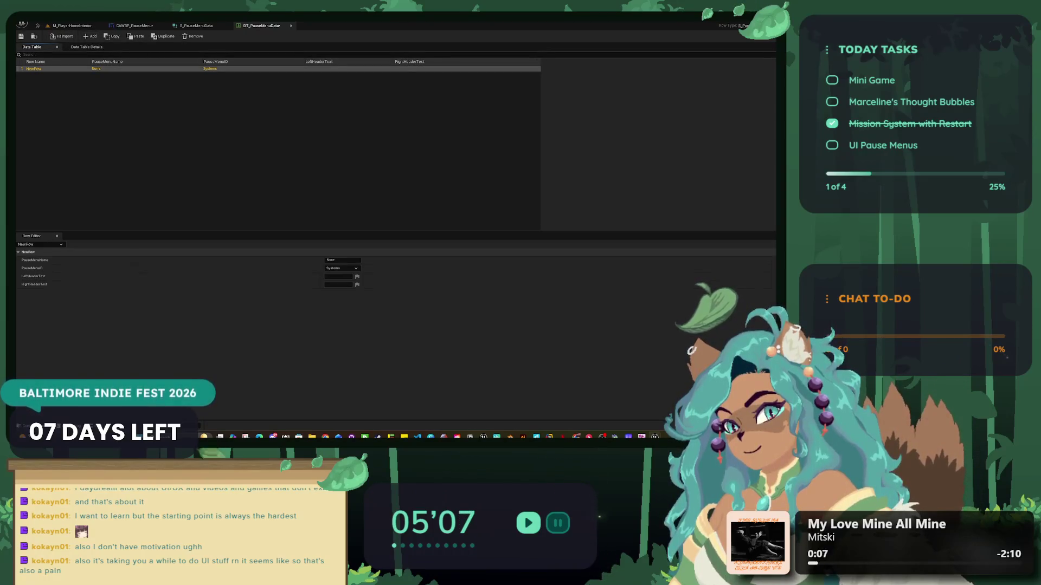
{"action": "key", "text": "F2"}
{"action": "type", "text": "INVENTOR"}
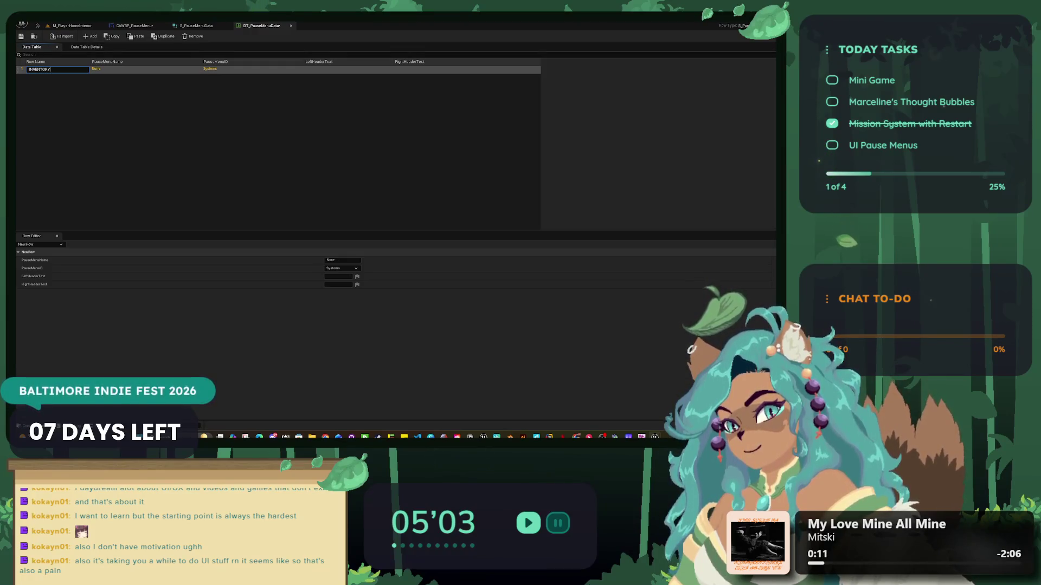
{"action": "key", "text": "BackSpace"}
{"action": "key", "text": "BackSpace"}
{"action": "key", "text": "BackSpace"}
{"action": "type", "text": "Inventory"}
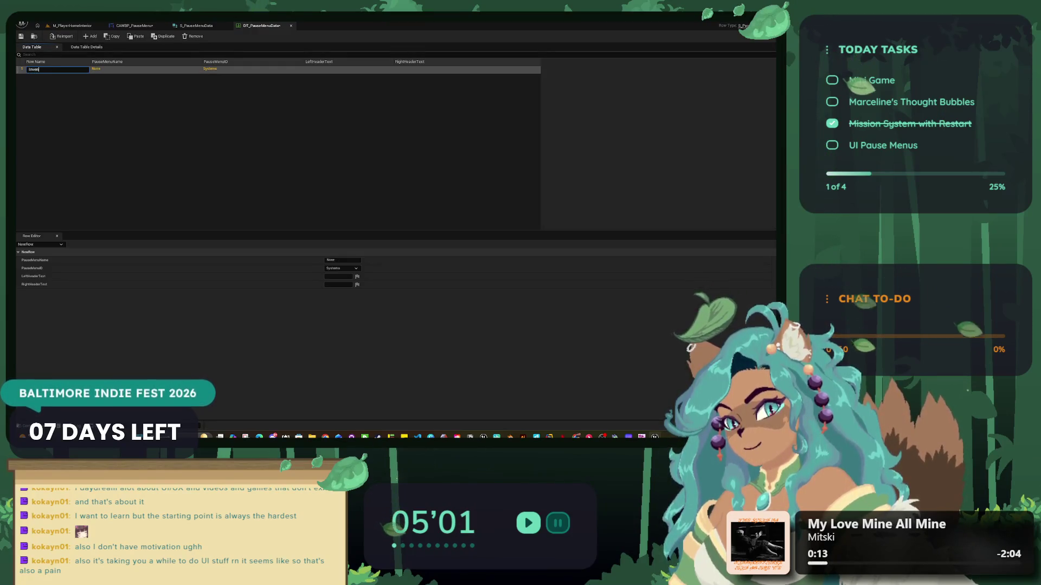
{"action": "key", "text": "Return"}
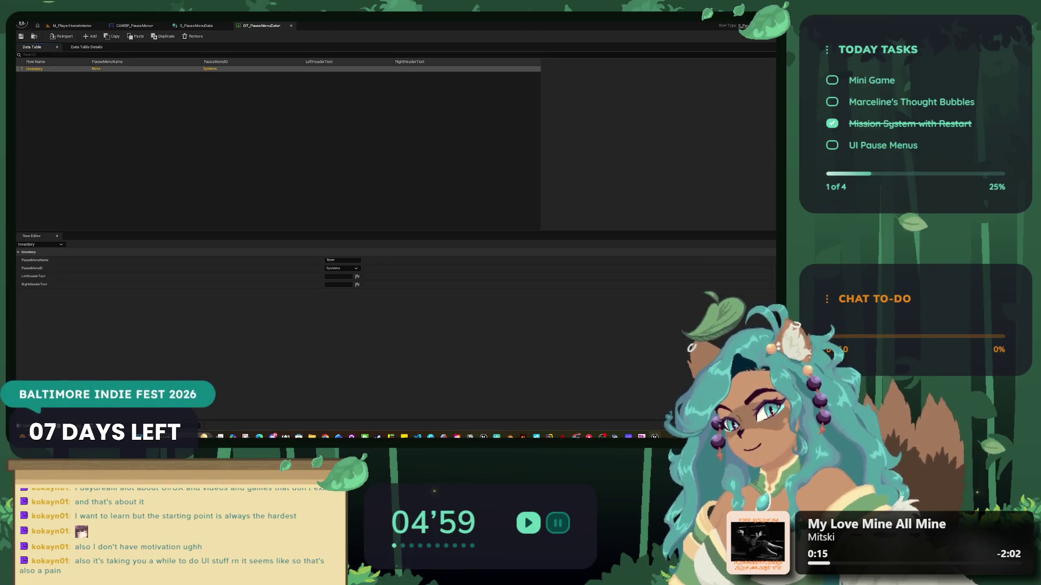
{"action": "key", "text": "F2"}
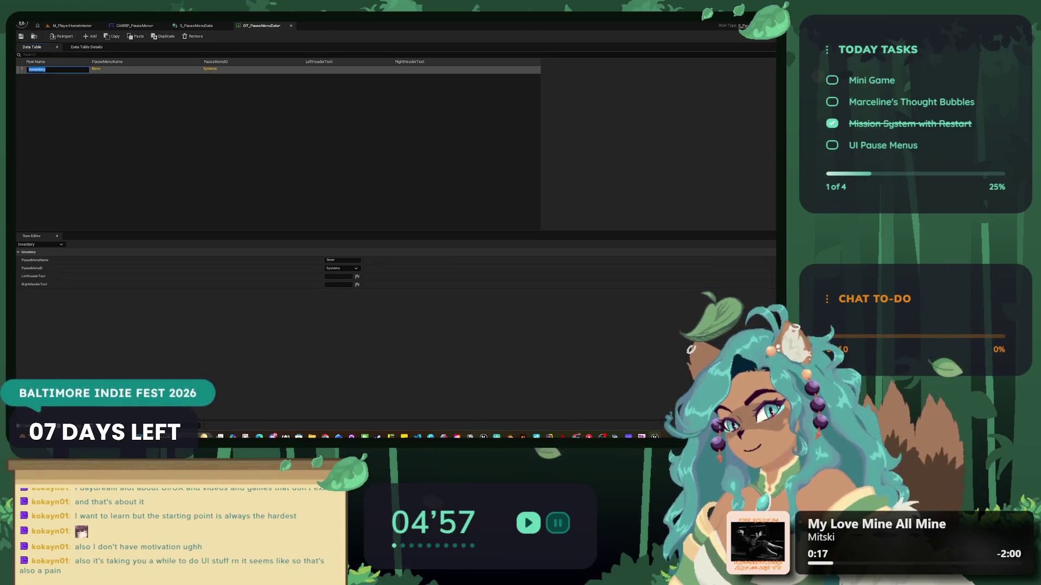
- Fill the Inventory row: name and ID Inventory, headers Map and System; add another row
{"action": "left_click", "coordinate": [342, 261]}
{"action": "type", "text": "Inventory"}
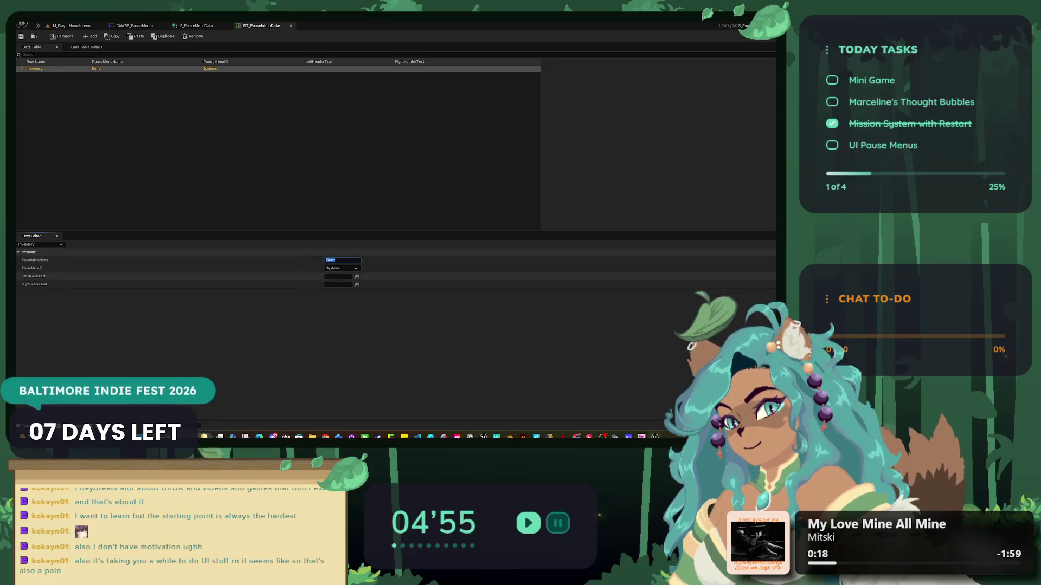
{"action": "left_click", "coordinate": [342, 268]}
{"action": "left_click", "coordinate": [334, 280]}
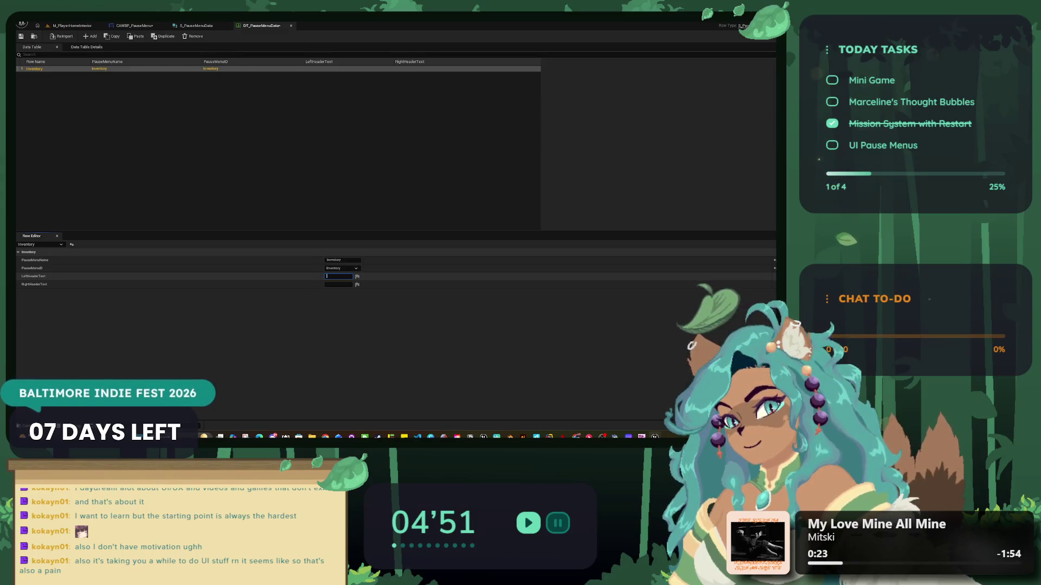
{"action": "type", "text": "Map"}
{"action": "key", "text": "Return"}
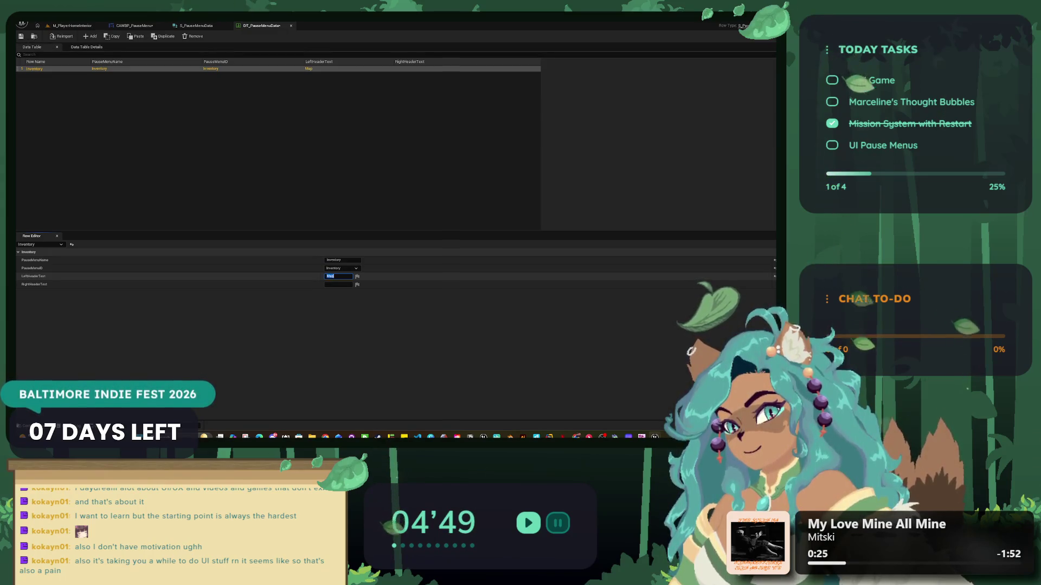
{"action": "left_click", "coordinate": [339, 284]}
{"action": "type", "text": "S"}
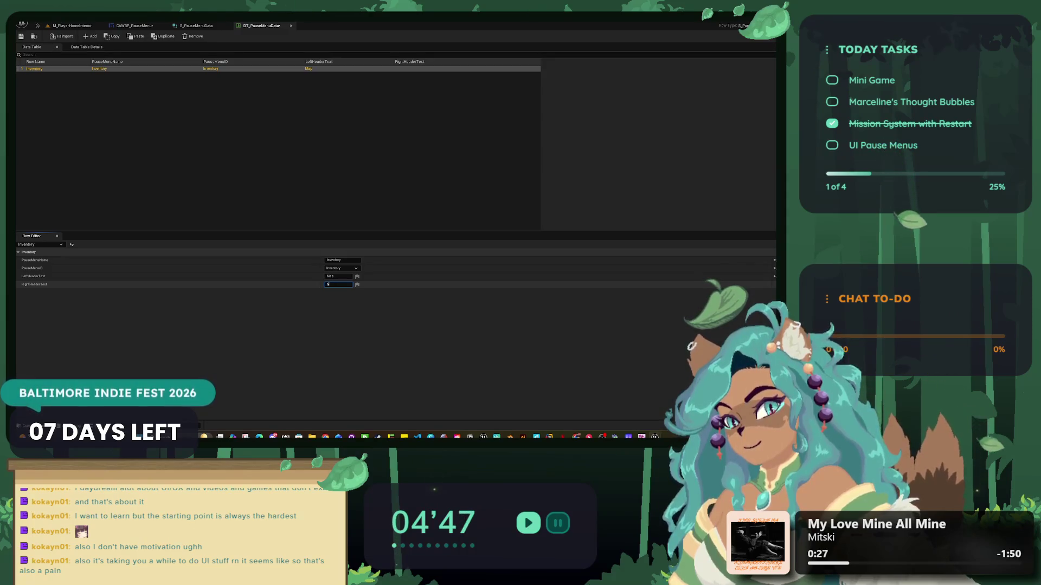
{"action": "type", "text": "ystem"}
{"action": "key", "text": "Return"}
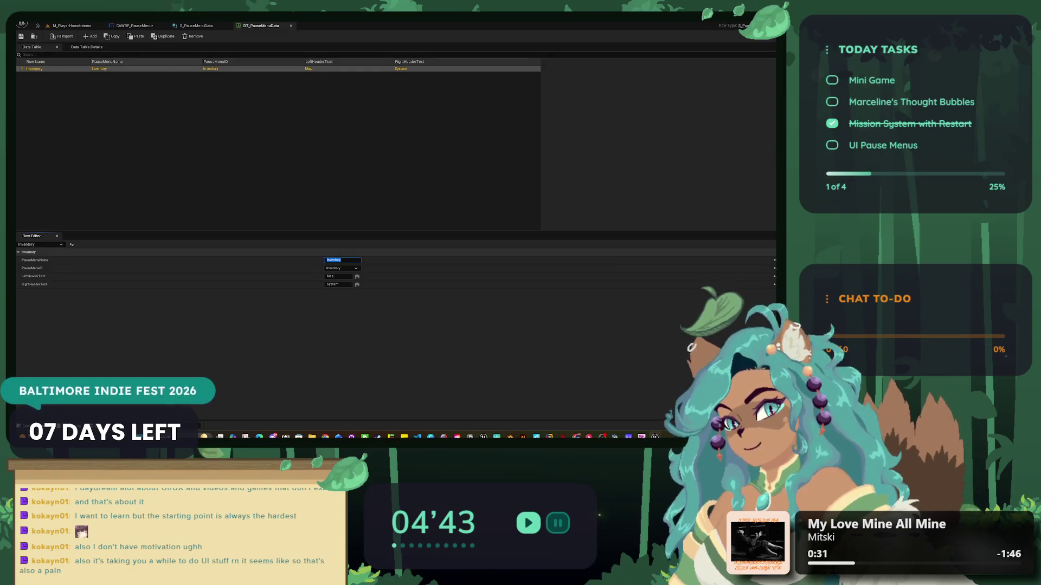
{"action": "left_click", "coordinate": [90, 36]}
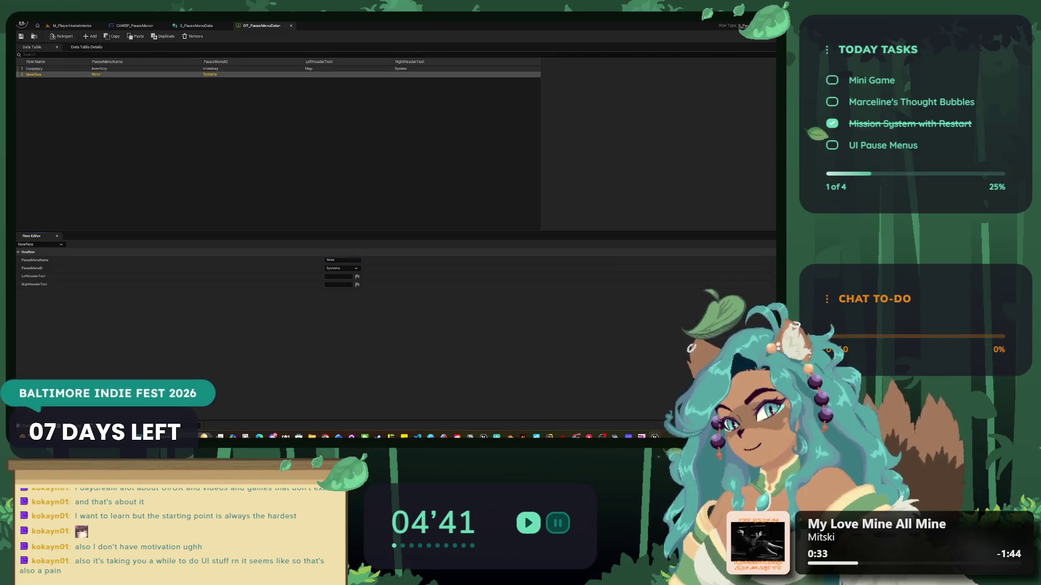
- Fill the second row with PauseMenuName KittenPack, left header Map and right header SYSTEM
{"action": "left_click", "coordinate": [342, 260]}
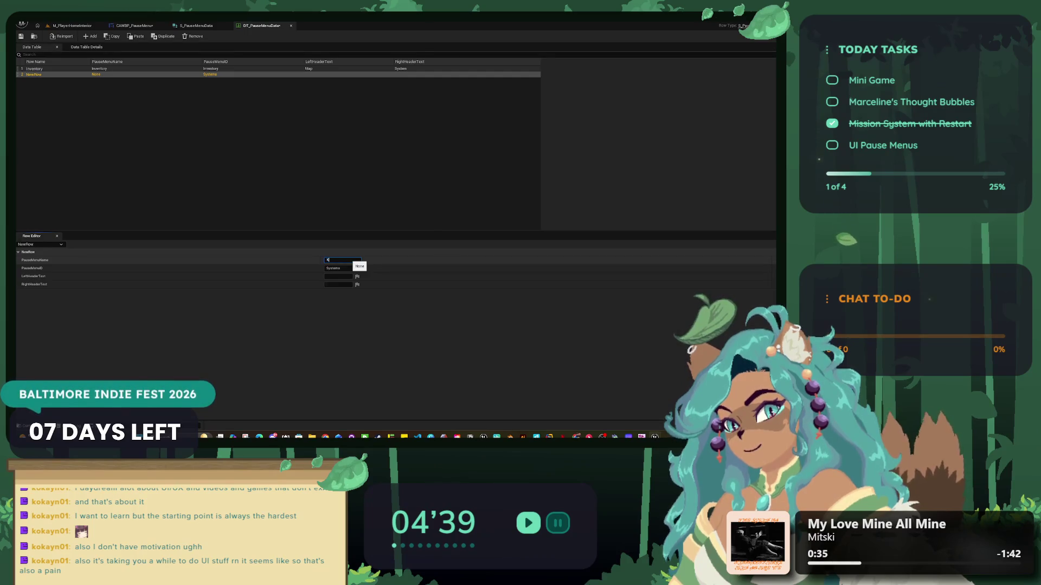
{"action": "type", "text": "Pack"}
{"action": "key", "text": "Return"}
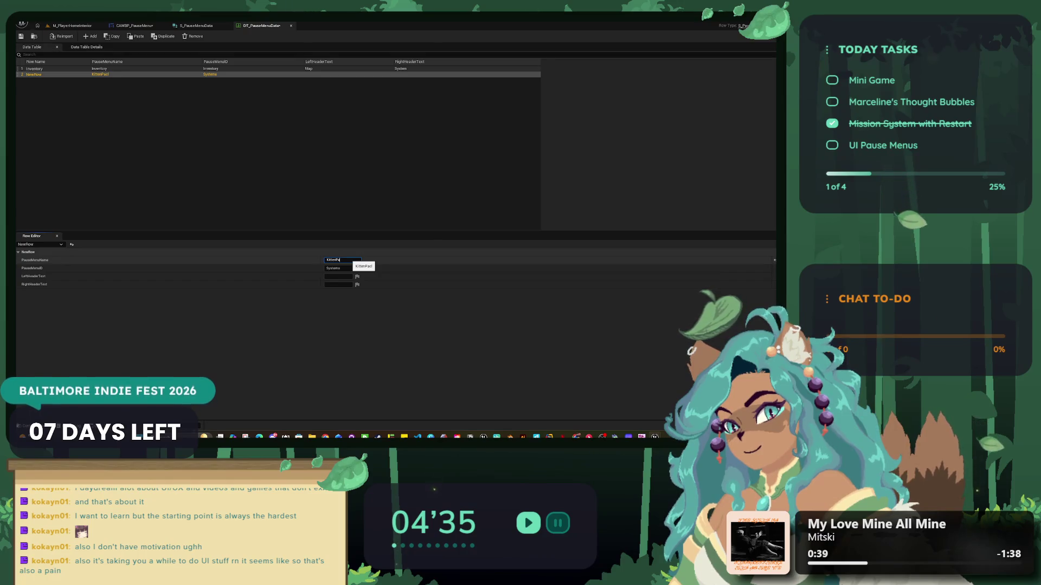
{"action": "key", "text": "Return"}
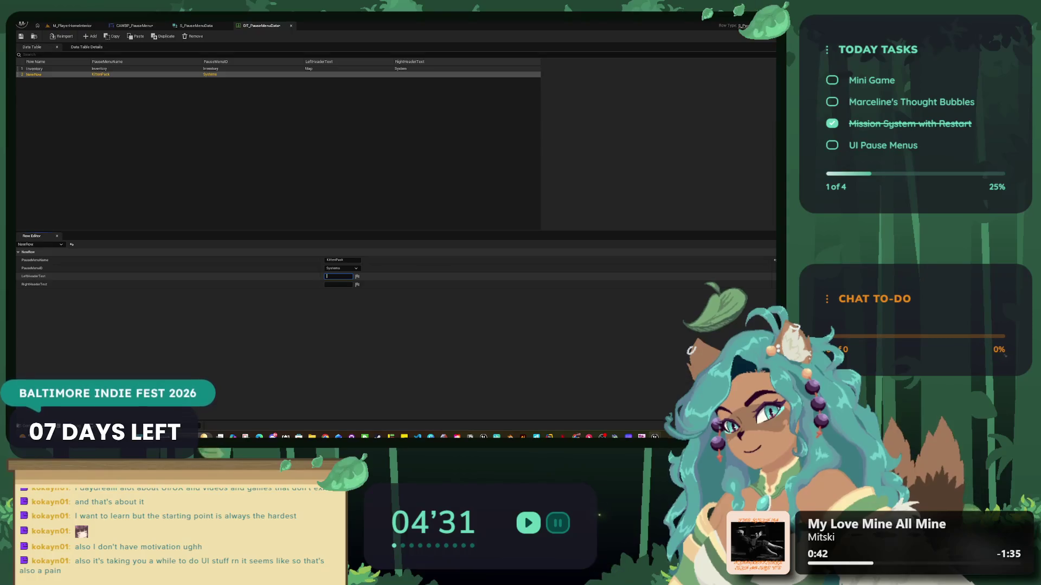
{"action": "type", "text": "Map"}
{"action": "key", "text": "Tab"}
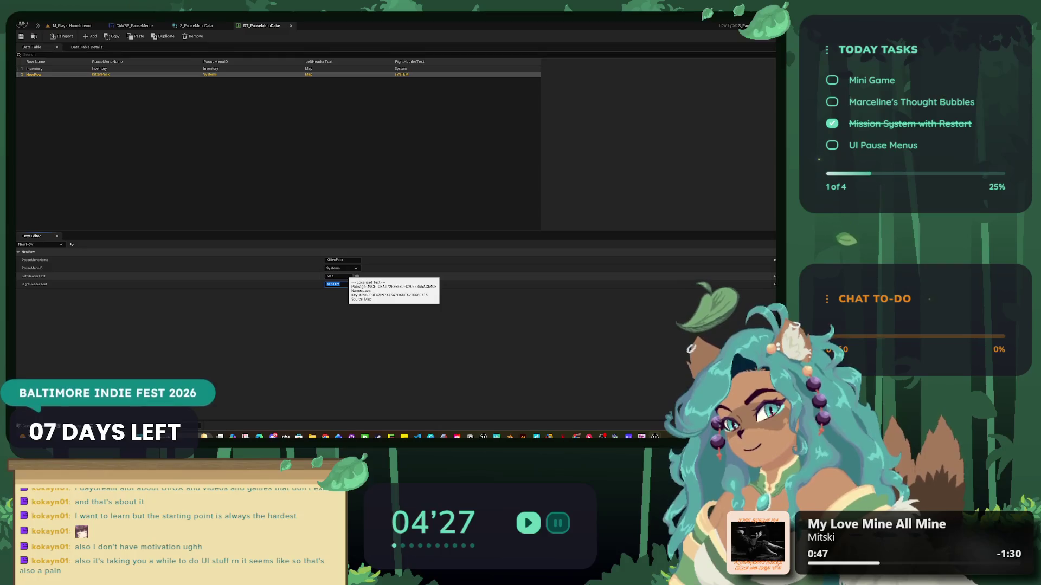
{"action": "key", "text": "Return"}
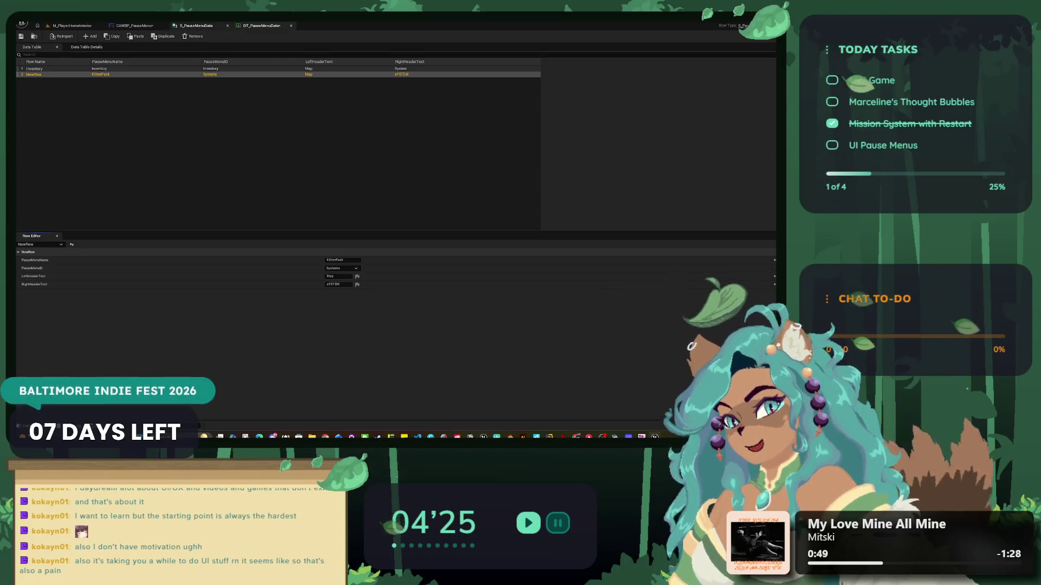
{"action": "left_click", "coordinate": [196, 25]}
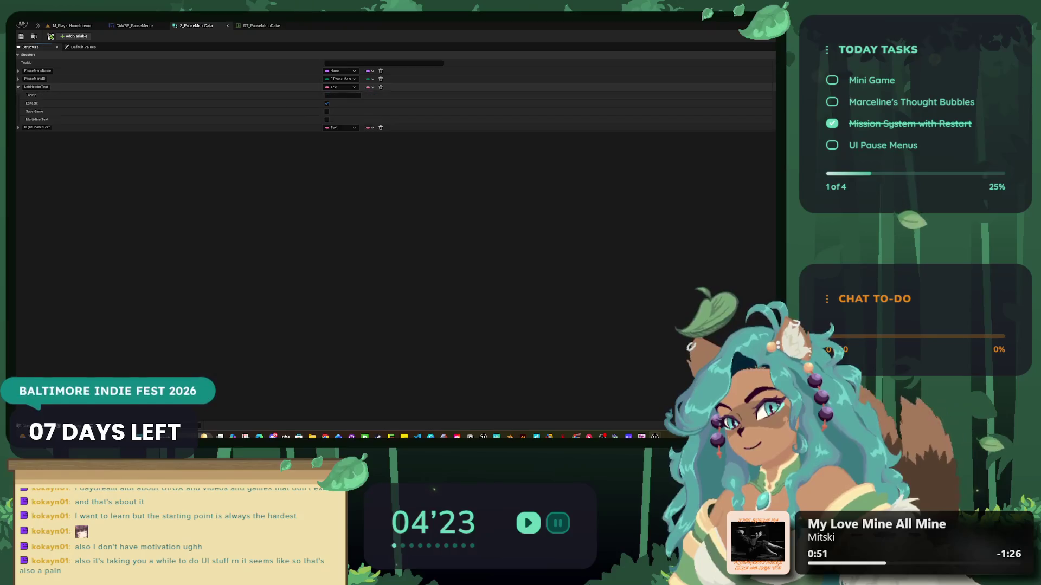
- Retype LeftHeaderText and RightHeaderText to E_PauseMenu, save the struct, and return to DT_PauseMenuData
{"action": "left_click", "coordinate": [341, 87]}
{"action": "type", "text": "E_PAUSE"}
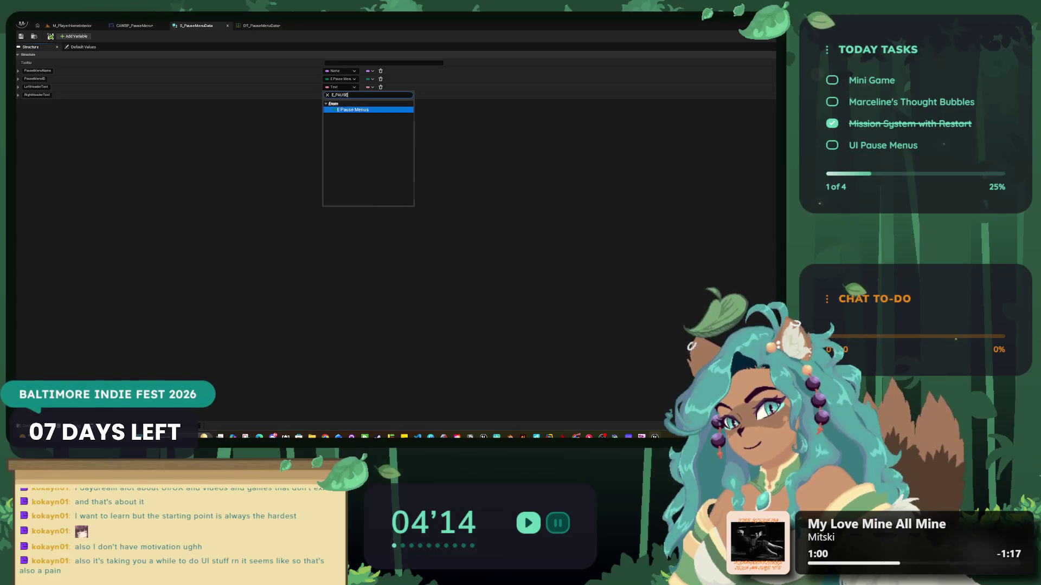
{"action": "left_click", "coordinate": [346, 103]}
{"action": "left_click", "coordinate": [341, 95]}
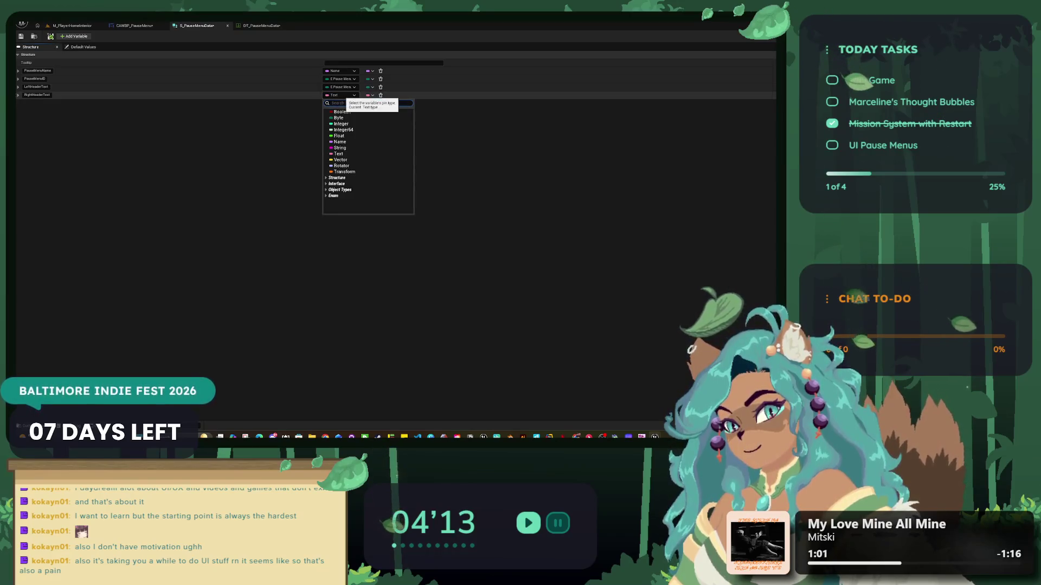
{"action": "type", "text": "e_pAUse"}
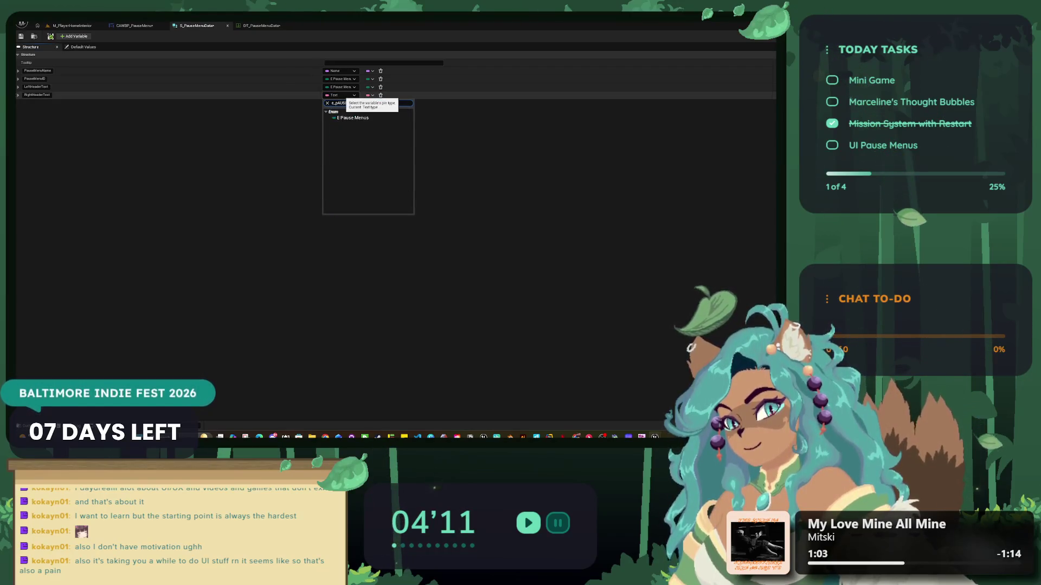
{"action": "left_click", "coordinate": [347, 114]}
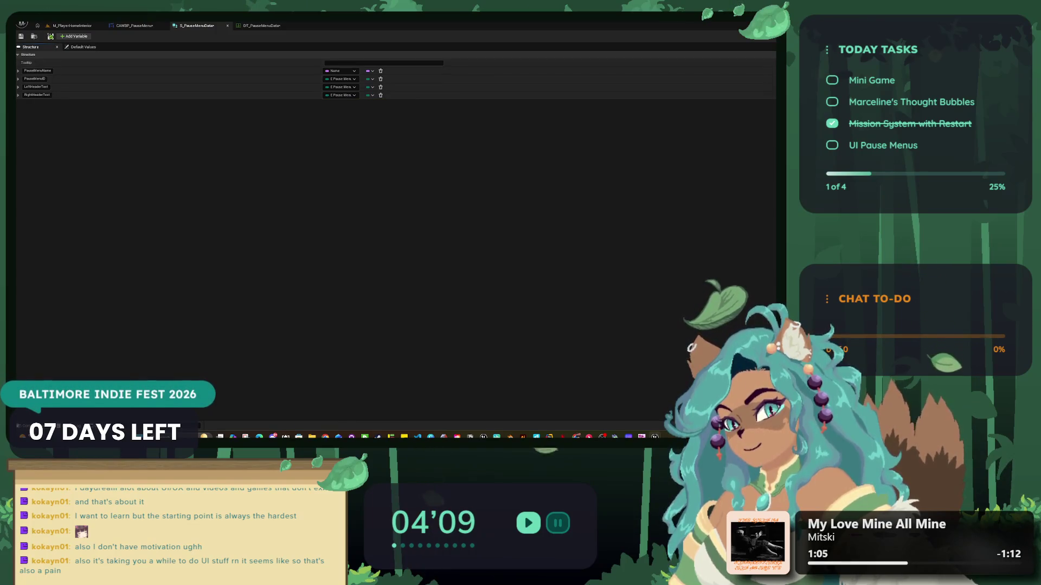
{"action": "key", "text": "ctrl+s"}
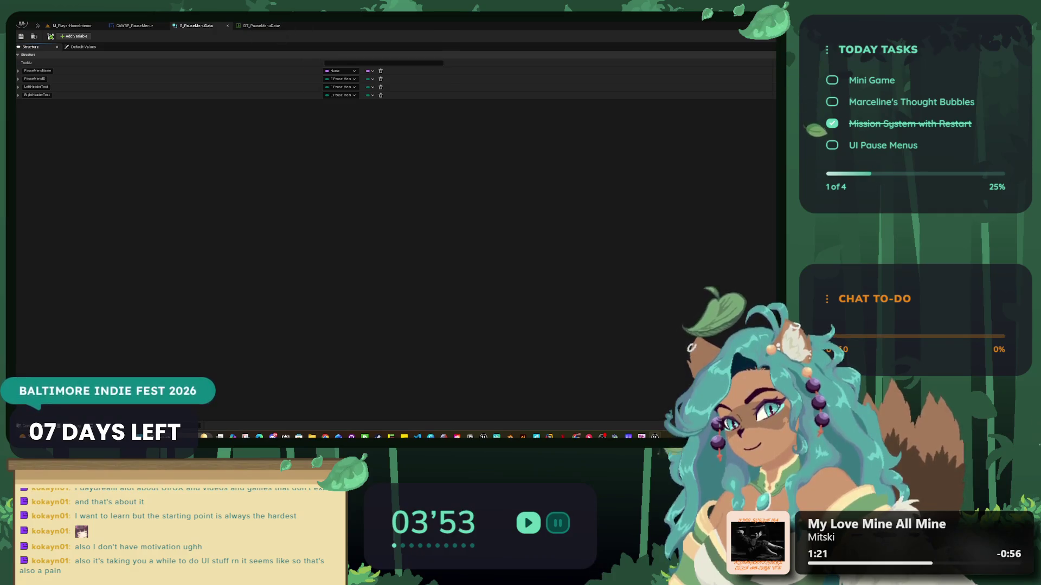
{"action": "left_click", "coordinate": [262, 26]}
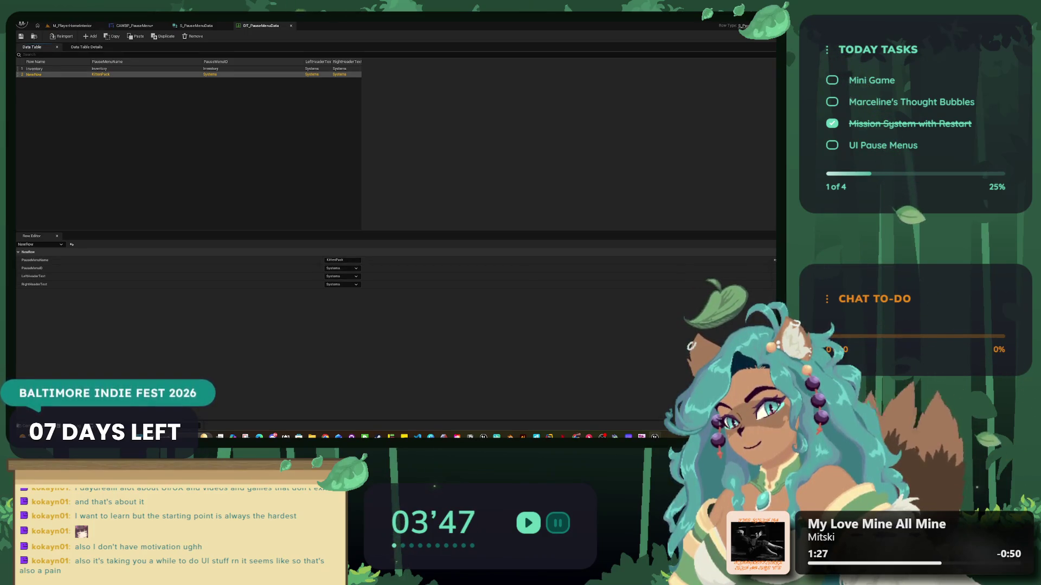
{"action": "key", "text": "F2"}
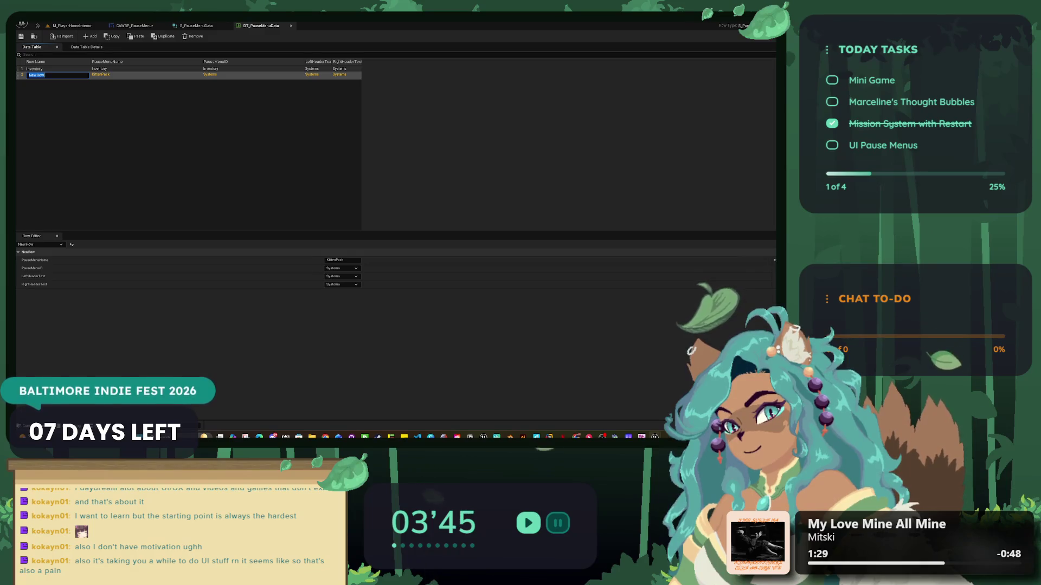